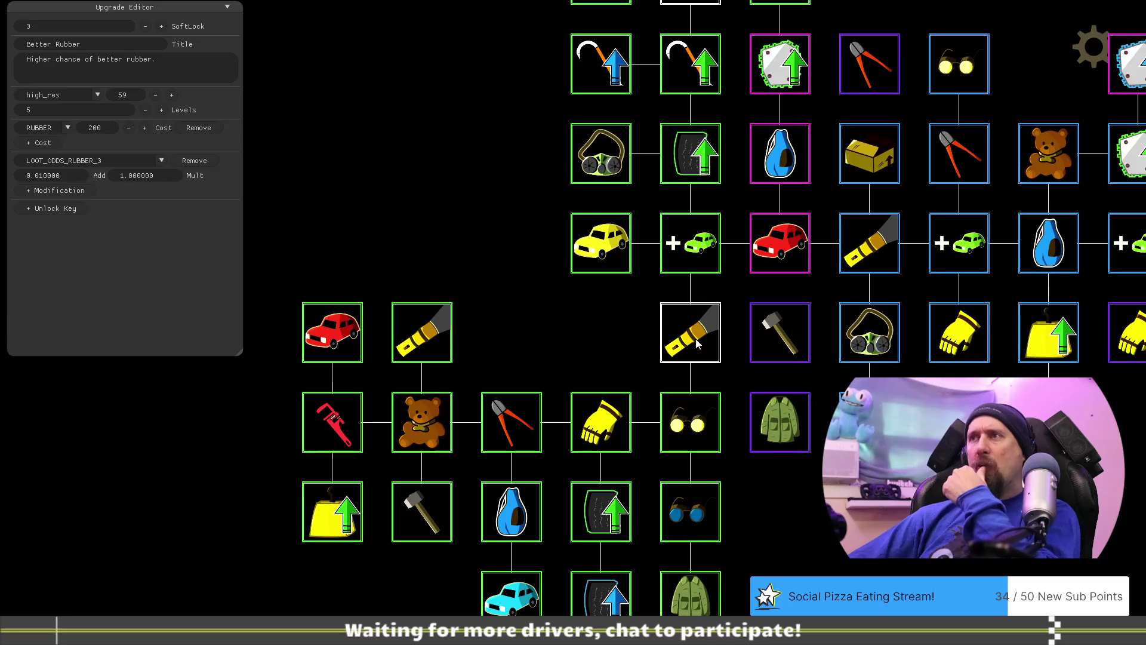
# Move the Gloves upgrade up one row and the Dismantler tile one slot right.
pyautogui.click(699, 434)
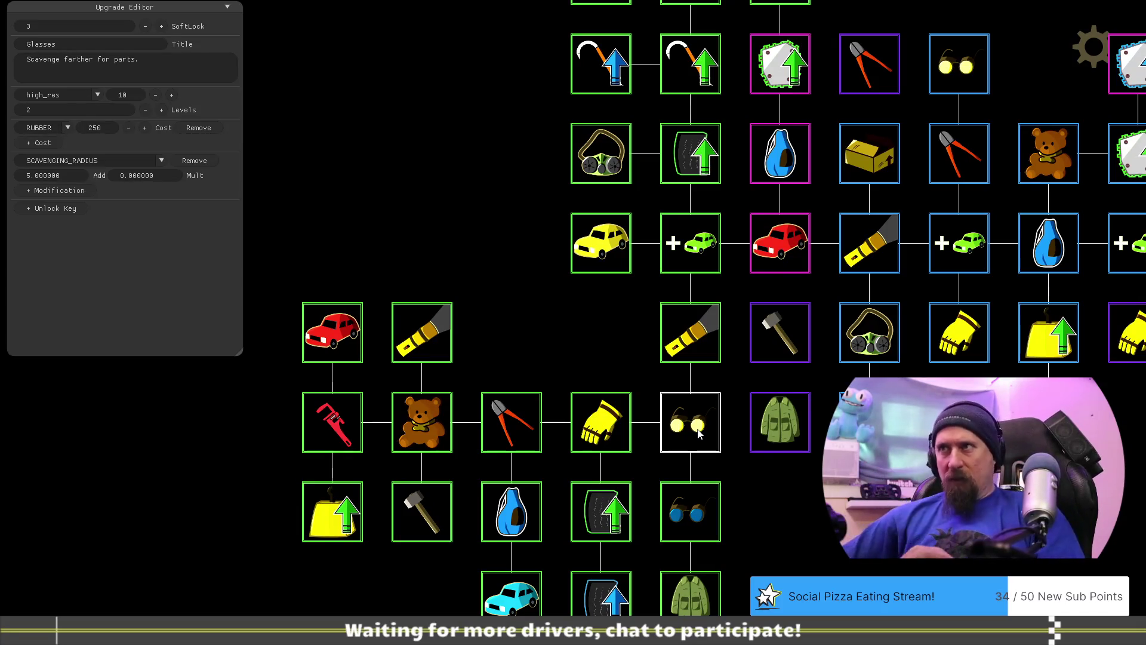
pyautogui.moveTo(620, 430); pyautogui.dragTo(626, 358)
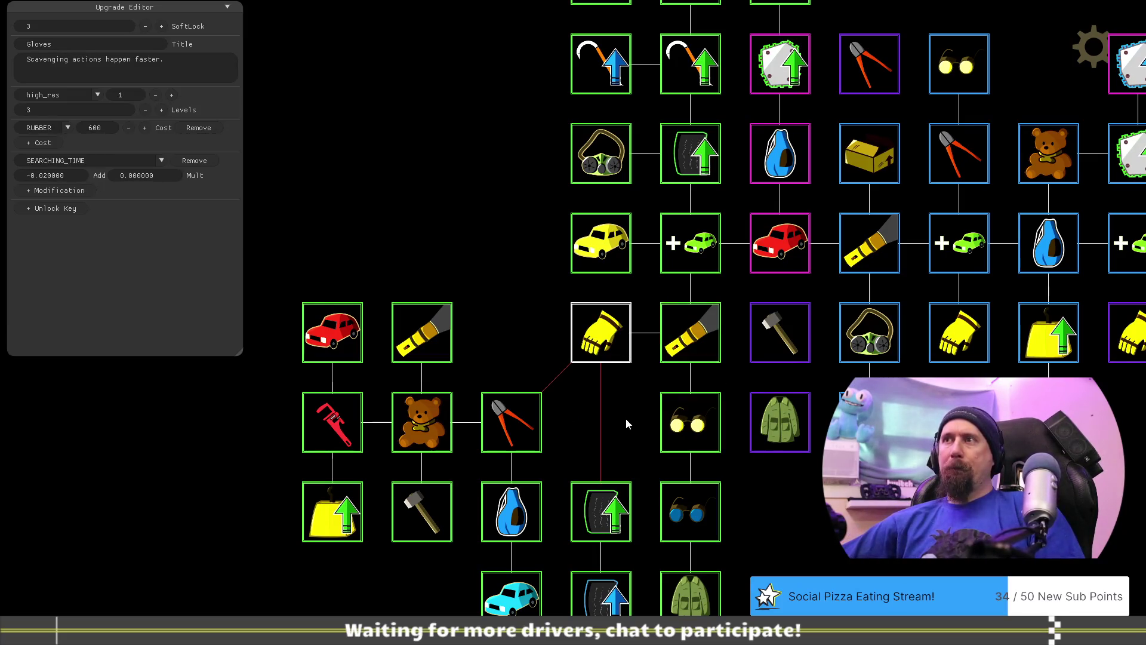
pyautogui.moveTo(781, 536); pyautogui.dragTo(813, 459)
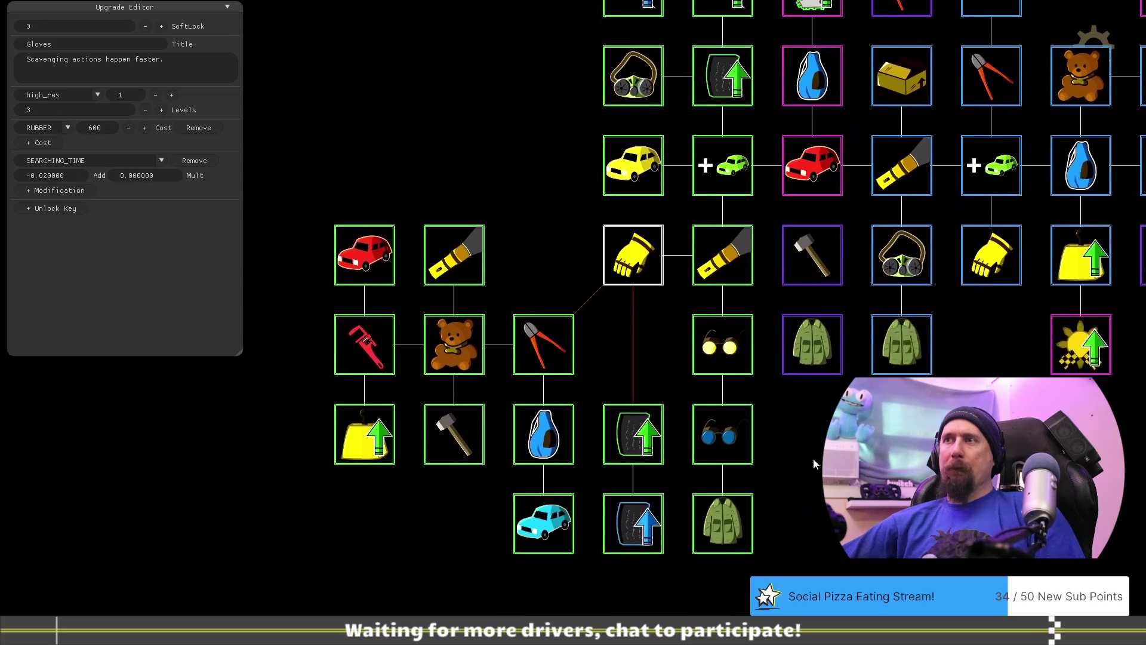
pyautogui.moveTo(561, 351); pyautogui.dragTo(606, 354)
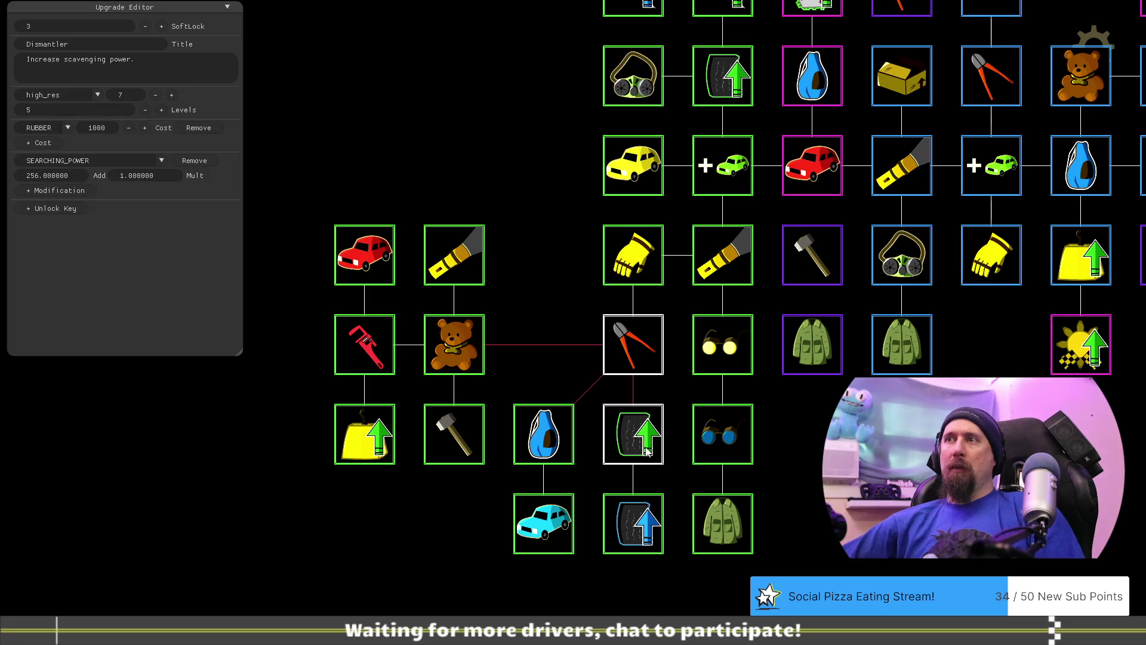
# Place the green and blue Better Rubber tire upgrades left of the yellow Better Car tile.
pyautogui.moveTo(557, 259); pyautogui.dragTo(645, 370)
pyautogui.click(715, 192)
pyautogui.click(724, 282)
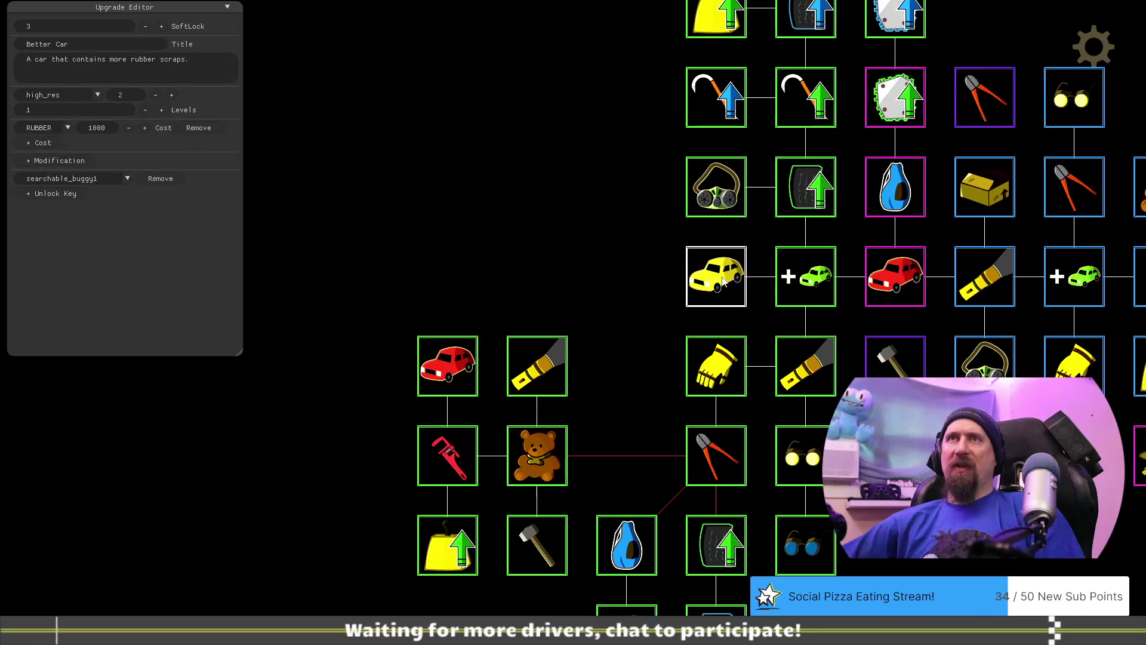
pyautogui.moveTo(647, 329); pyautogui.dragTo(629, 276)
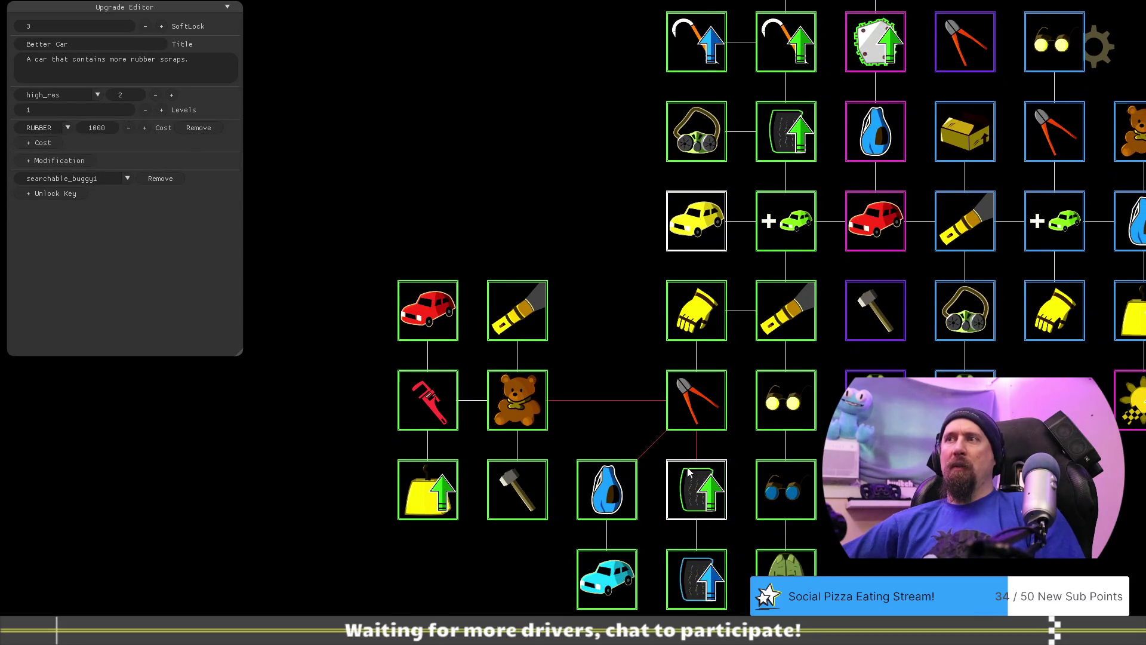
pyautogui.moveTo(693, 494); pyautogui.dragTo(590, 184)
pyautogui.moveTo(687, 561); pyautogui.dragTo(518, 219)
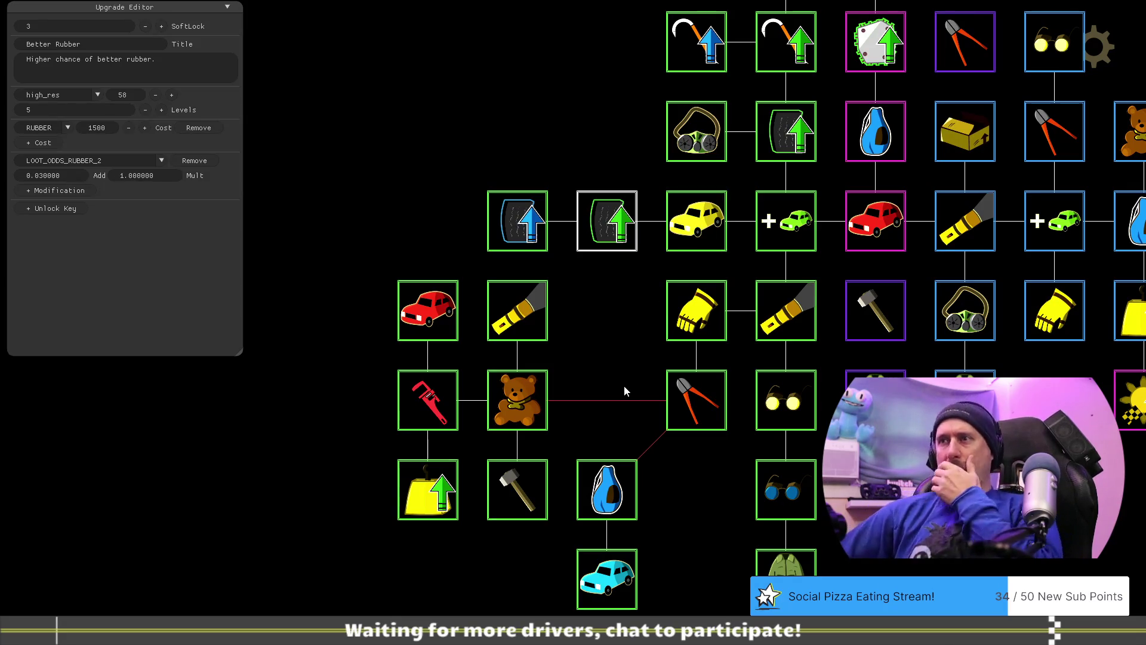
# Shift the Bag, cyan Better Car, teddy bear and Tear Off tiles one slot right.
pyautogui.moveTo(697, 529); pyautogui.dragTo(637, 490)
pyautogui.moveTo(552, 445); pyautogui.dragTo(641, 459)
pyautogui.moveTo(578, 535); pyautogui.dragTo(649, 544)
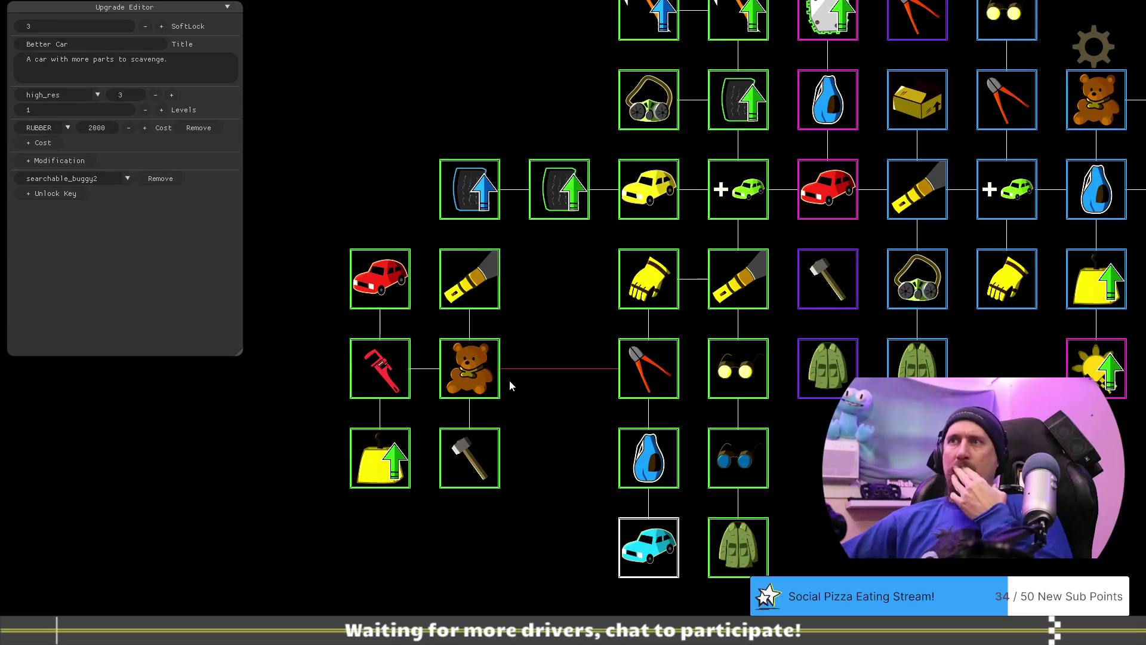
pyautogui.moveTo(489, 369); pyautogui.dragTo(537, 373)
pyautogui.moveTo(472, 456); pyautogui.dragTo(555, 459)
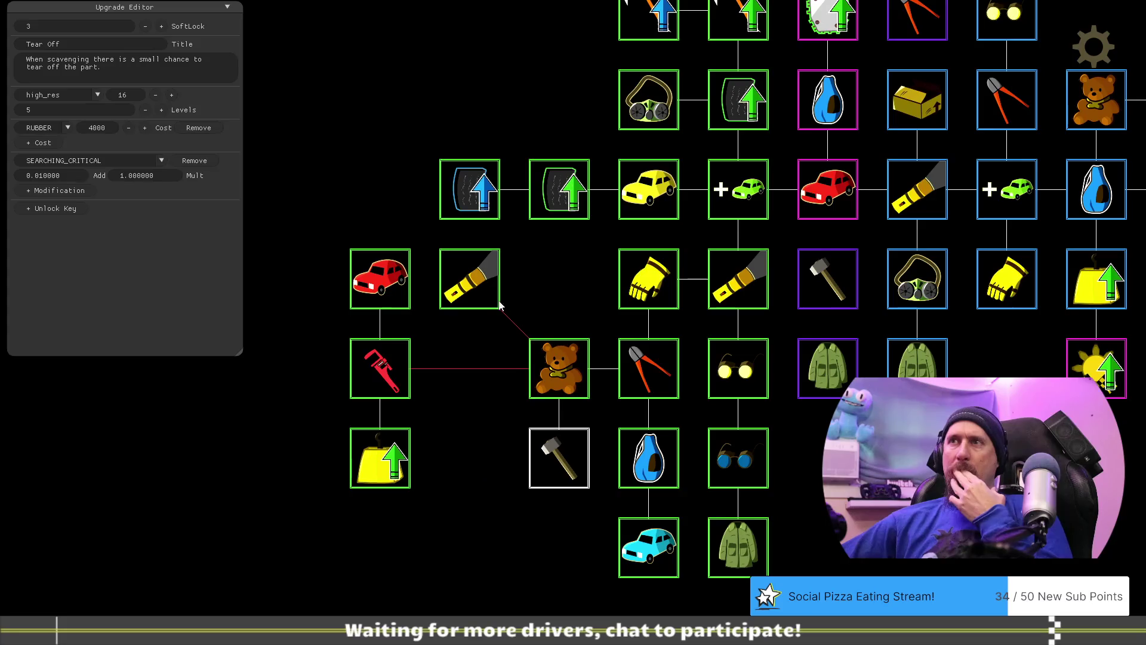
# Shift the flashlight, red car, Wrench and Increase Value tiles one slot right.
pyautogui.moveTo(483, 293); pyautogui.dragTo(567, 292)
pyautogui.moveTo(388, 287); pyautogui.dragTo(474, 287)
pyautogui.moveTo(400, 352); pyautogui.dragTo(477, 372)
pyautogui.moveTo(381, 457); pyautogui.dragTo(472, 459)
pyautogui.moveTo(531, 560); pyautogui.dragTo(444, 622)
pyautogui.moveTo(849, 535)
pyautogui.mouseDown()
pyautogui.moveTo(791, 444)
pyautogui.moveTo(823, 454)
pyautogui.mouseUp()
pyautogui.moveTo(750, 374); pyautogui.dragTo(776, 392)
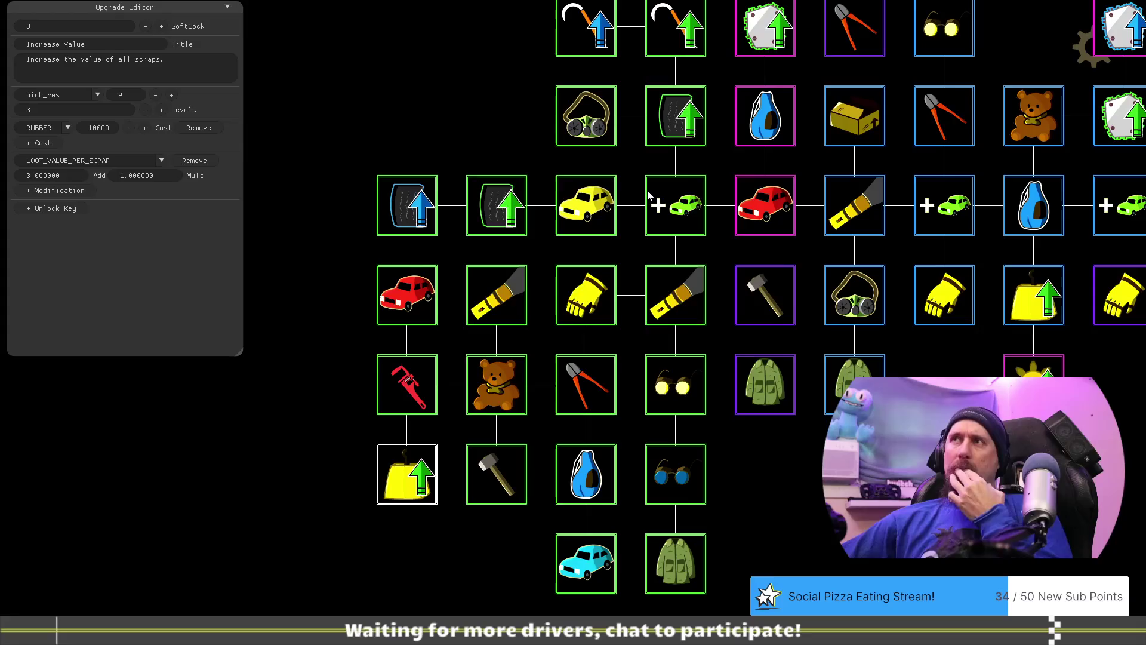
pyautogui.moveTo(812, 523); pyautogui.dragTo(819, 553)
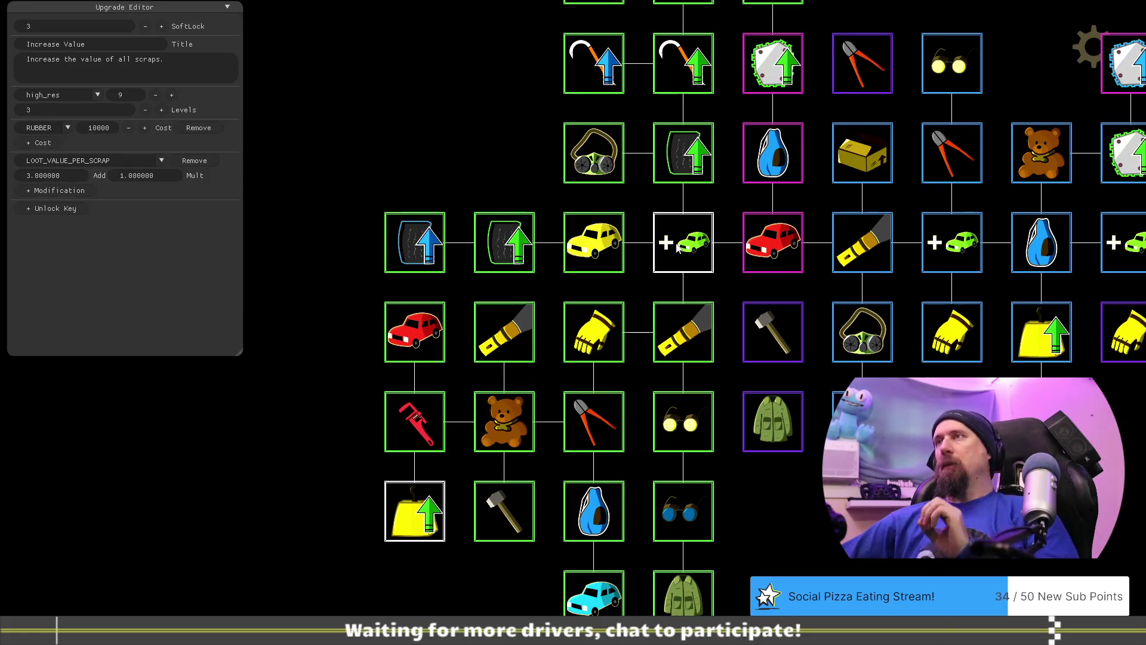
pyautogui.moveTo(773, 453)
pyautogui.mouseDown()
pyautogui.moveTo(705, 468)
pyautogui.moveTo(740, 529)
pyautogui.mouseUp()
# Lower the More Cars SoftLock to 3 and retype the Helmet/Mask rubber cost, aiming for 1250.
pyautogui.click(655, 274)
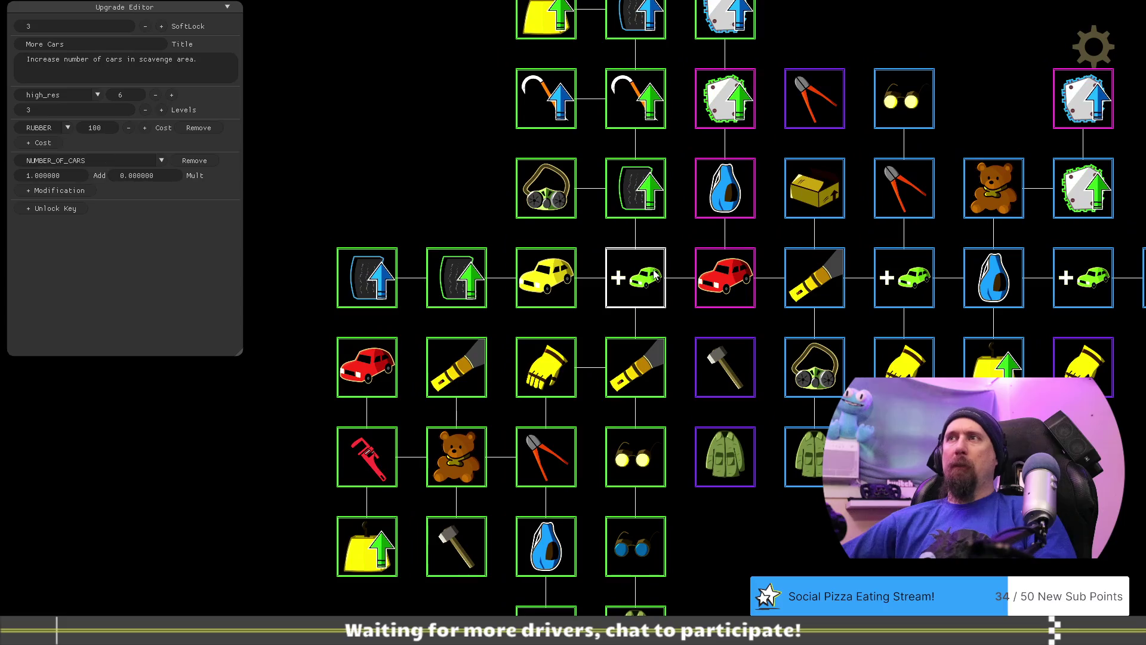
pyautogui.click(145, 26)
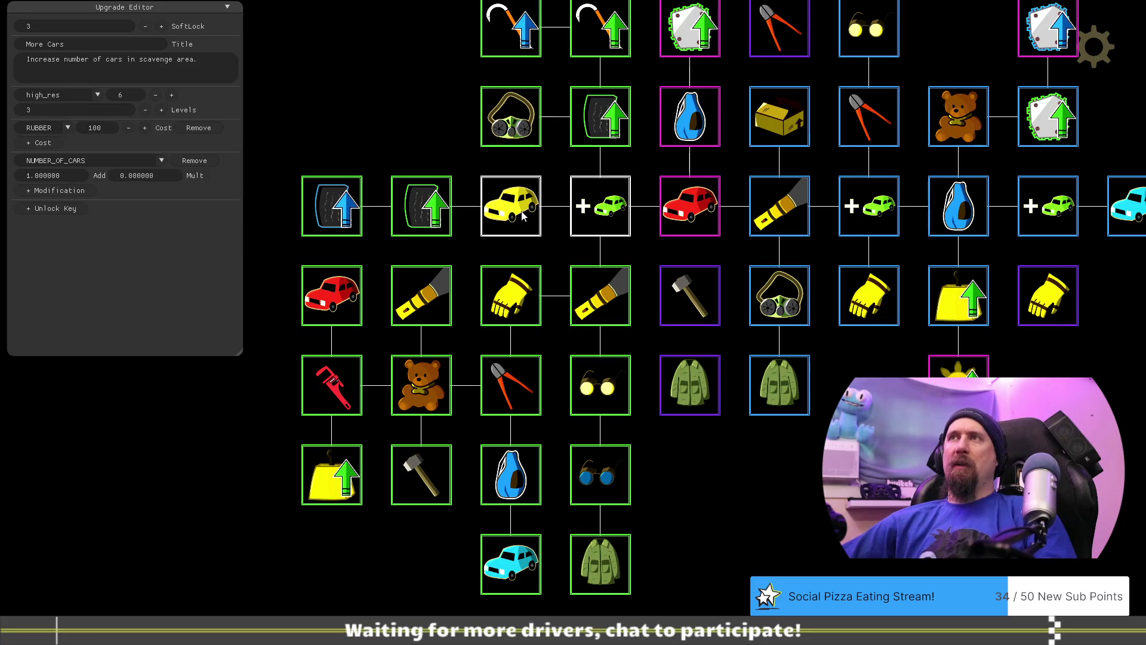
pyautogui.click(506, 123)
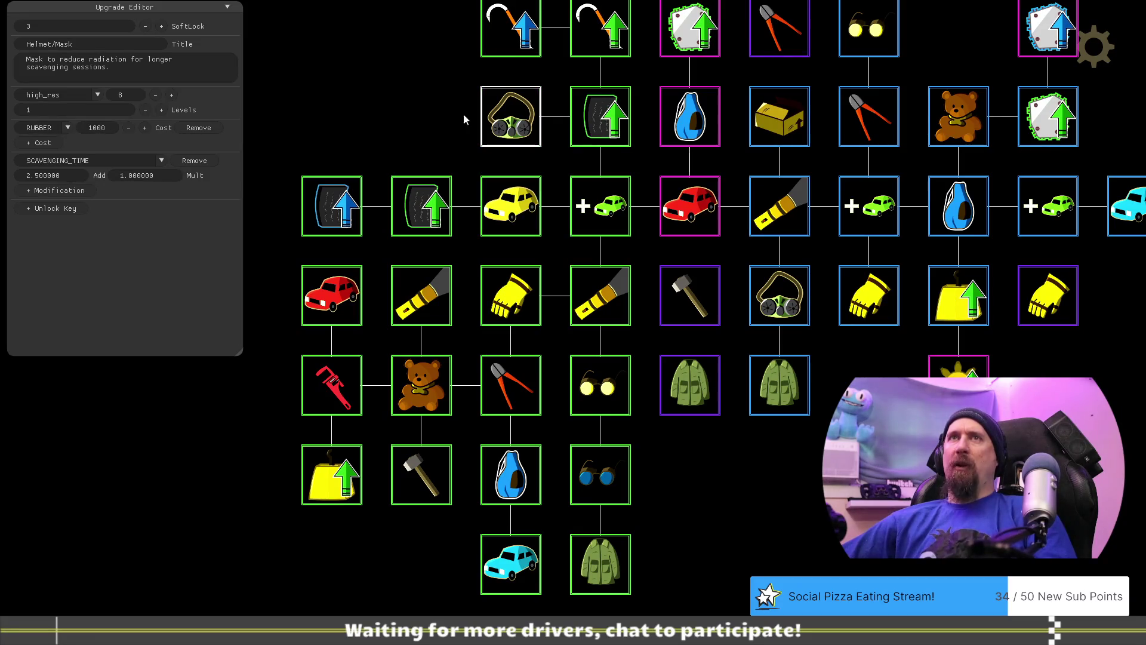
pyautogui.click(601, 303)
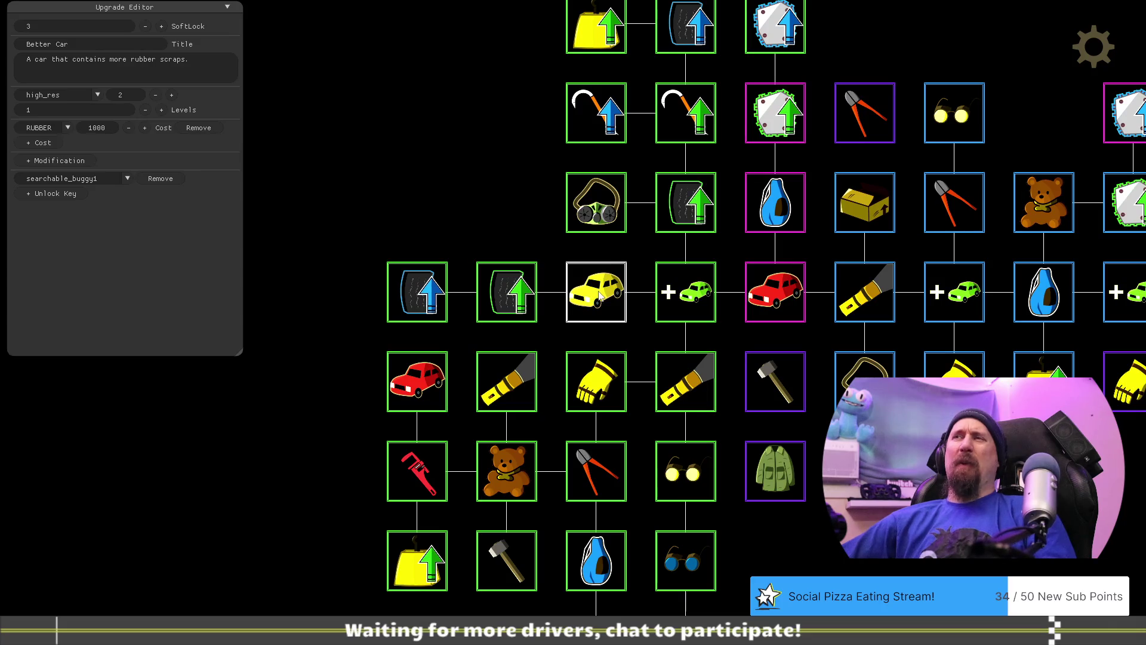
pyautogui.click(603, 210)
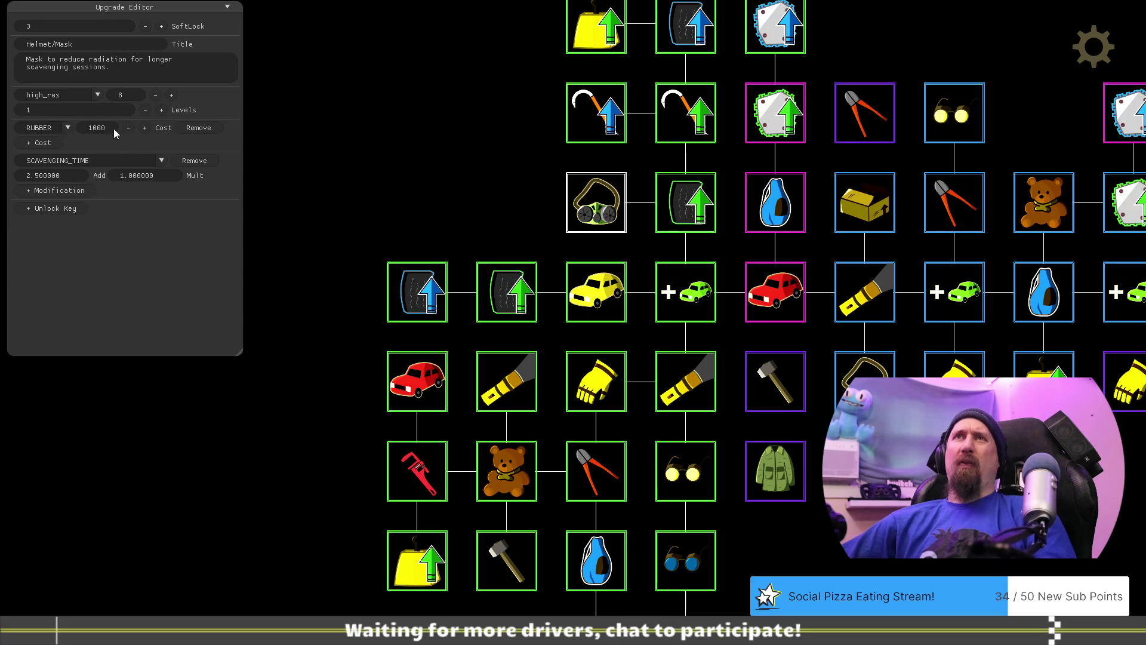
pyautogui.write('135')
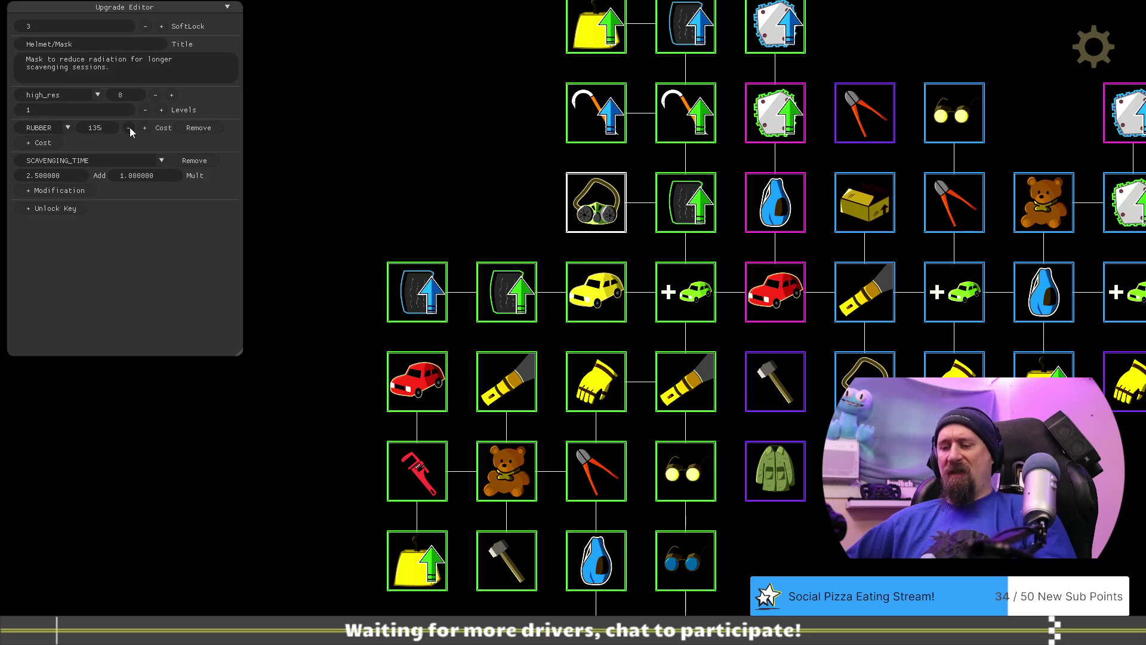
pyautogui.press('BackSpace')
pyautogui.write('25')
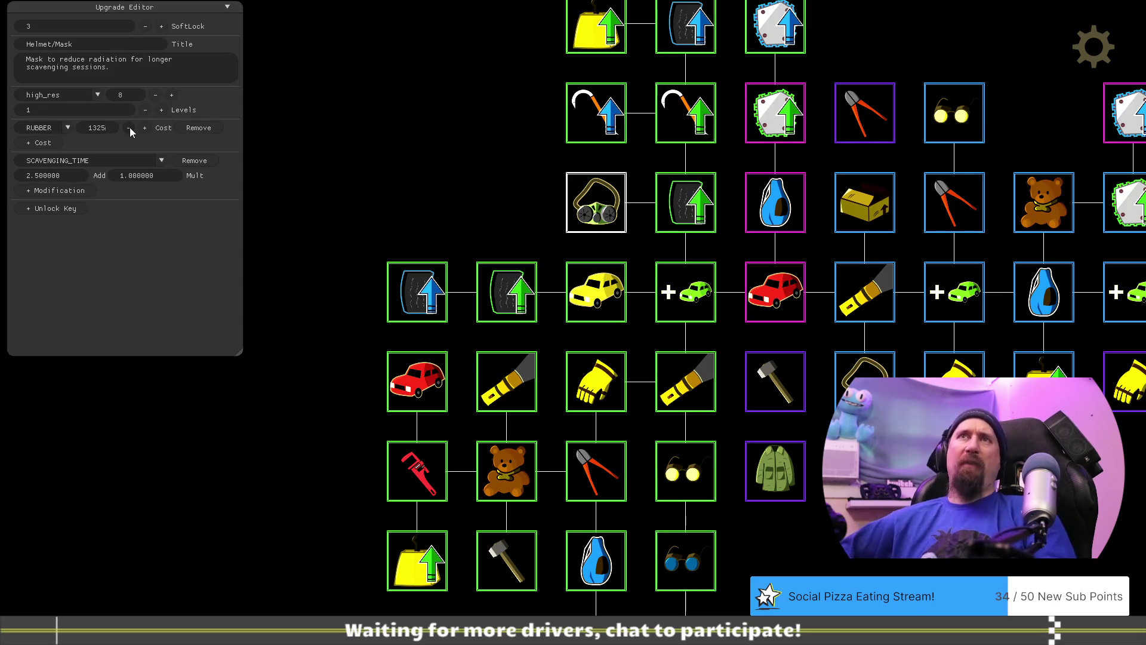
pyautogui.write('50')
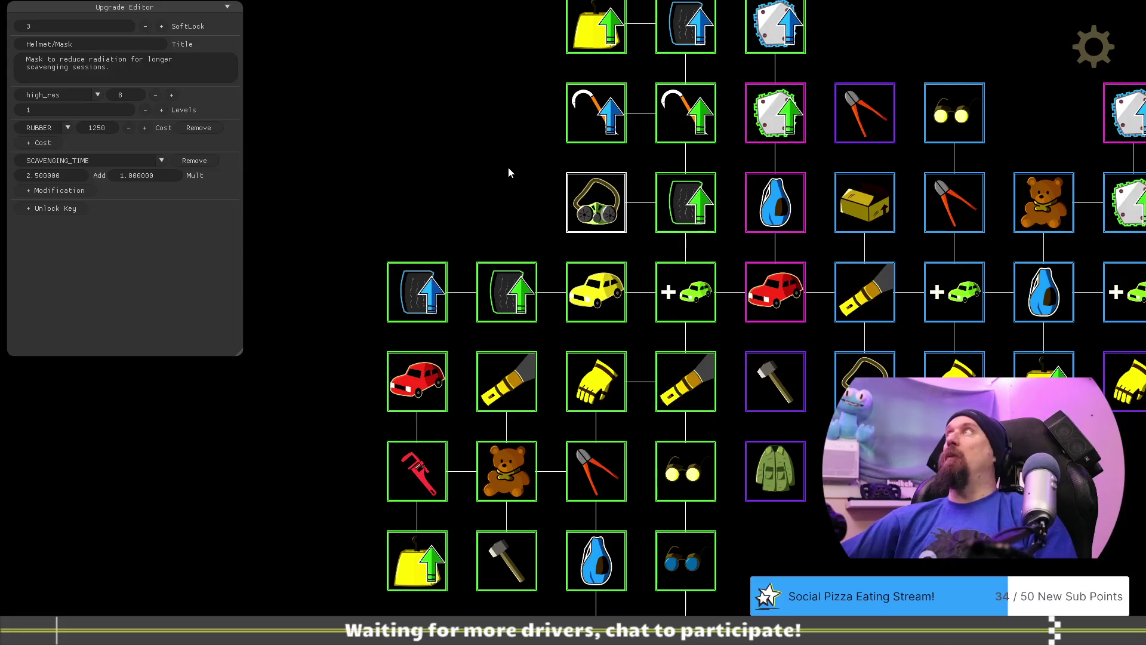
# Compare the green and blue Better Rubber upgrades against the Better Car settings.
pyautogui.moveTo(506, 179)
pyautogui.mouseDown()
pyautogui.moveTo(376, 179)
pyautogui.moveTo(543, 221)
pyautogui.mouseUp()
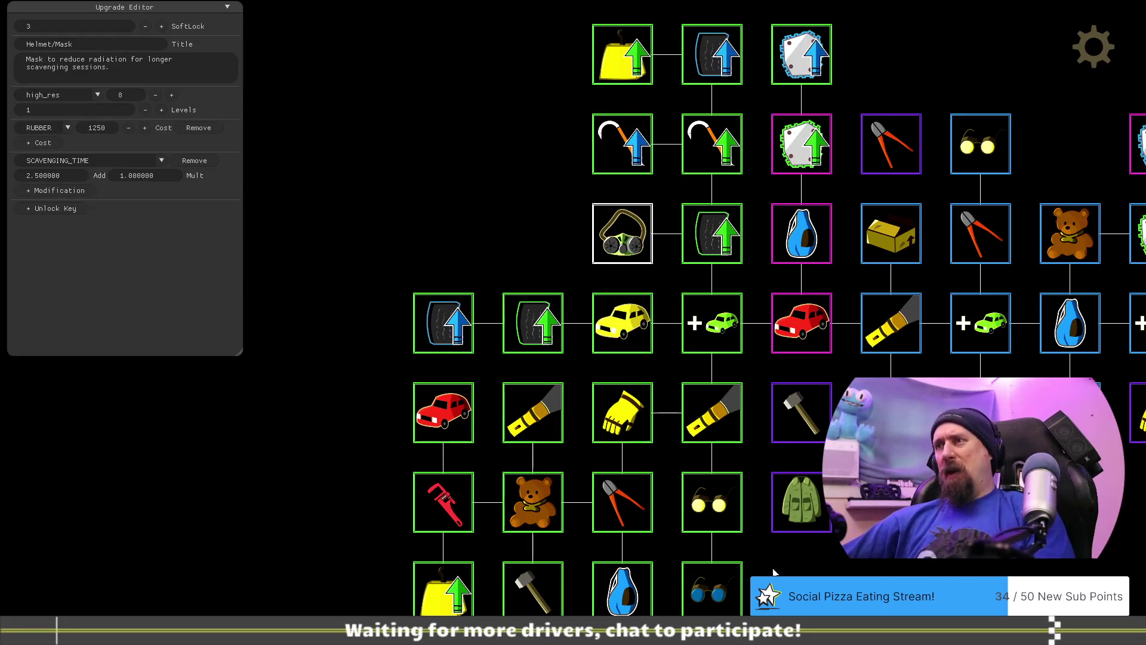
pyautogui.moveTo(772, 573); pyautogui.dragTo(740, 500)
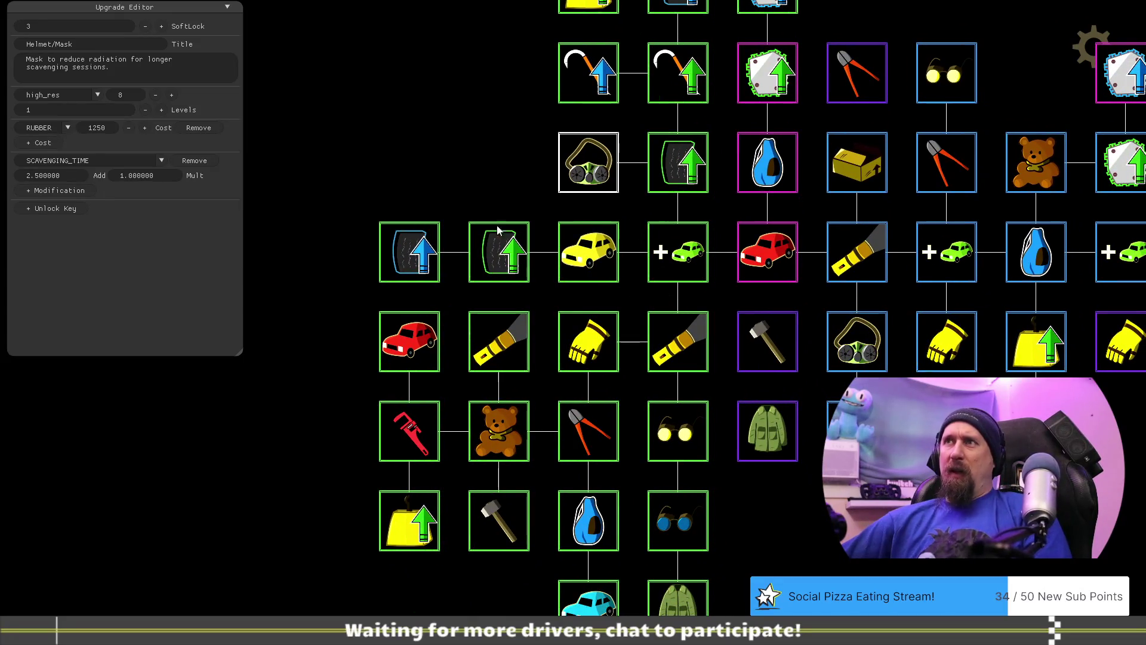
pyautogui.click(515, 242)
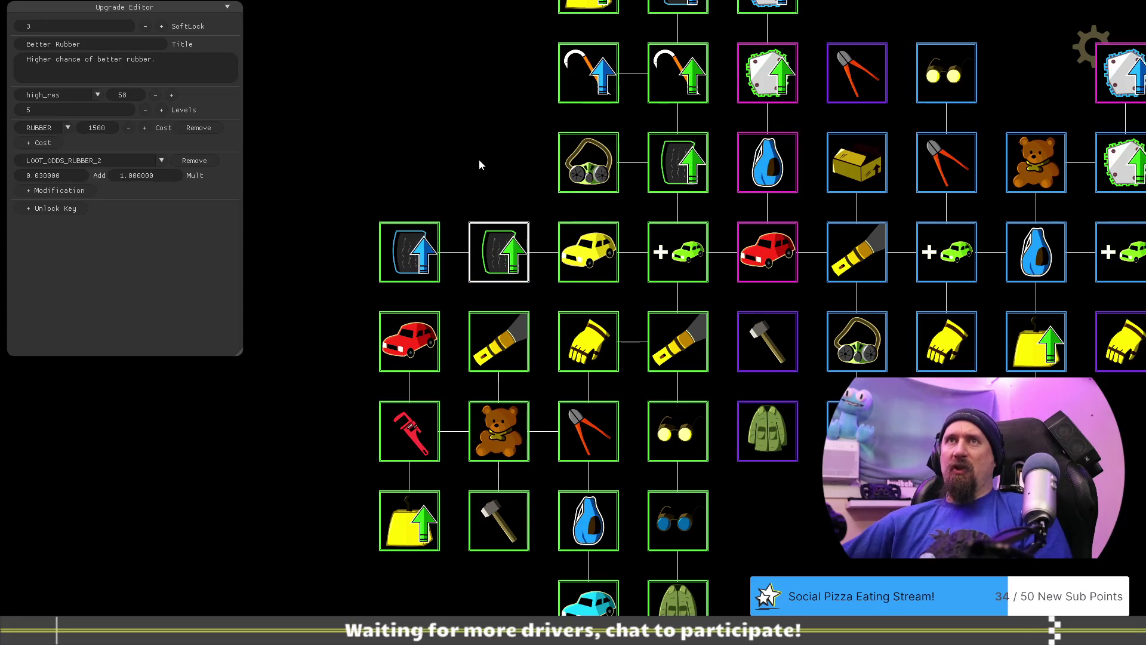
pyautogui.click(411, 249)
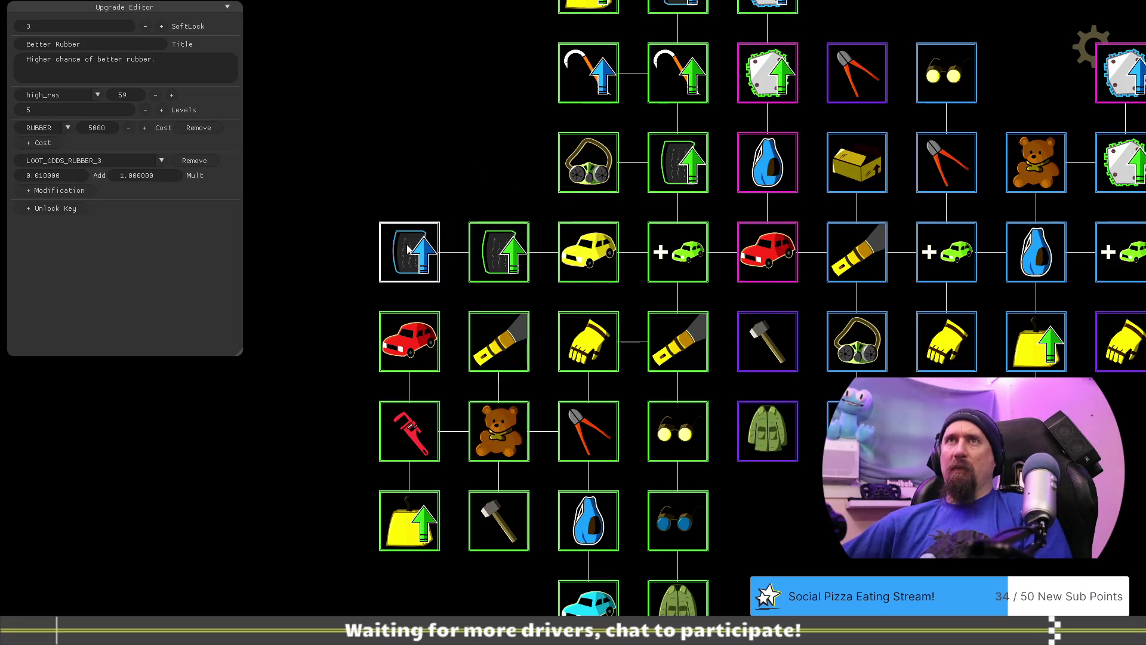
pyautogui.scroll(2, 476, 237)
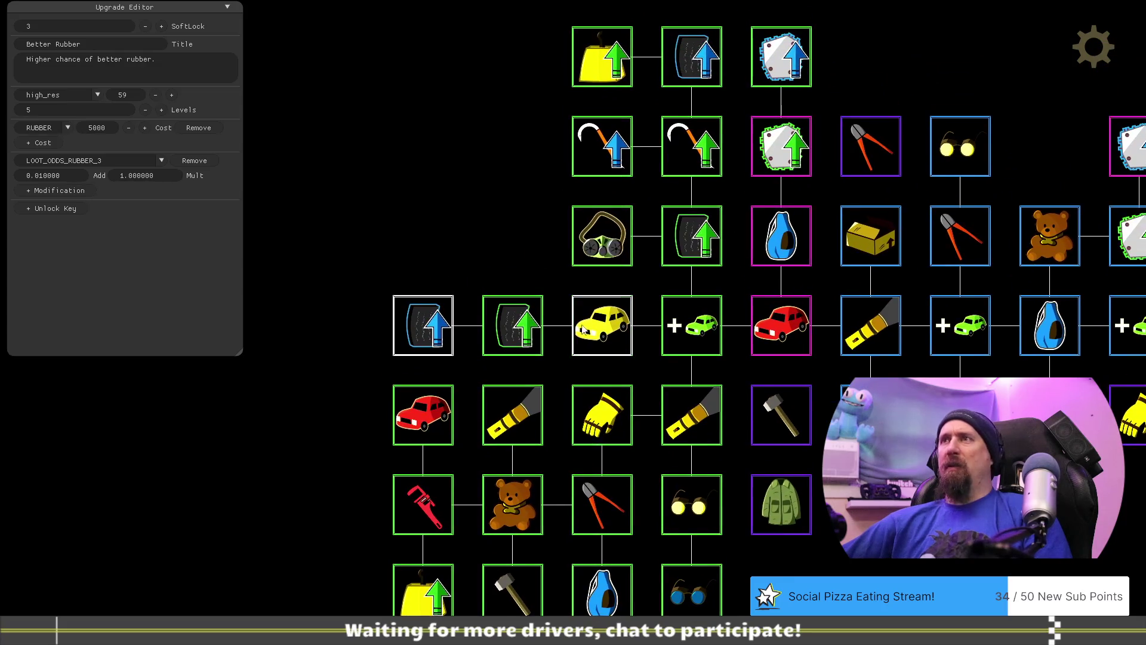
pyautogui.click(603, 333)
pyautogui.click(510, 328)
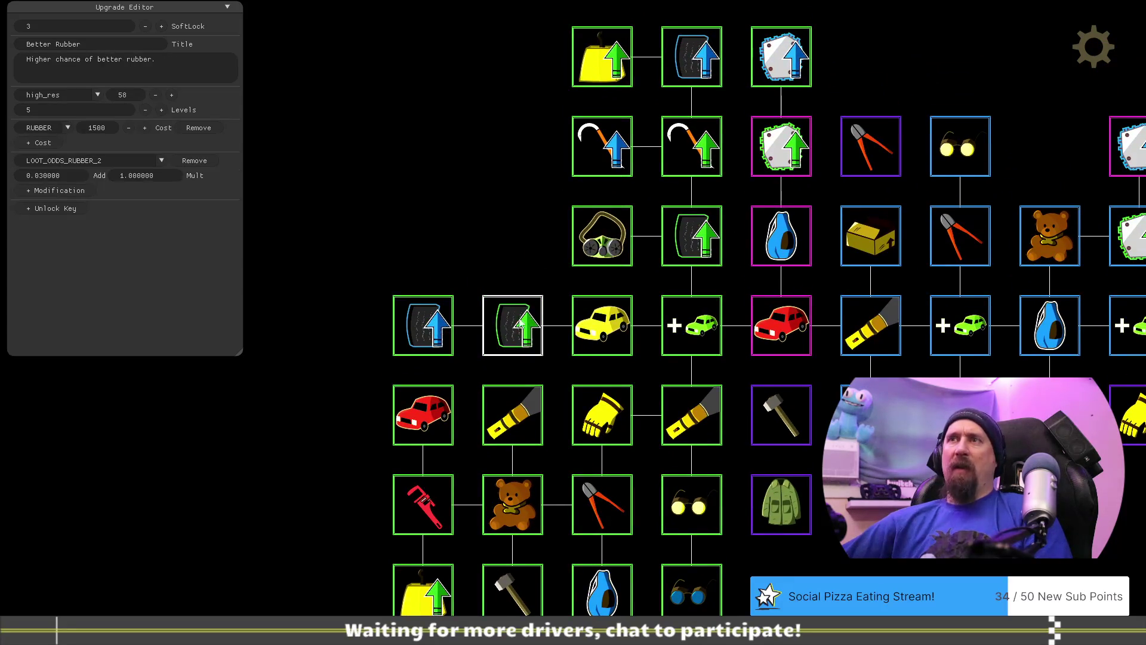
pyautogui.click(413, 319)
pyautogui.scroll(-2, 424, 149)
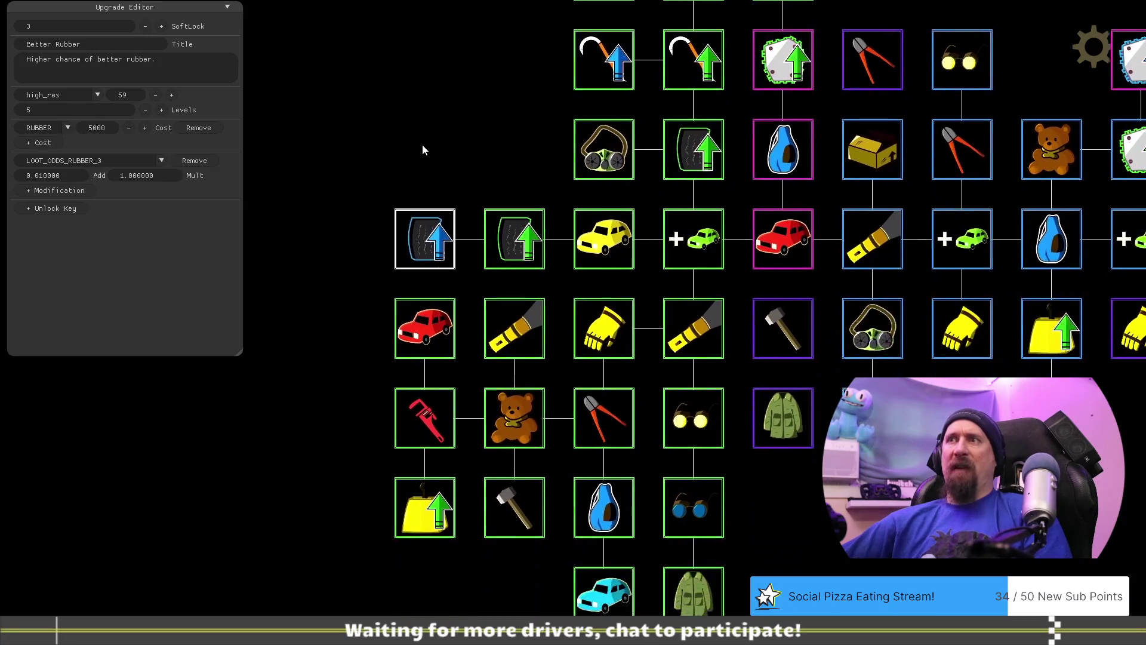
# Give the lower Better Rubber upgrade a 125 Rubber cost and a 0.03 LOOT_ODDS_RUBBER_2 boost.
pyautogui.moveTo(478, 155); pyautogui.dragTo(399, 282)
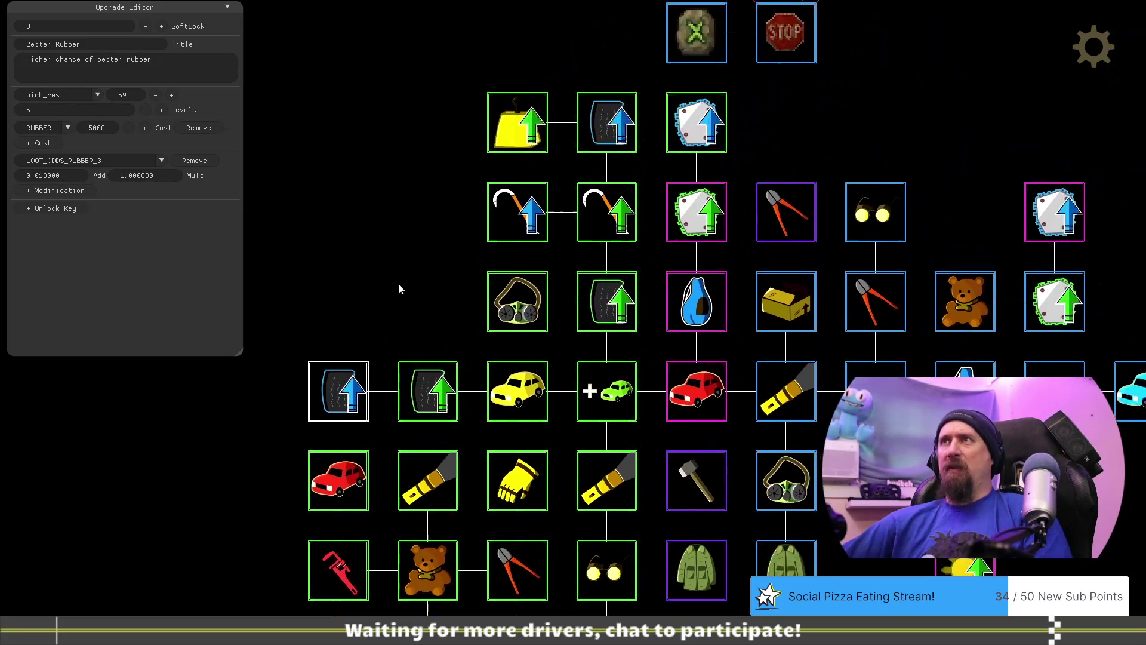
pyautogui.click(537, 114)
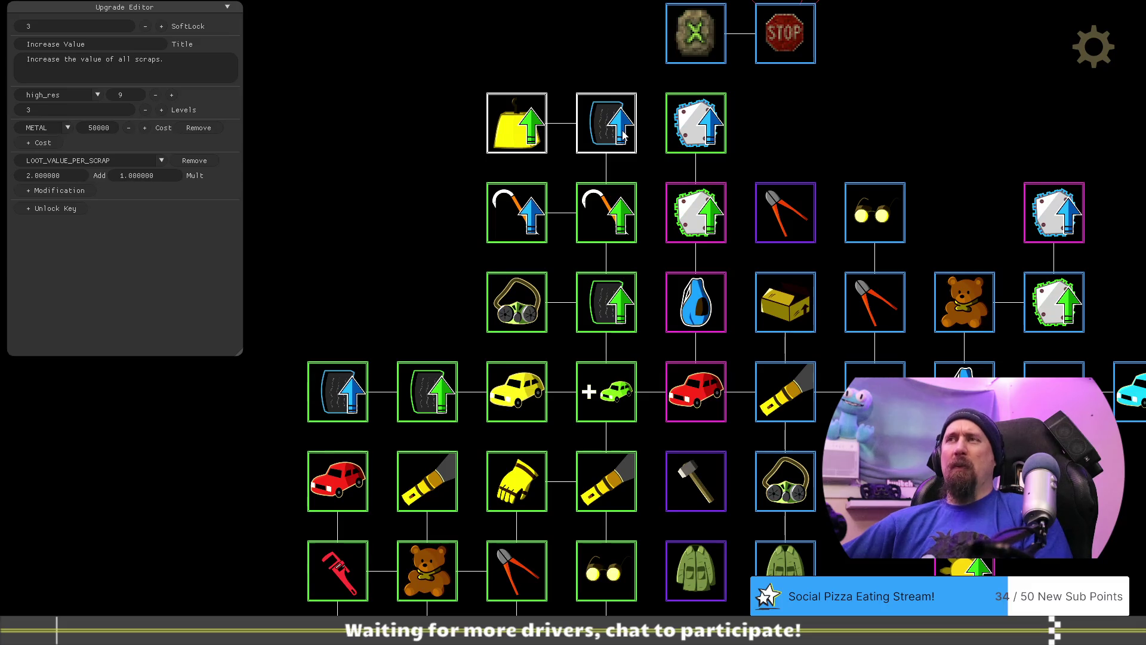
pyautogui.click(502, 218)
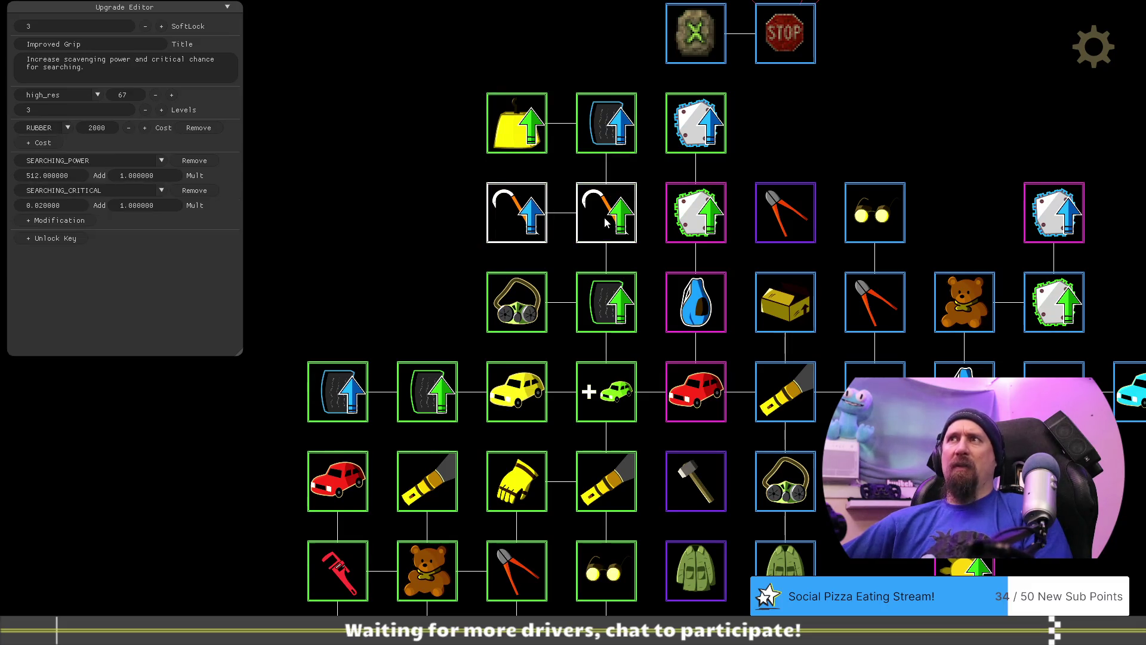
pyautogui.click(600, 138)
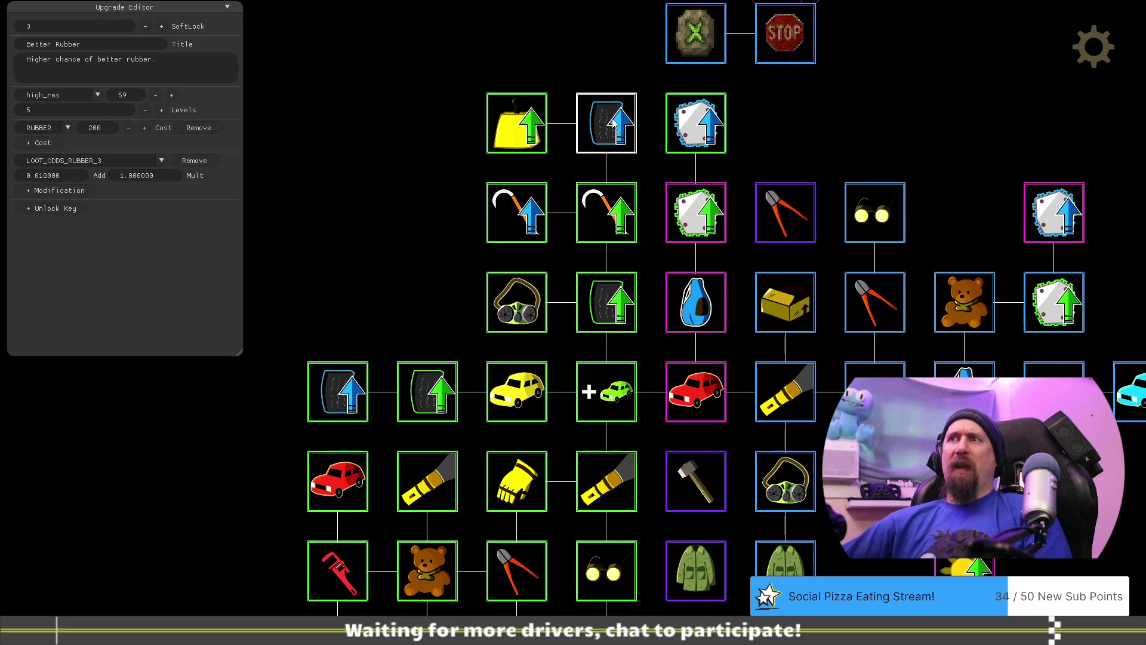
pyautogui.click(515, 317)
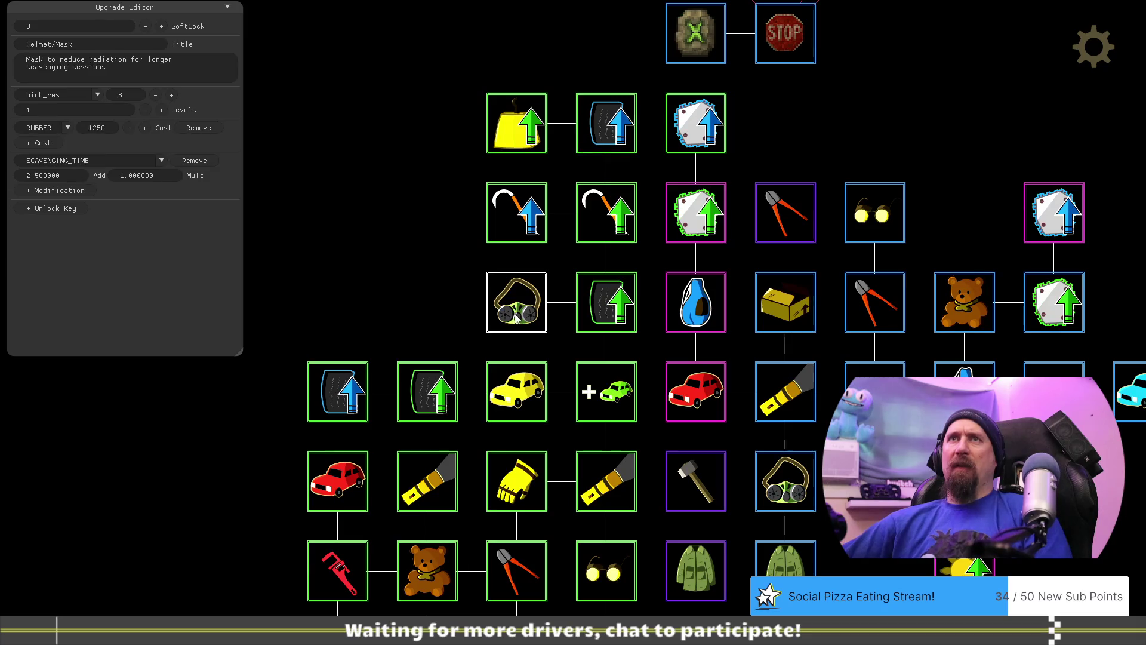
pyautogui.click(600, 298)
pyautogui.scroll(-1, 600, 298)
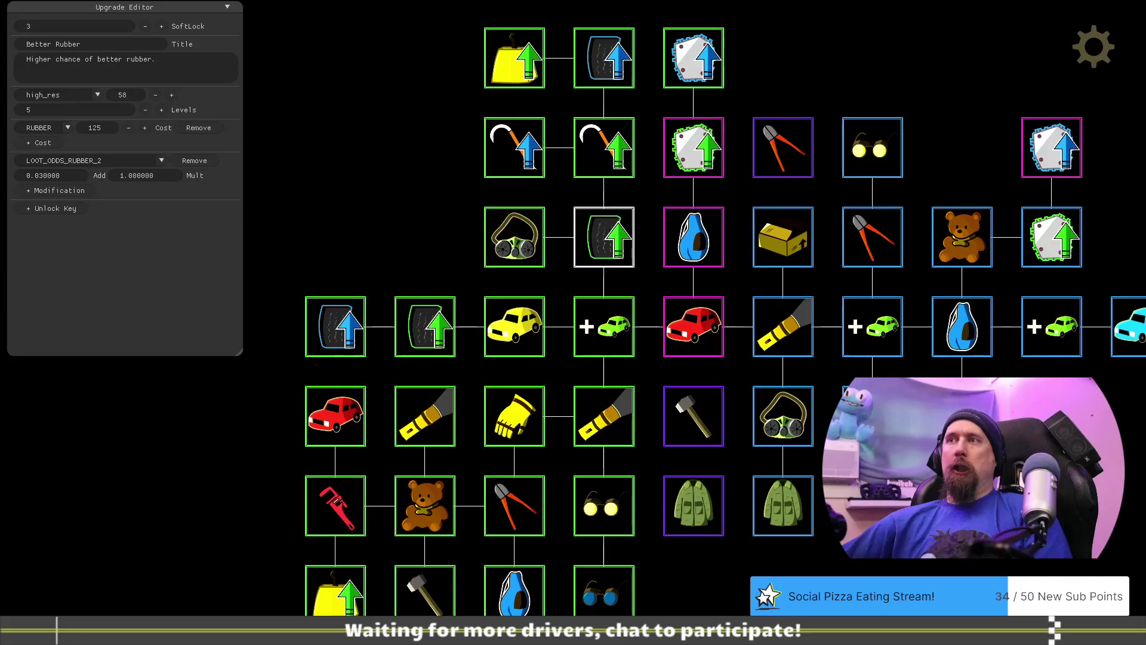
pyautogui.scroll(-3, 823, 511)
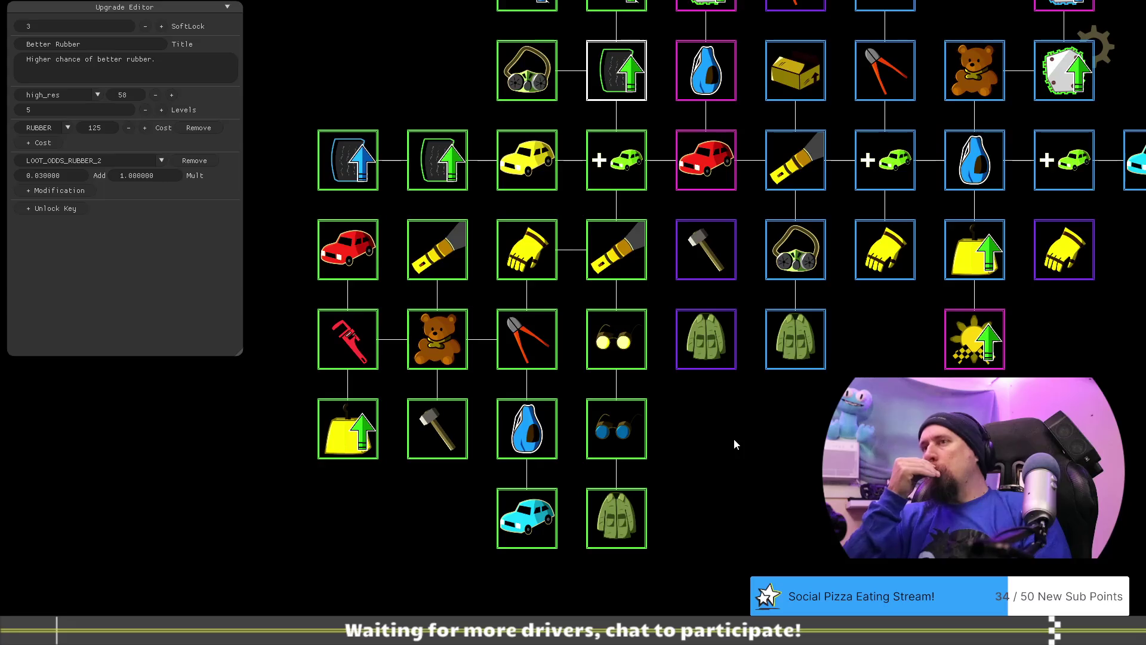
# Move the Cargo Jacket node down to a new slot with Tear Off placed beside it.
pyautogui.click(707, 367)
pyautogui.moveTo(707, 367); pyautogui.dragTo(729, 457)
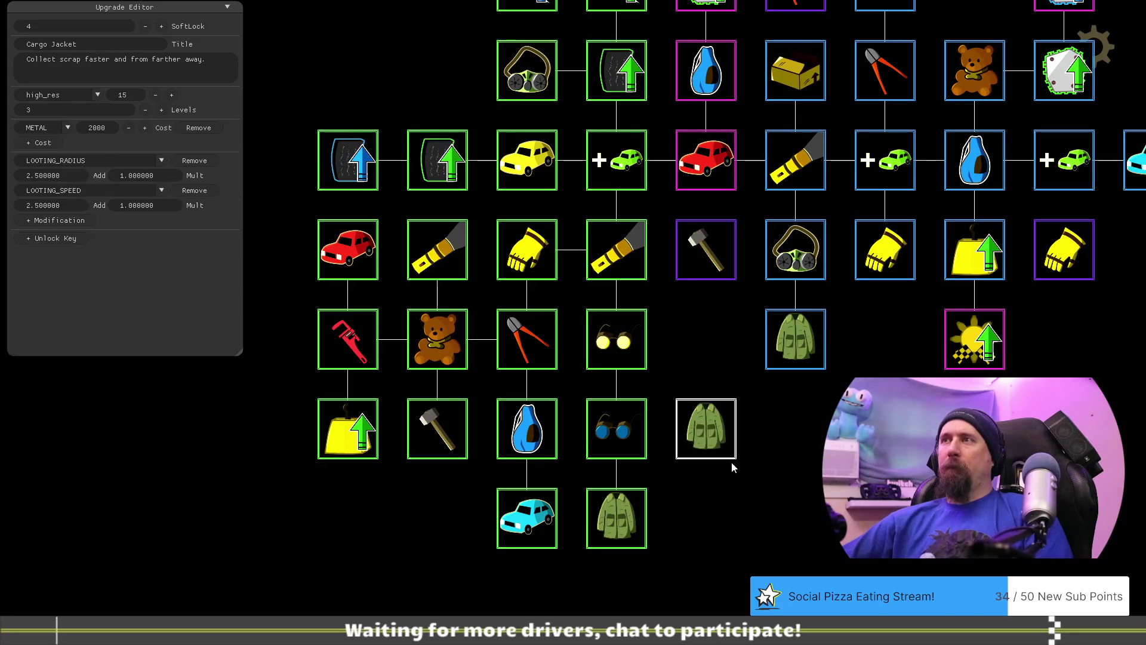
pyautogui.moveTo(706, 254); pyautogui.dragTo(711, 344)
pyautogui.moveTo(725, 452)
pyautogui.mouseDown()
pyautogui.moveTo(749, 498)
pyautogui.moveTo(796, 518)
pyautogui.mouseUp()
pyautogui.moveTo(729, 366)
pyautogui.mouseDown()
pyautogui.moveTo(860, 441)
pyautogui.moveTo(884, 518)
pyautogui.mouseUp()
pyautogui.moveTo(833, 400); pyautogui.dragTo(711, 454)
# Relocate the Better Rubber node and put Increase Value beneath the blue Better Rubber tile.
pyautogui.moveTo(554, 334); pyautogui.dragTo(635, 426)
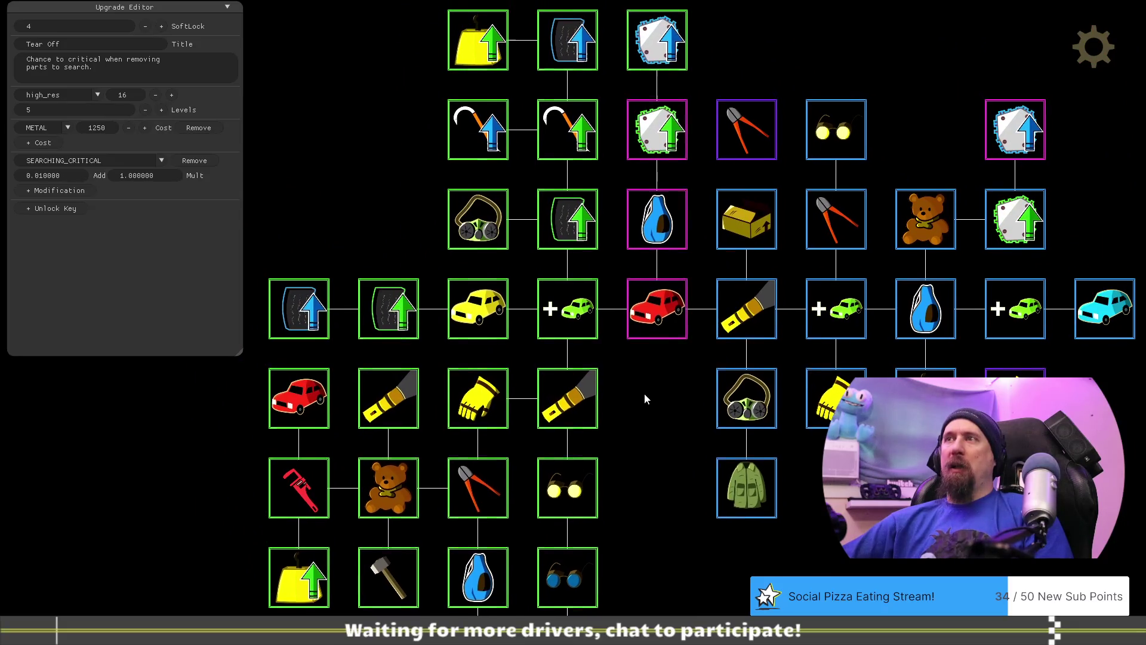
pyautogui.moveTo(579, 42); pyautogui.dragTo(657, 398)
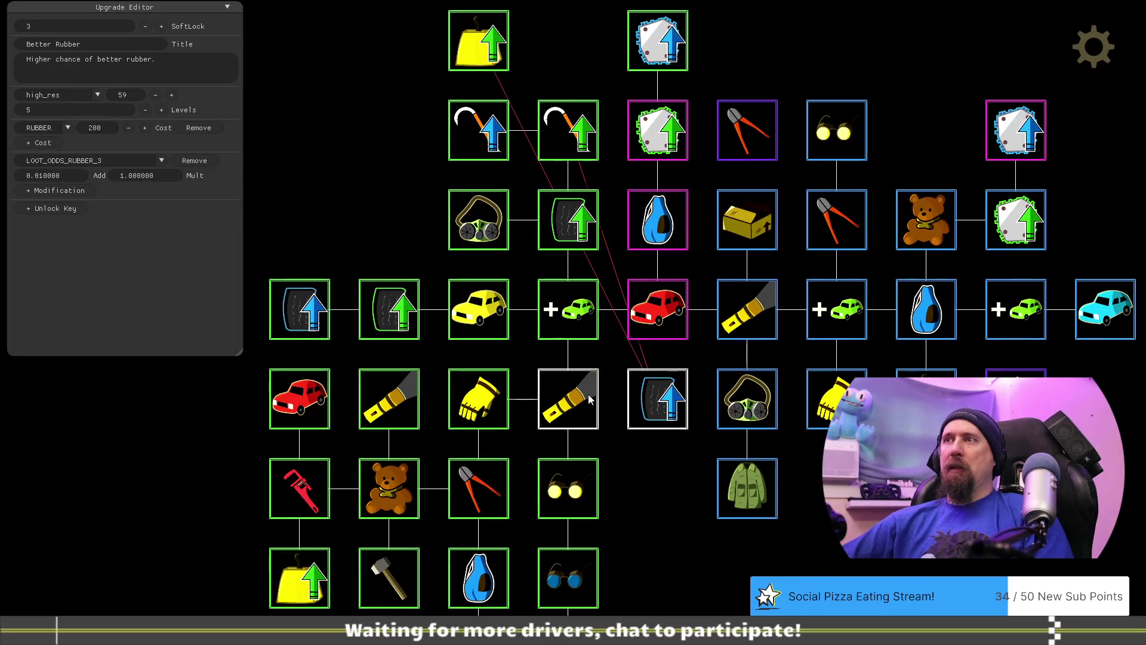
pyautogui.scroll(-1, 627, 358)
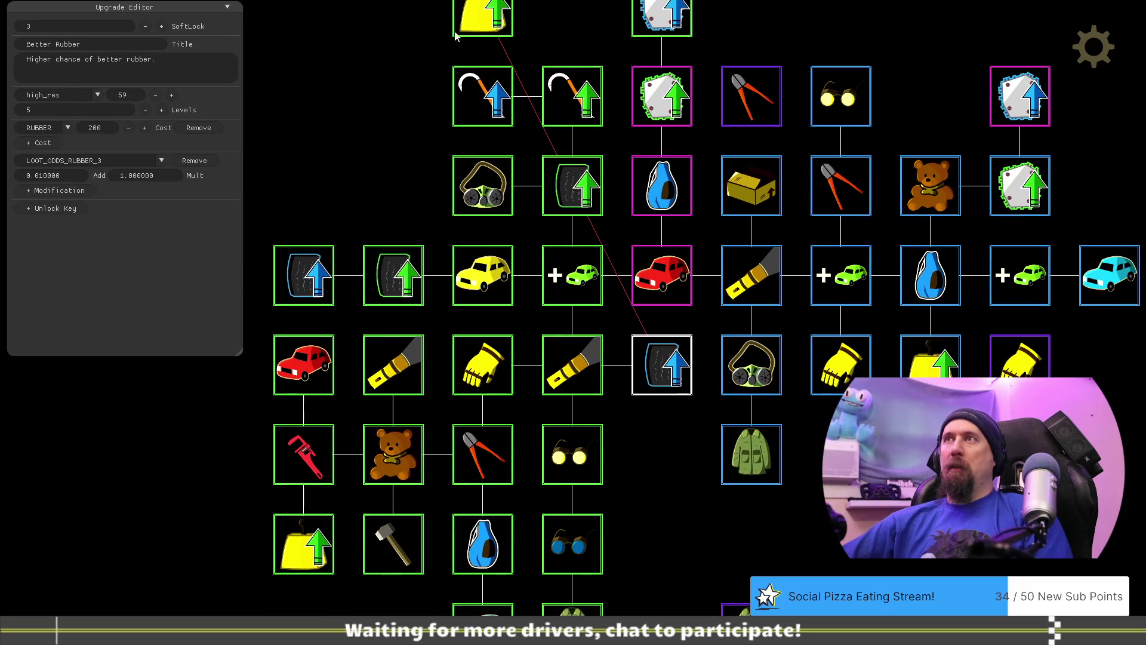
pyautogui.moveTo(656, 432); pyautogui.dragTo(651, 485)
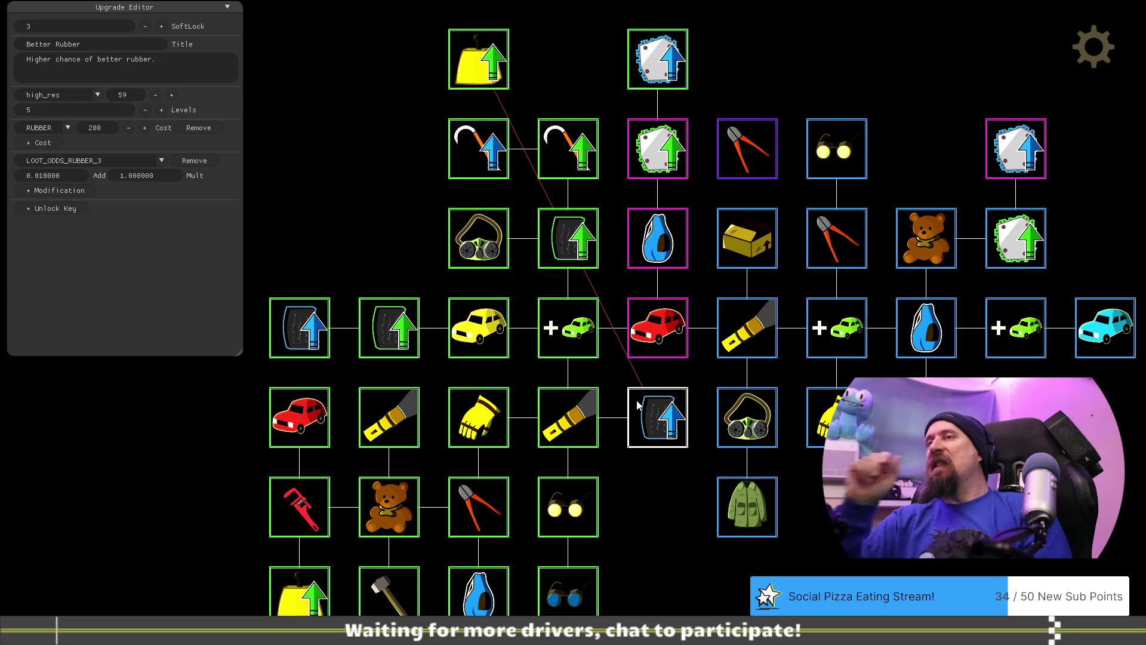
pyautogui.moveTo(478, 59); pyautogui.dragTo(662, 513)
pyautogui.moveTo(816, 552); pyautogui.dragTo(769, 469)
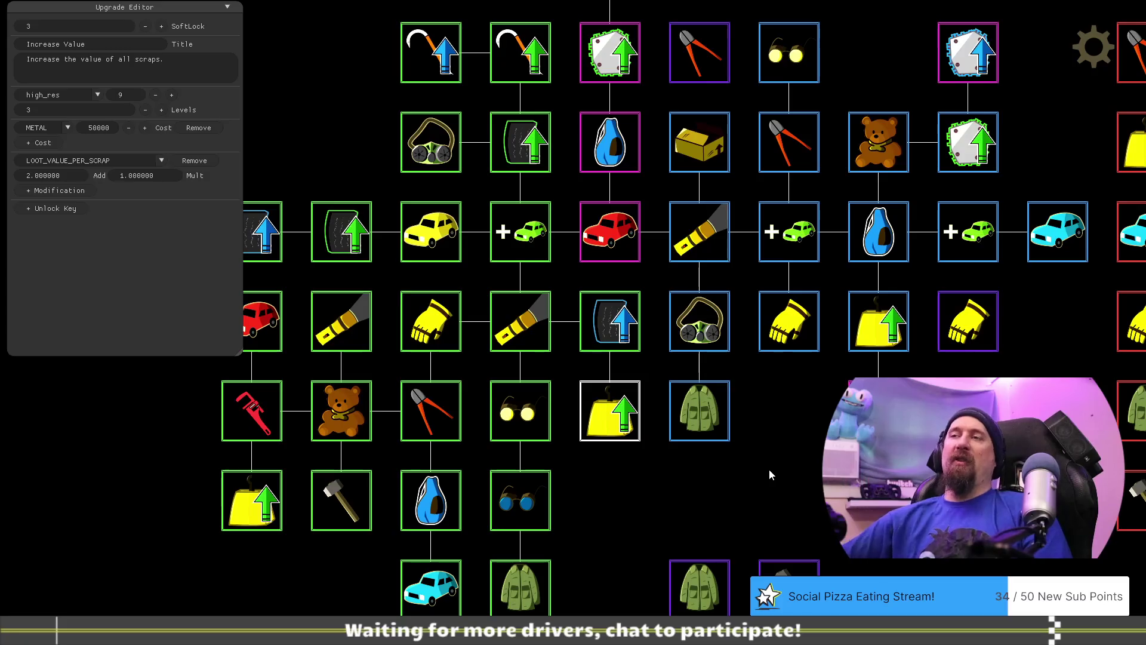
# Compare the Glasses and Mechanic Goggle upgrade settings side by side.
pyautogui.click(522, 417)
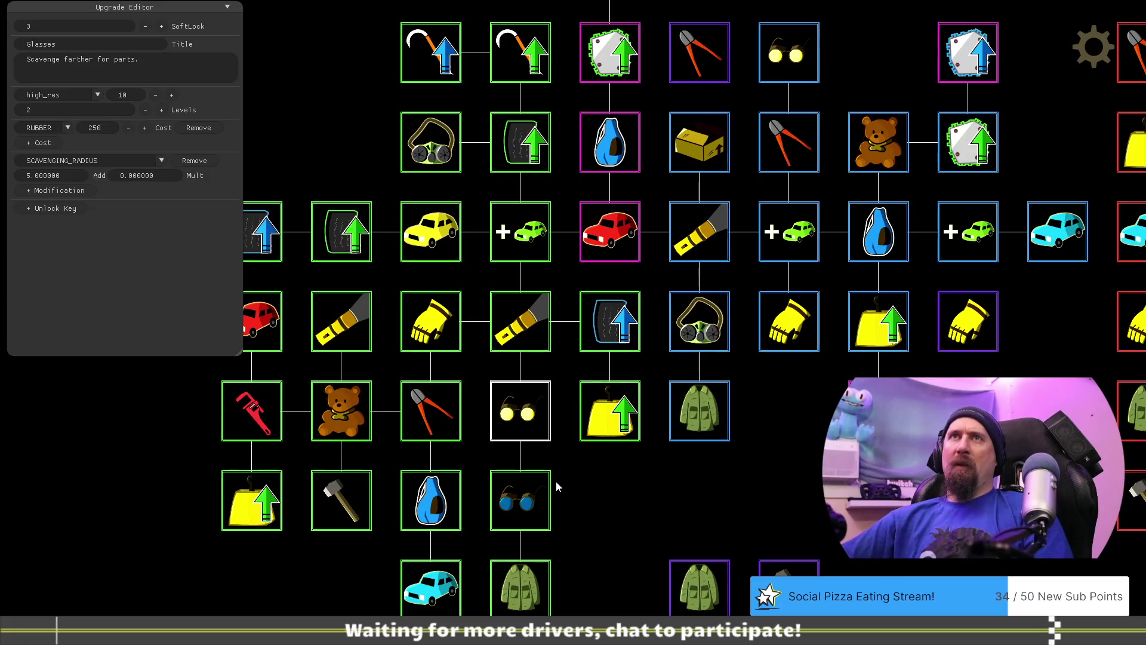
pyautogui.click(528, 506)
pyautogui.moveTo(632, 504); pyautogui.dragTo(762, 441)
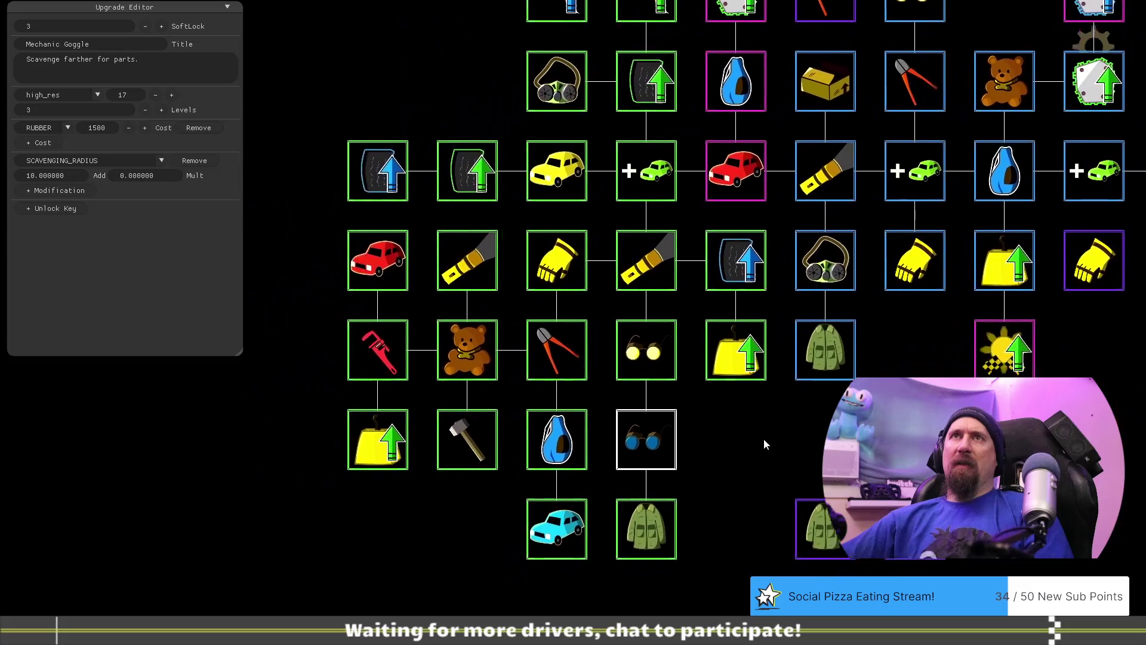
pyautogui.click(657, 340)
pyautogui.click(660, 405)
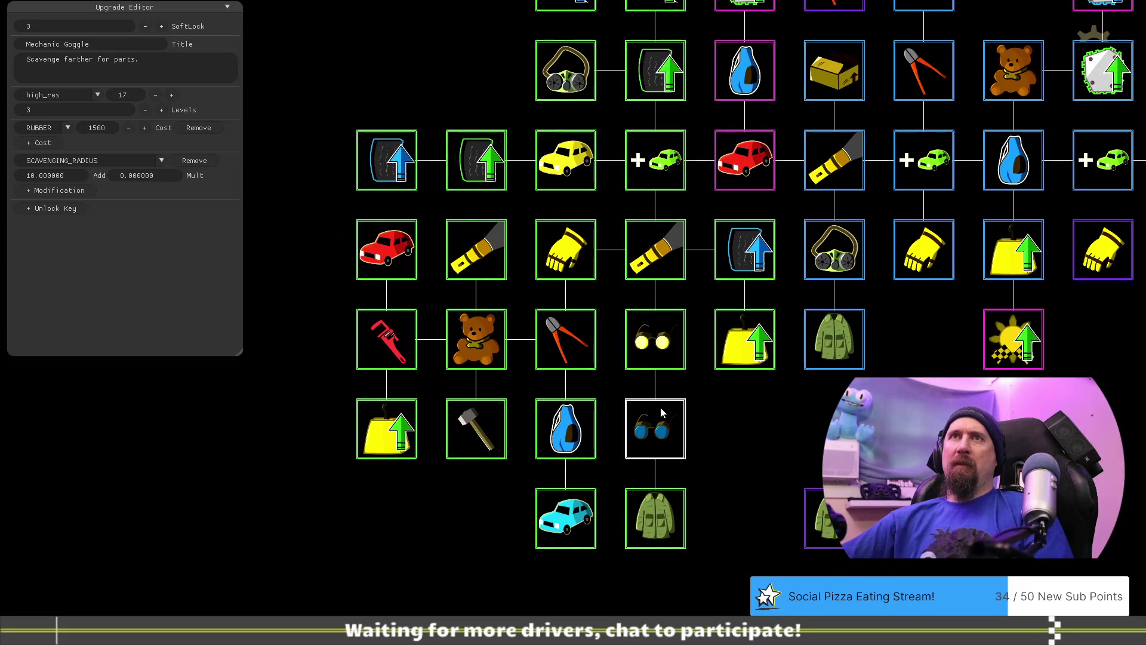
pyautogui.click(652, 354)
pyautogui.click(659, 438)
pyautogui.click(664, 340)
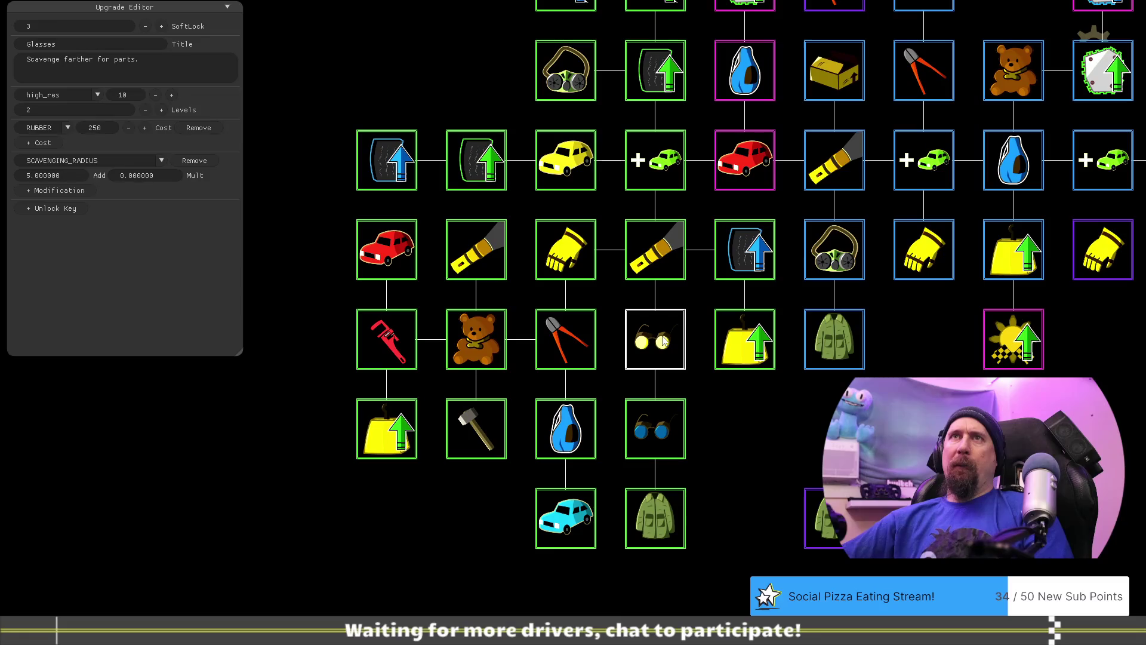
pyautogui.click(667, 439)
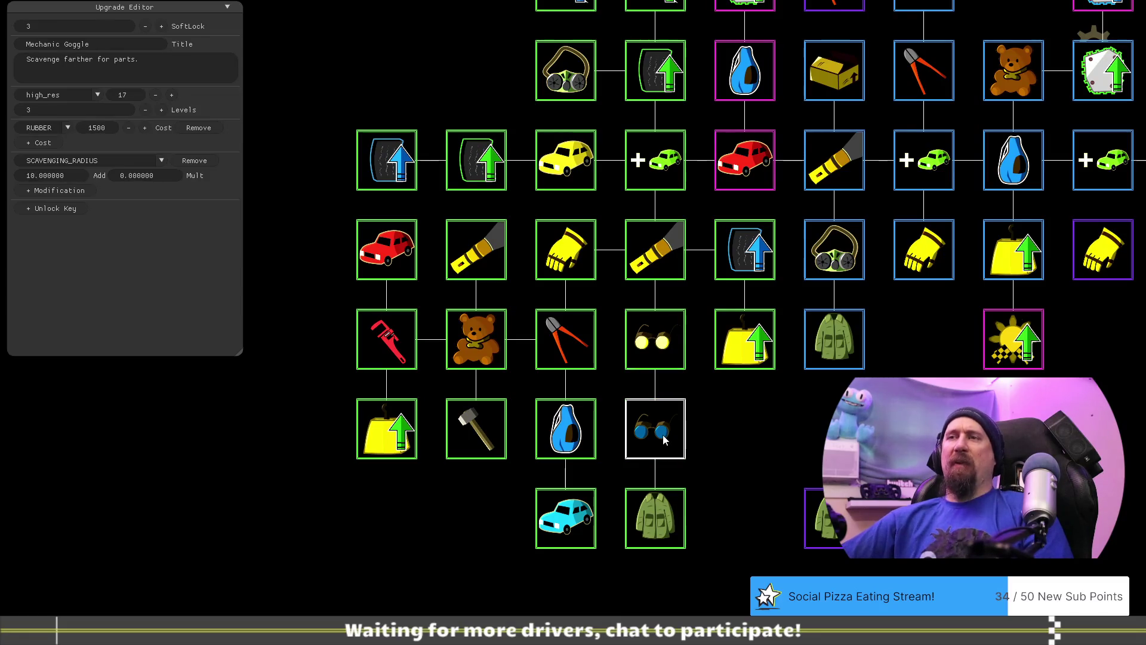
# Move Mechanic Goggle to a lone lower-left slot and Cargo Jacket directly below Glasses.
pyautogui.moveTo(663, 440)
pyautogui.mouseDown()
pyautogui.moveTo(394, 513)
pyautogui.moveTo(320, 484)
pyautogui.mouseUp()
pyautogui.moveTo(650, 517); pyautogui.dragTo(656, 430)
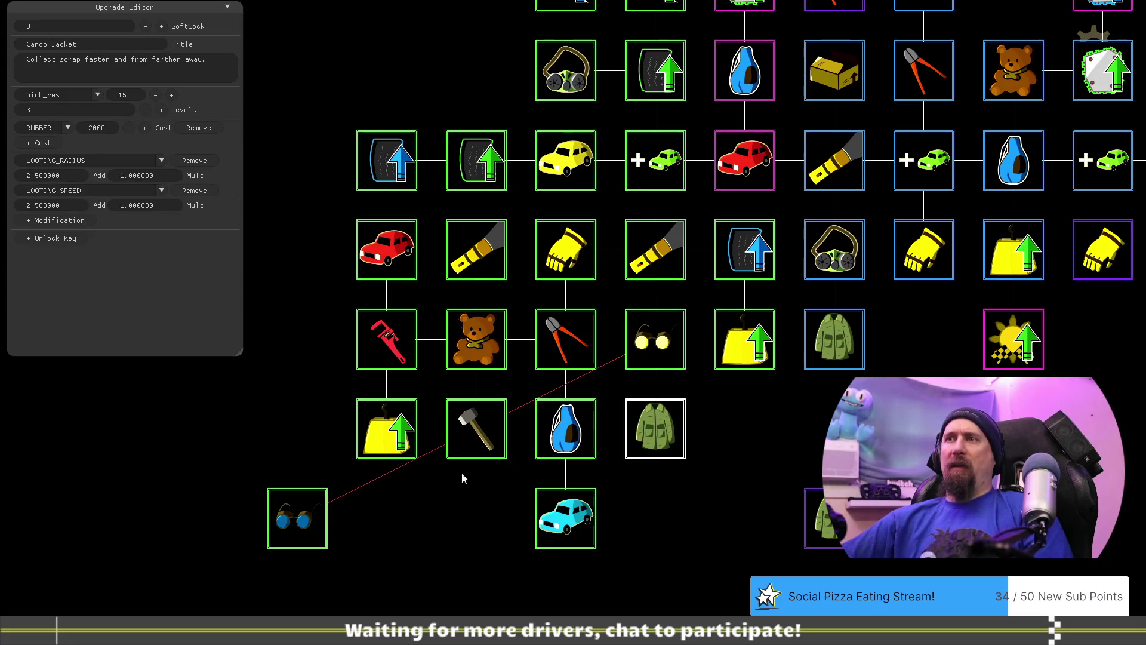
pyautogui.click(321, 521)
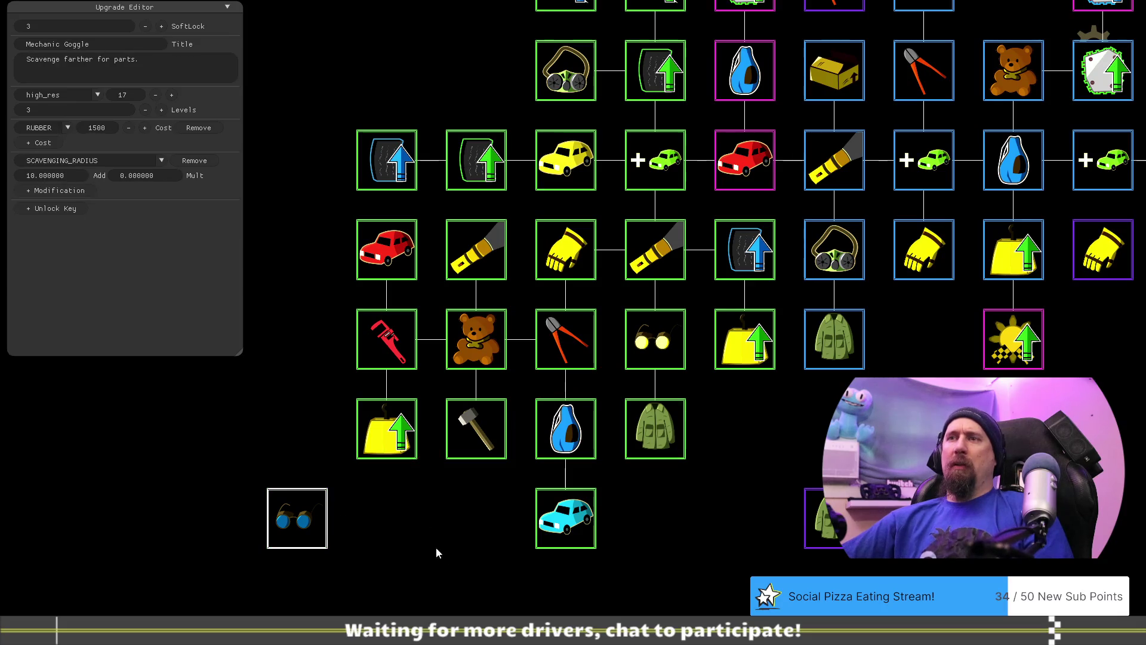
pyautogui.moveTo(689, 498); pyautogui.dragTo(619, 507)
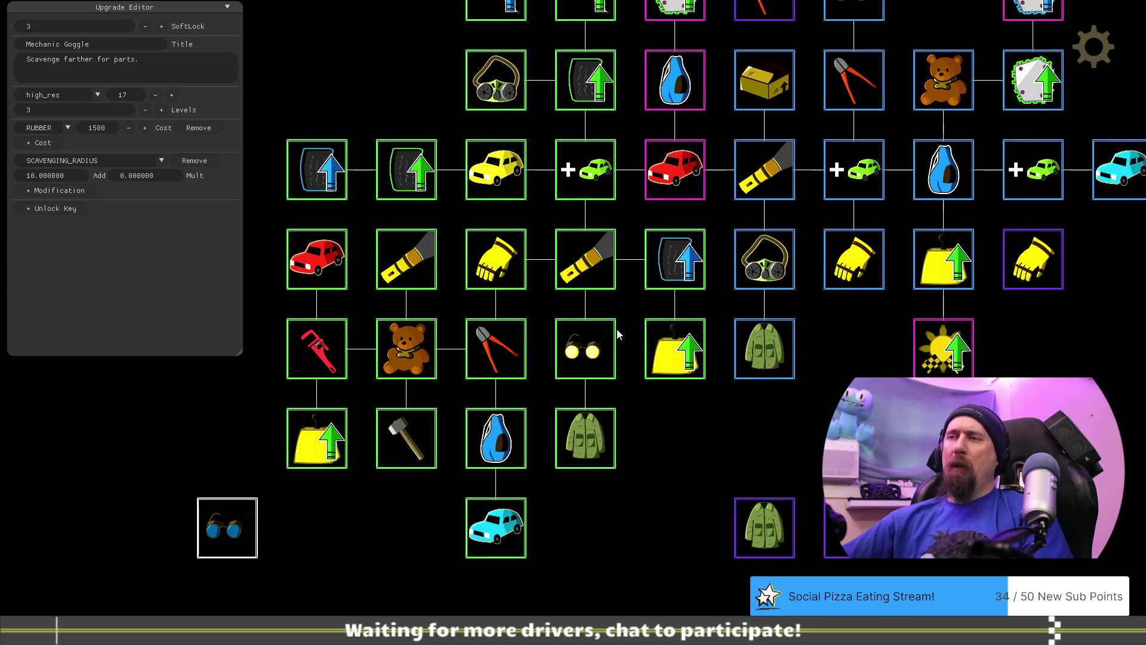
pyautogui.click(597, 428)
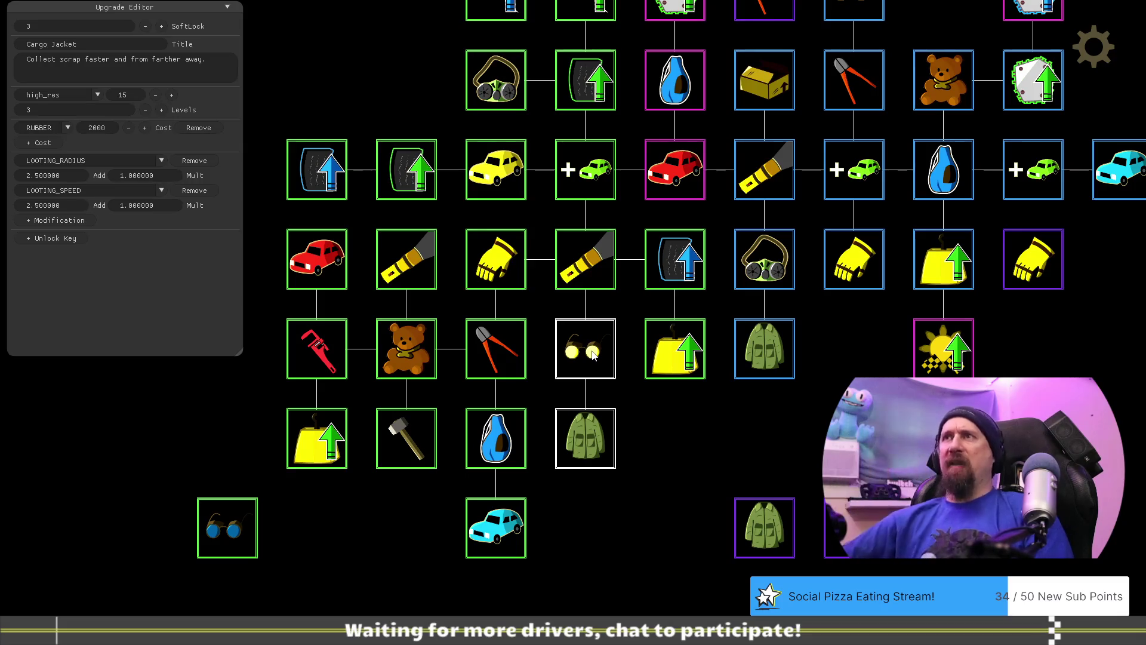
pyautogui.moveTo(678, 440)
pyautogui.mouseDown()
pyautogui.moveTo(737, 570)
pyautogui.moveTo(691, 495)
pyautogui.mouseUp()
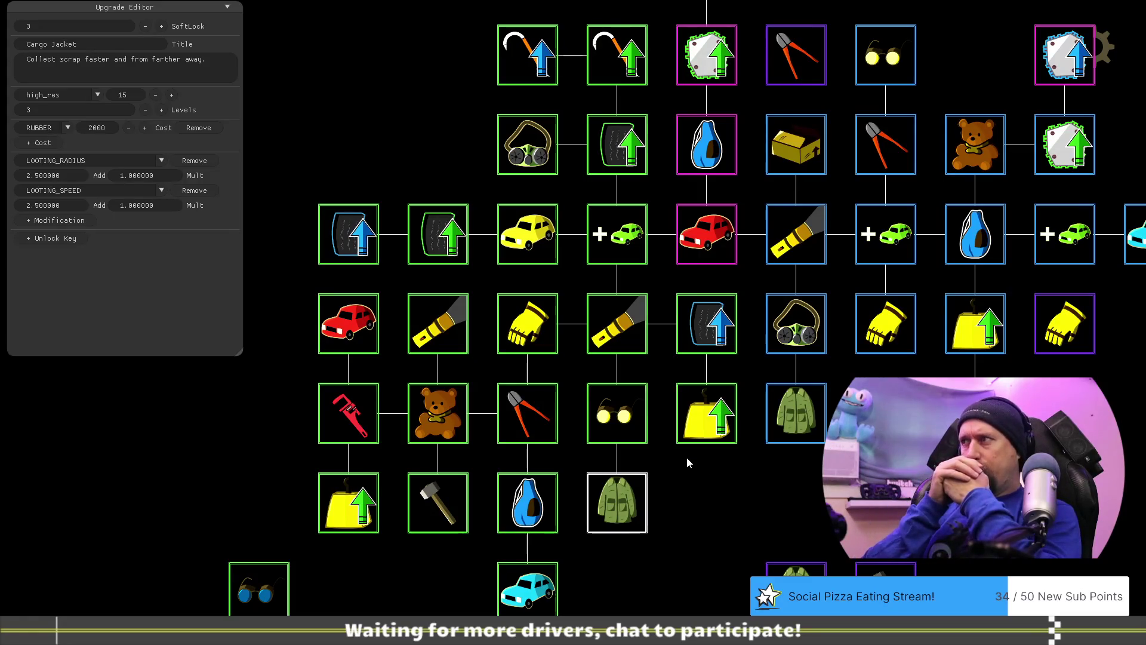
pyautogui.hotkey('alt', 'Tab')
# Add a note suggesting the jacket upgrade as an early quest reward or after beating Jax.
pyautogui.click(534, 493)
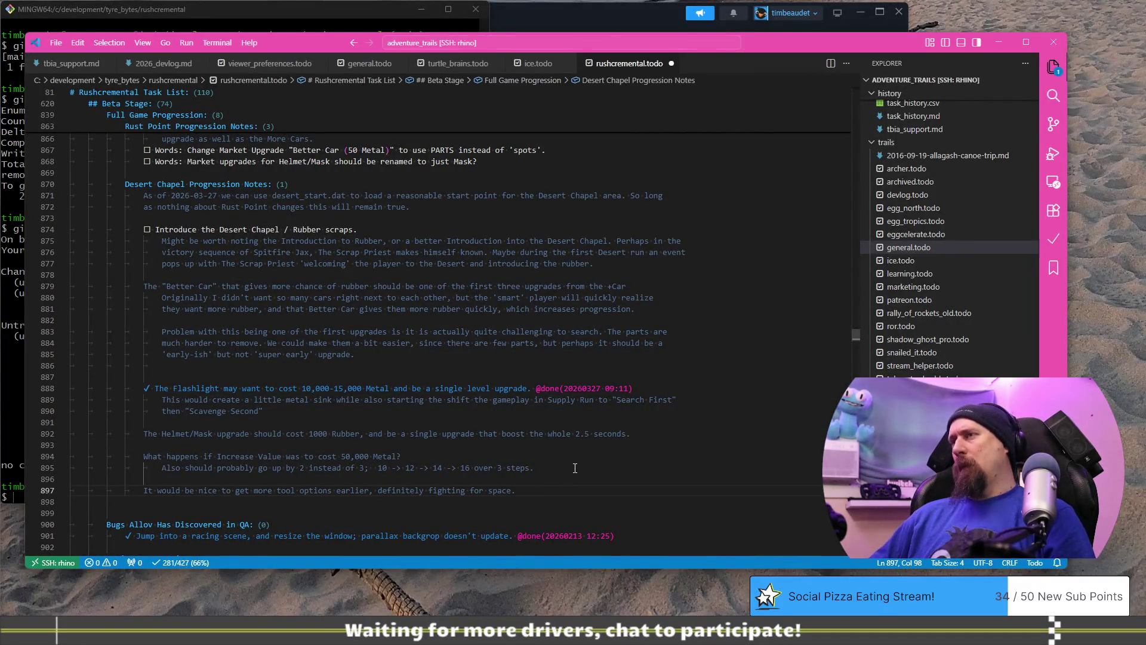
pyautogui.press('Return')
pyautogui.press('Return')
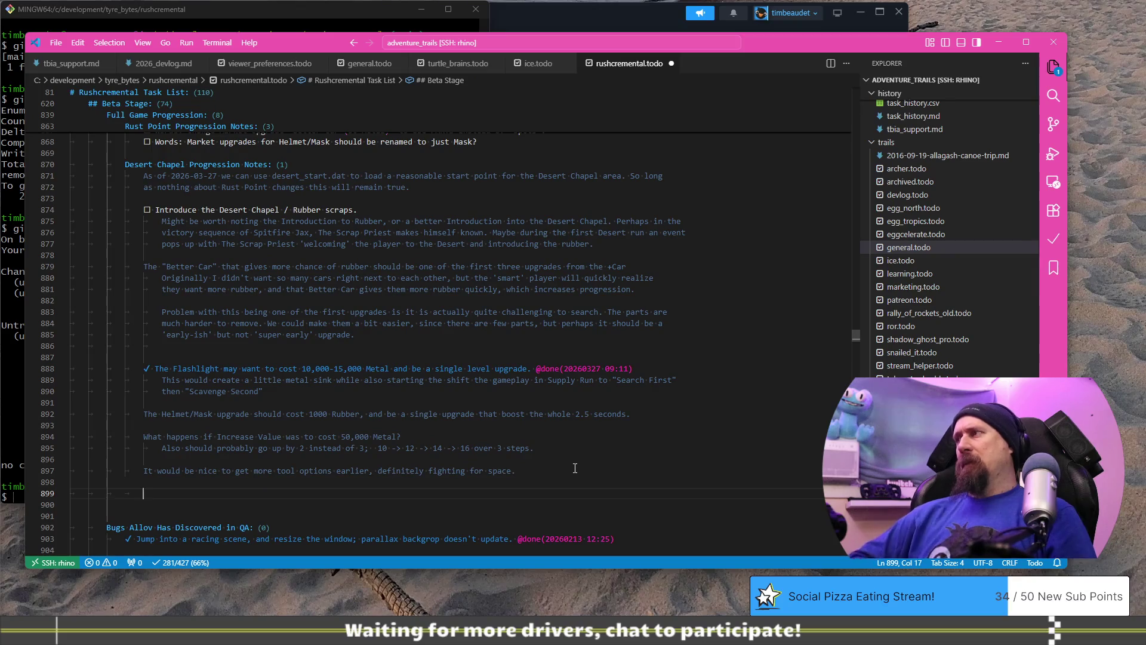
pyautogui.write('We could also')
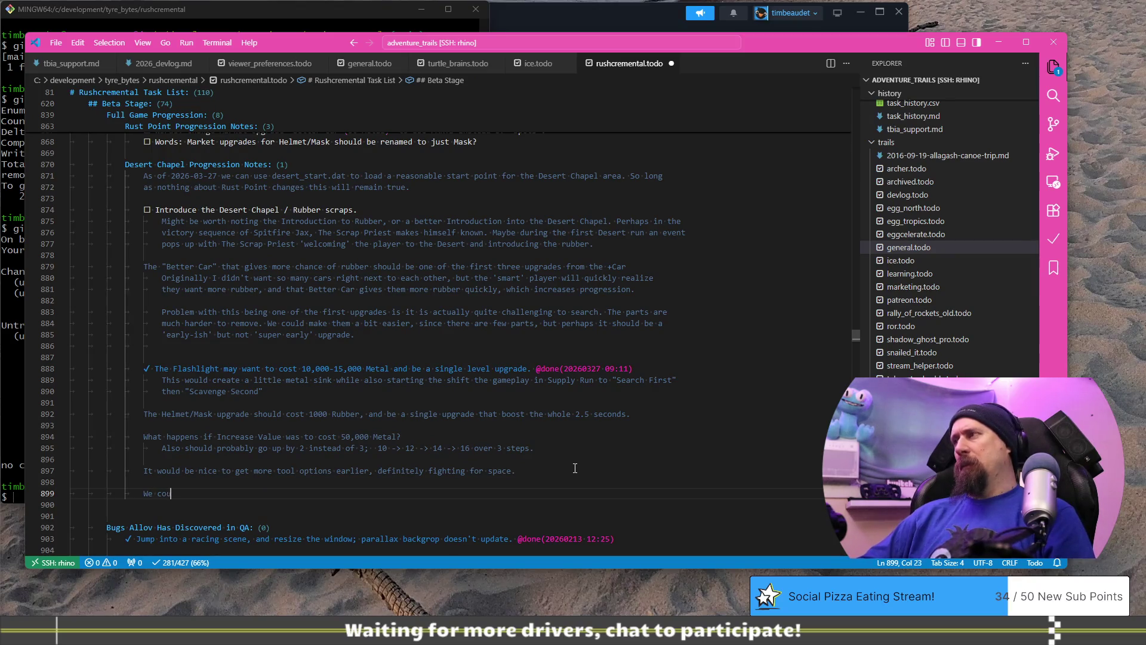
pyautogui.write(' give a jaxk')
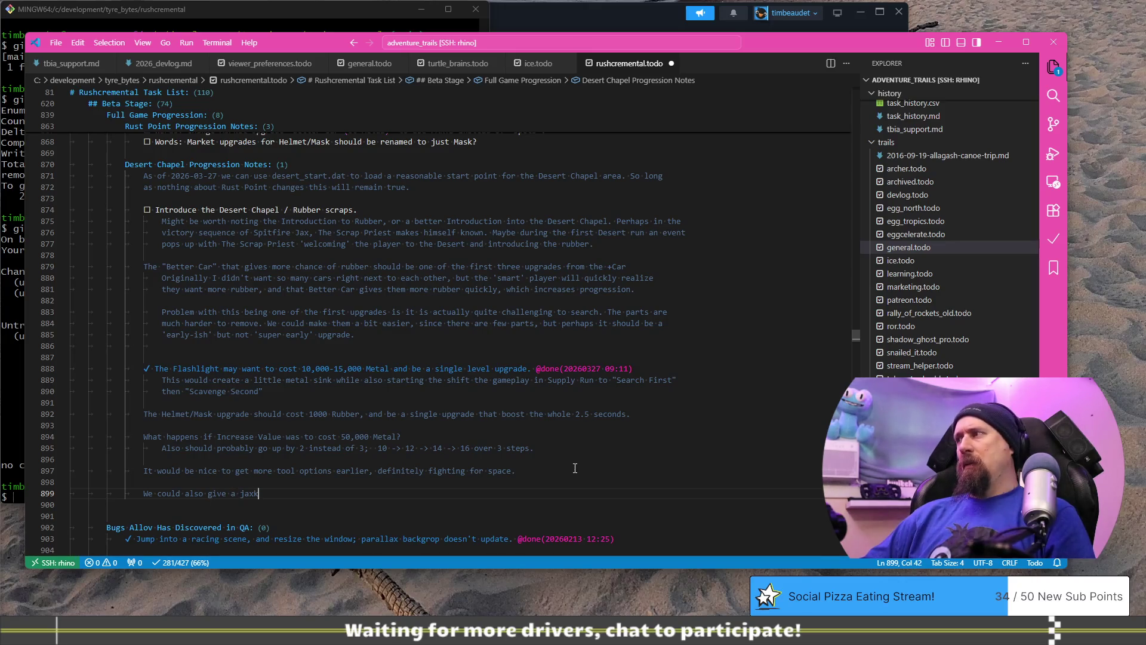
pyautogui.press('BackSpace')
pyautogui.write('et upgrade f')
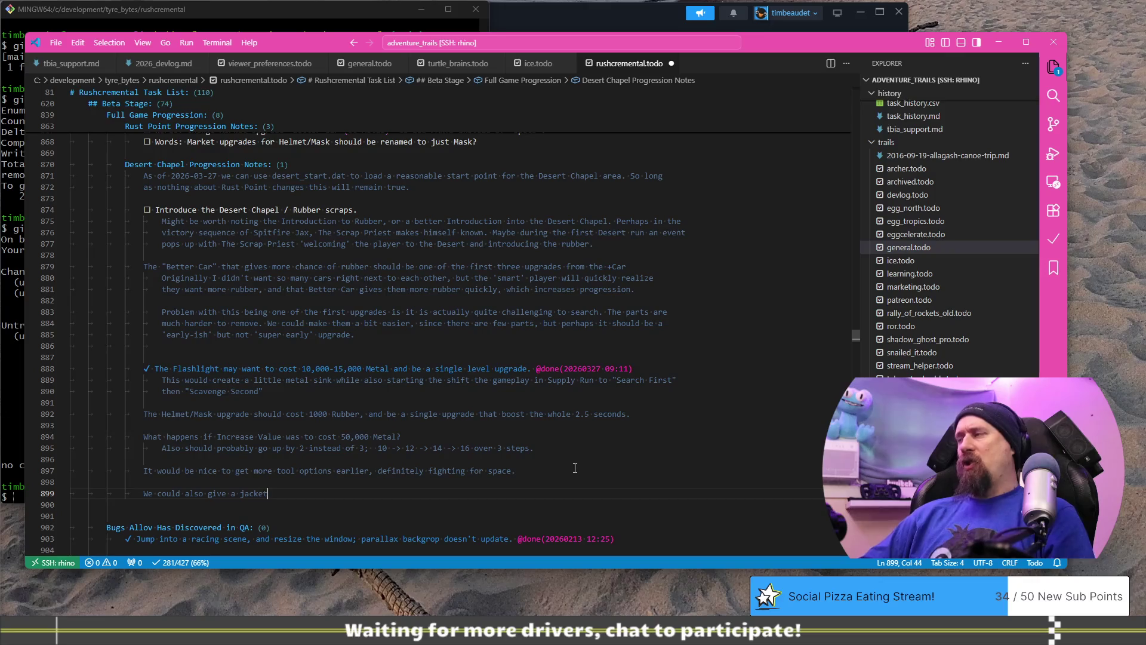
pyautogui.write('or t')
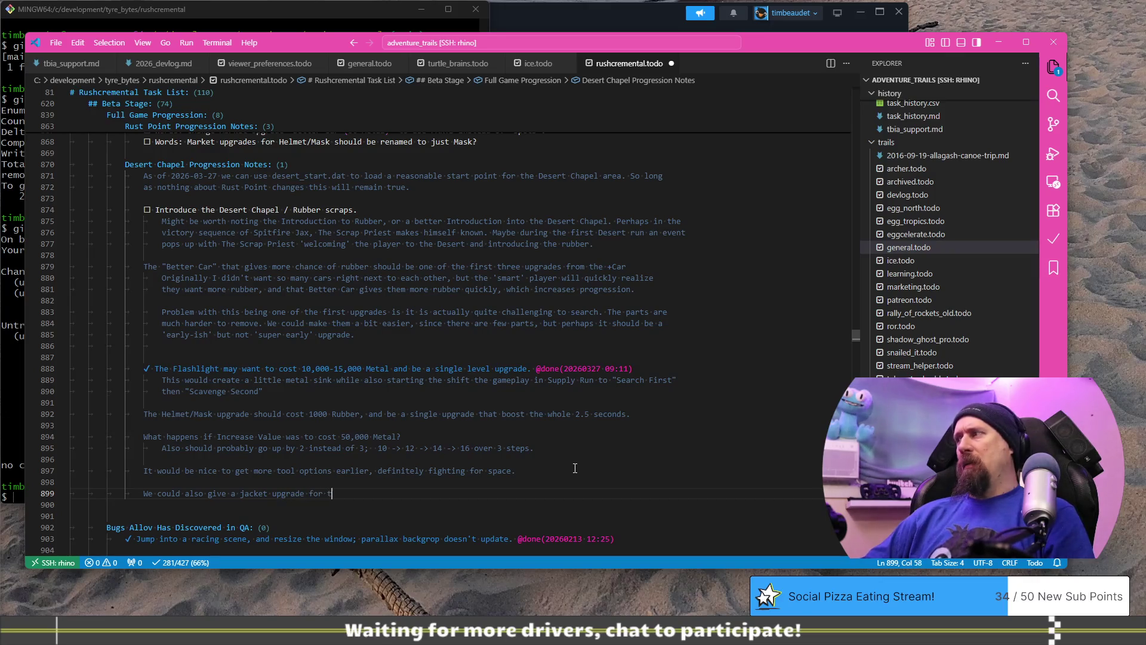
pyautogui.write('he player as a')
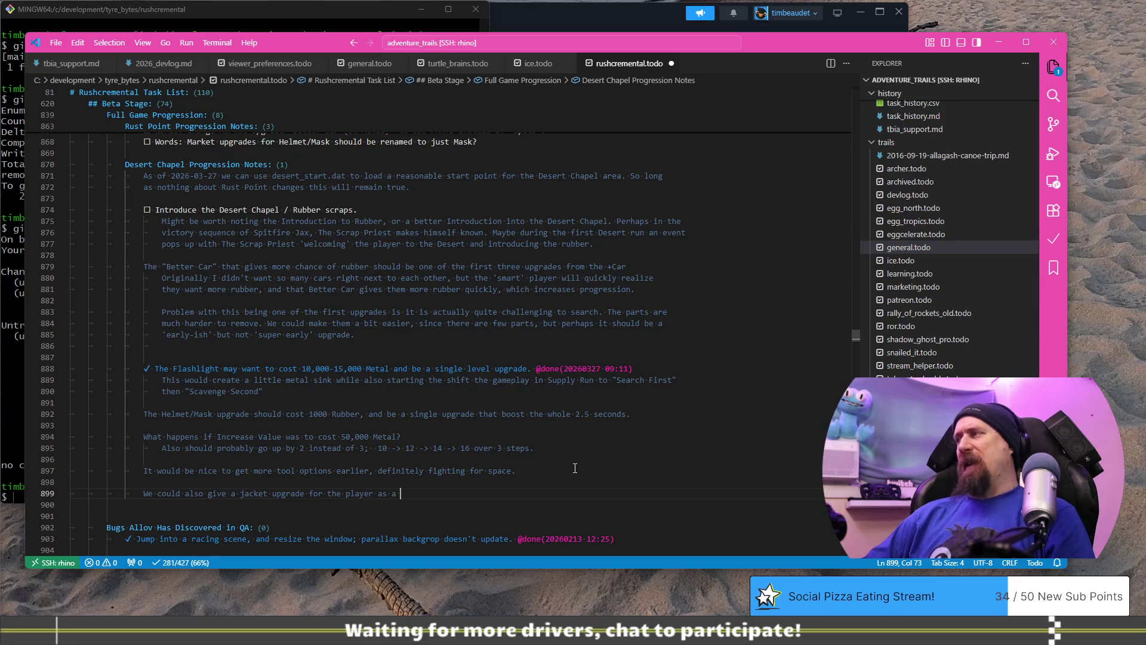
pyautogui.press('BackSpace')
pyautogui.write('n early')
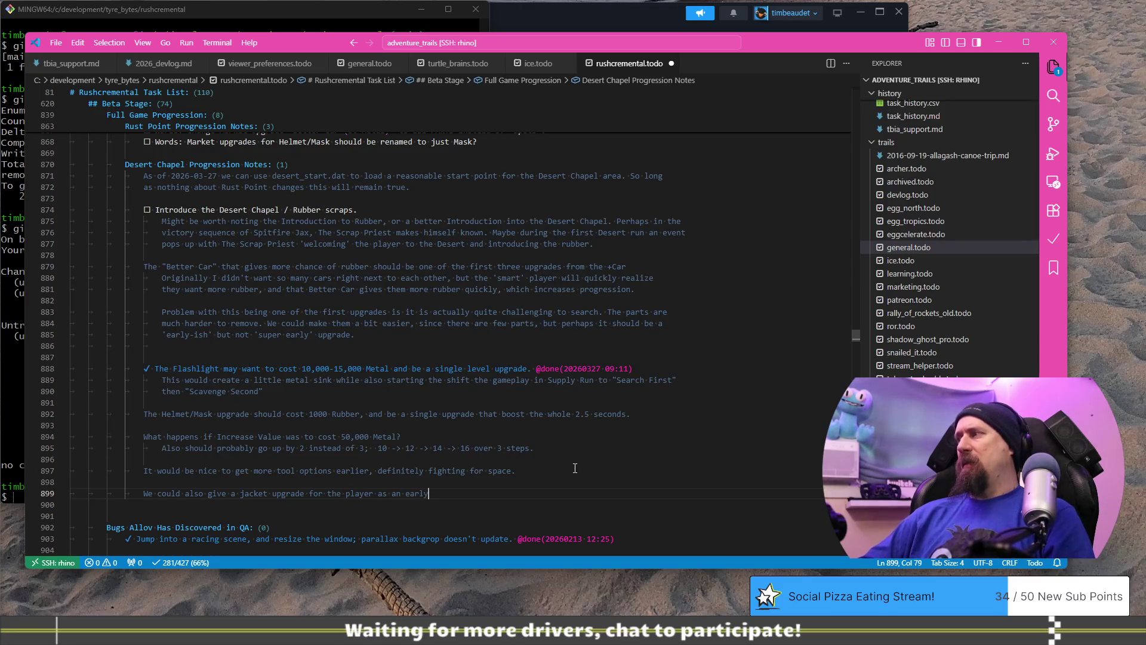
pyautogui.write(' quest re')
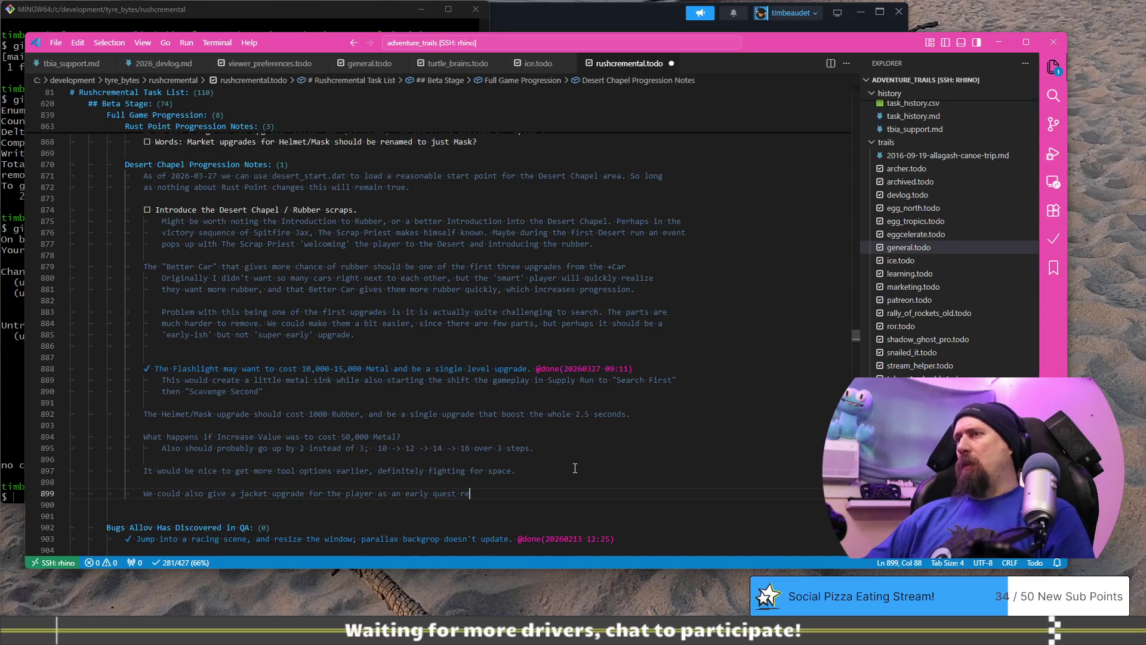
pyautogui.write('ward or even after ')
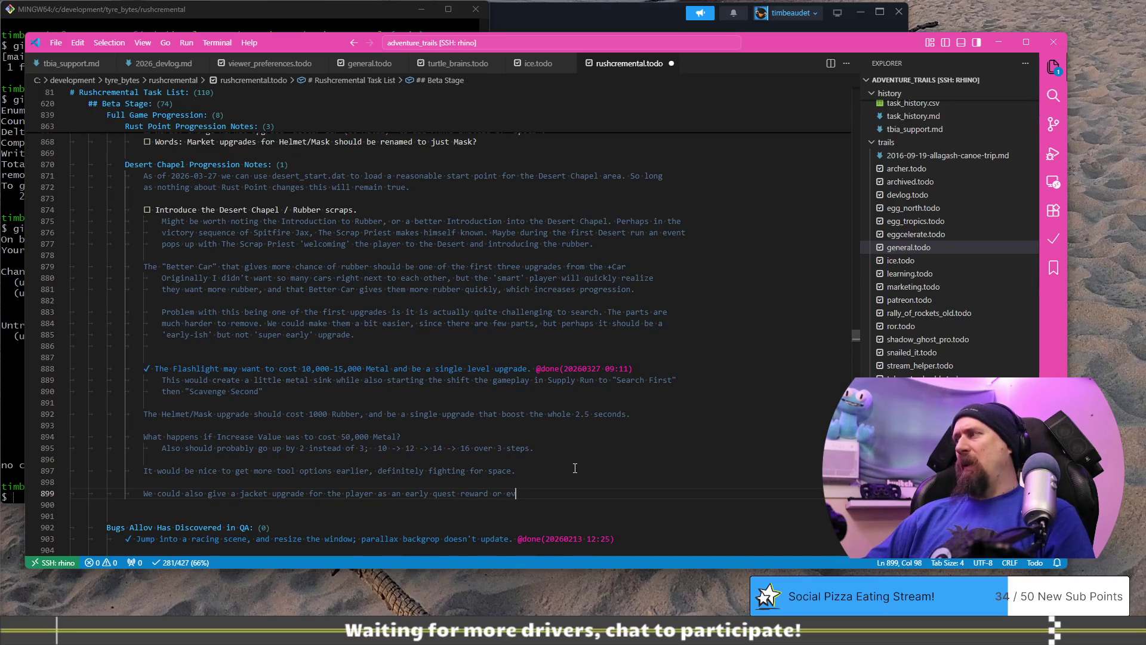
pyautogui.write('be')
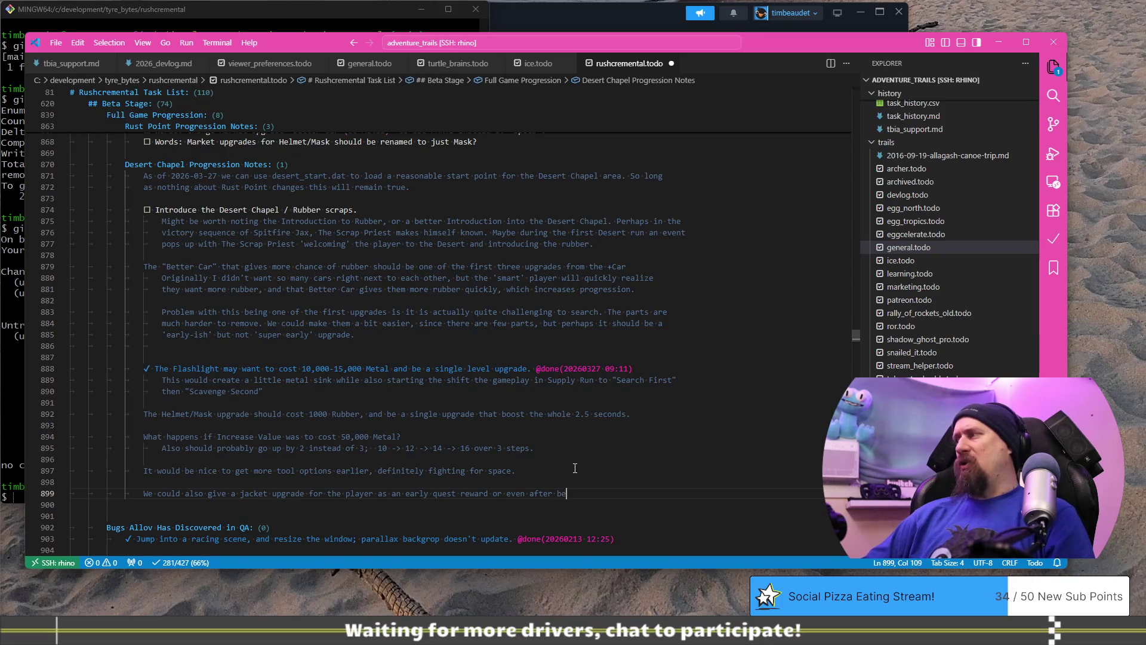
pyautogui.write('ating Jax')
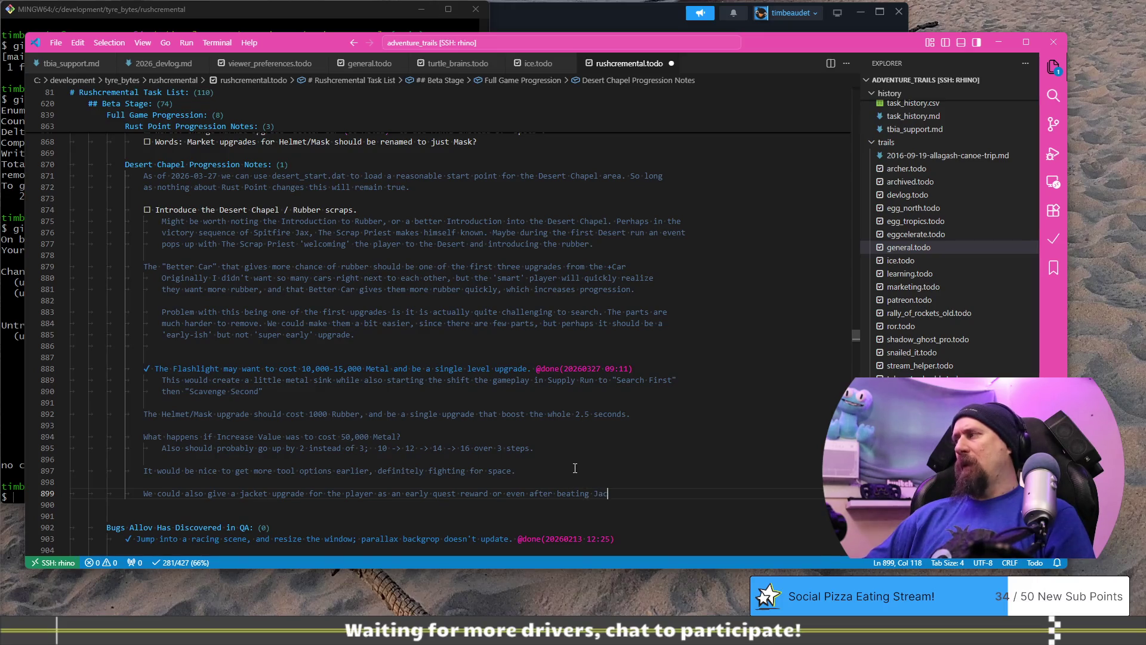
pyautogui.write('.')
pyautogui.press('Return')
# Add an indented line: it would power up the magnet, making resources easier to pull in.
pyautogui.press('Tab')
pyautogui.write('This ')
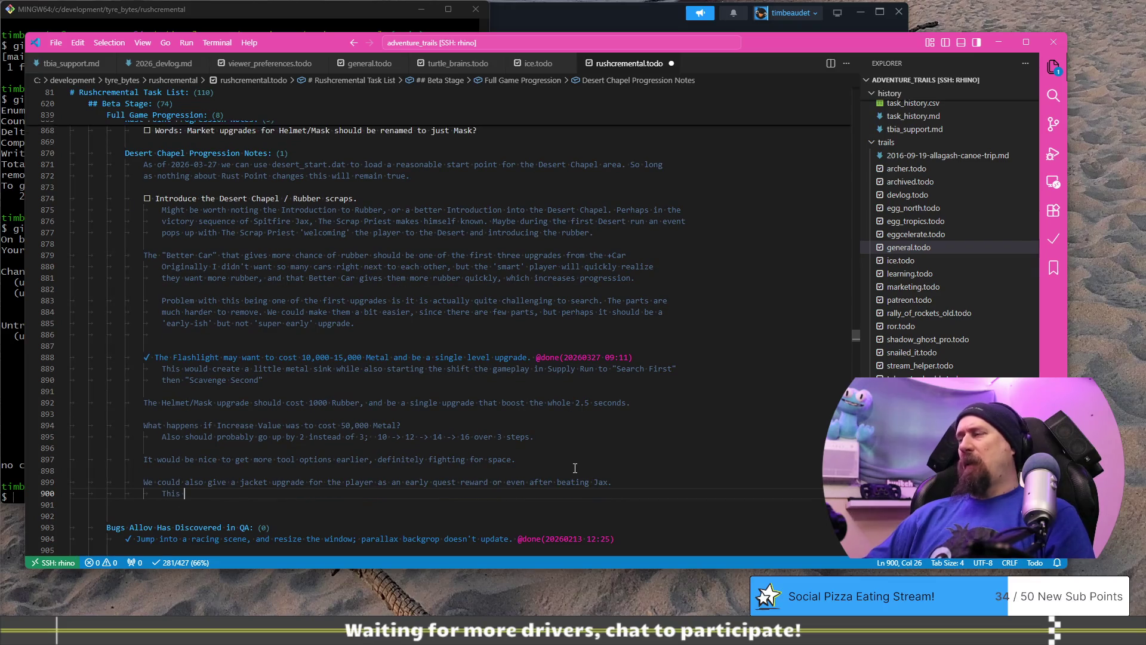
pyautogui.write('would ensure')
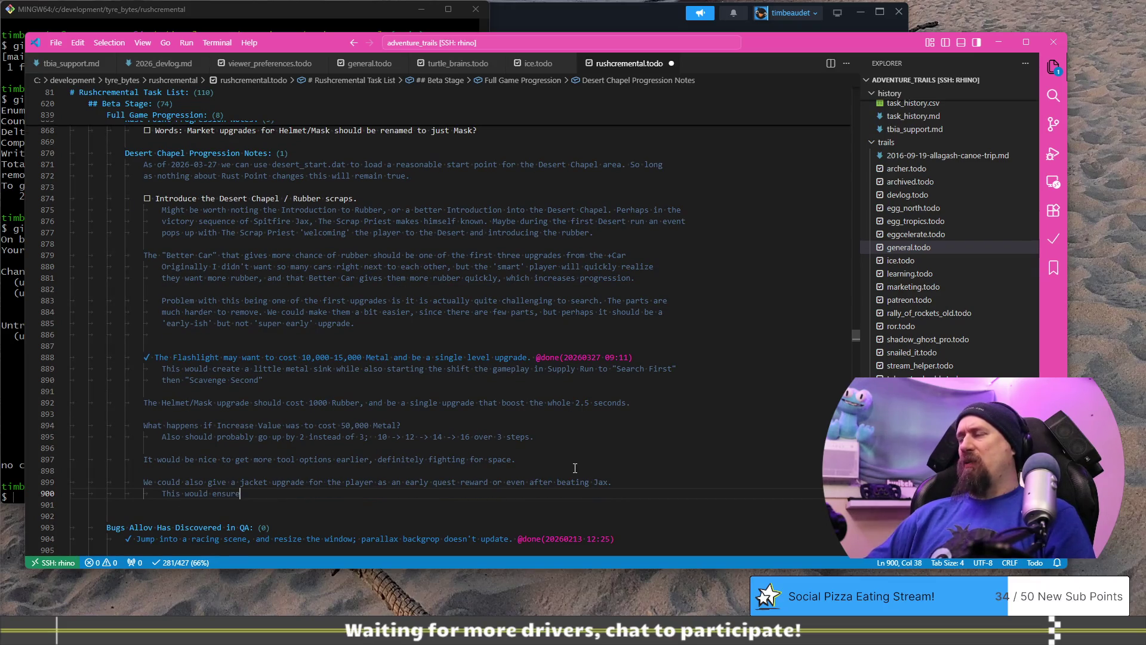
pyautogui.press('BackSpace')
pyautogui.press('BackSpace')
pyautogui.press('BackSpace')
pyautogui.press('BackSpace')
pyautogui.press('BackSpace')
pyautogui.press('BackSpace')
pyautogui.write('power')
pyautogui.press('BackSpace')
pyautogui.write('up the ')
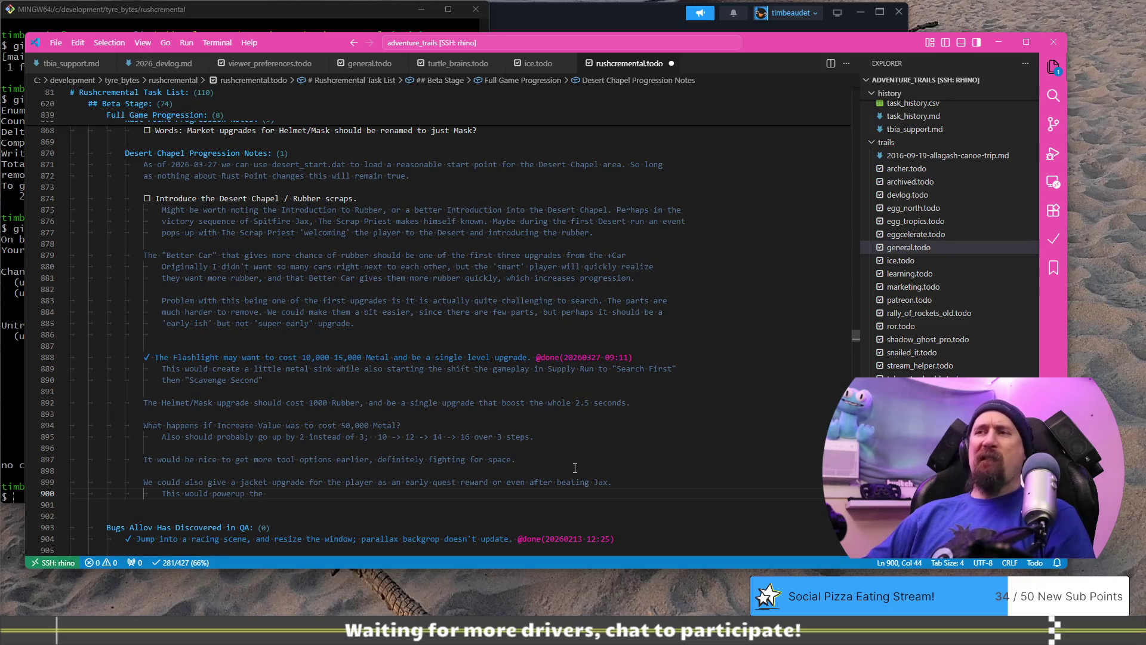
pyautogui.write('mar')
pyautogui.press('BackSpace')
pyautogui.press('BackSpace')
pyautogui.press('BackSpace')
pyautogui.write('gne')
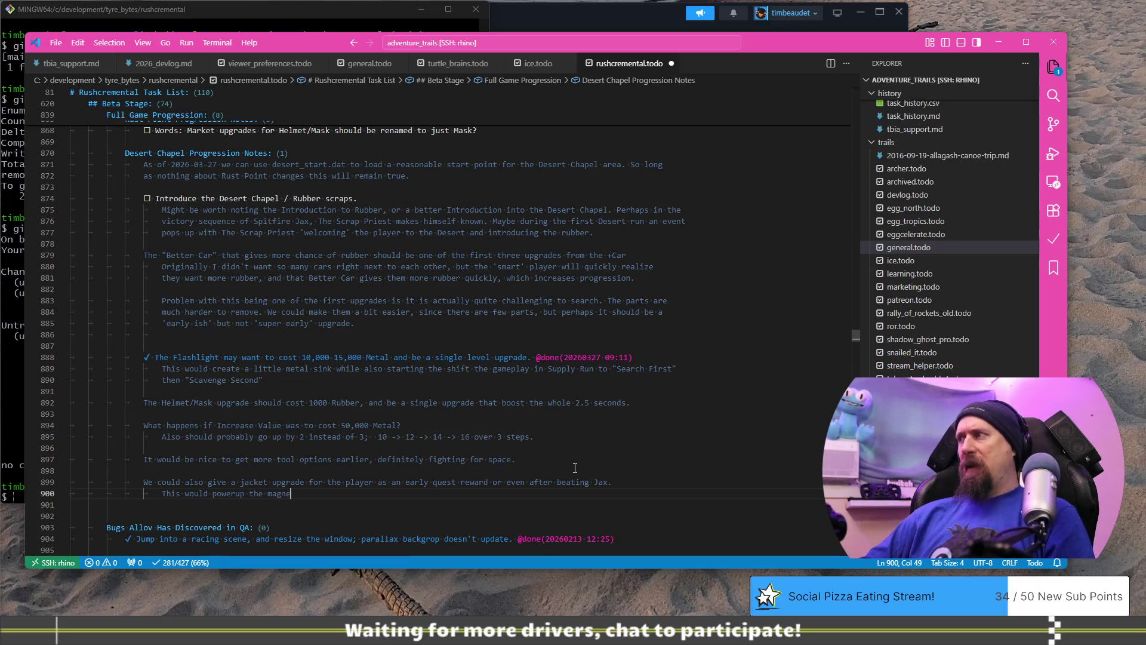
pyautogui.write('t, making ')
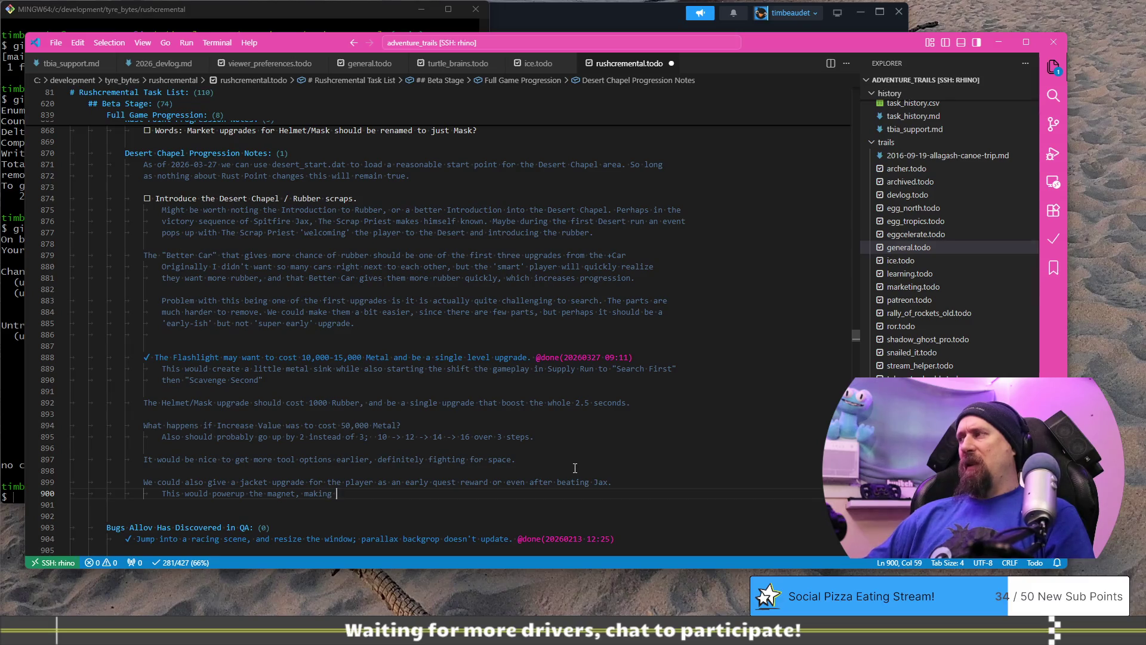
pyautogui.write('it easier to pull int')
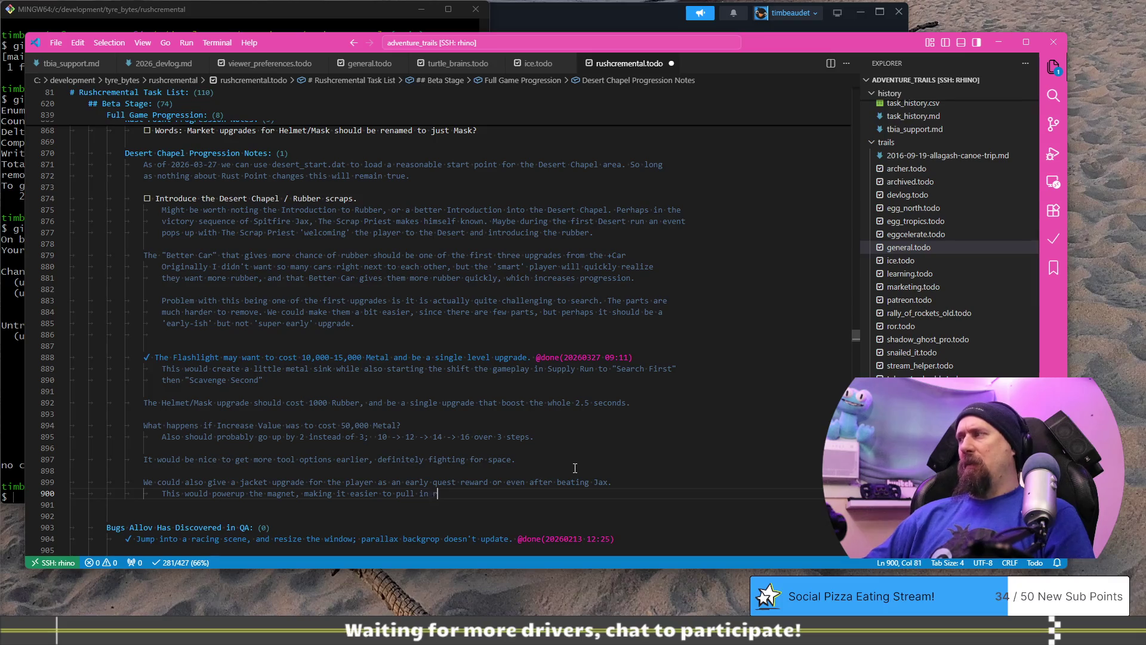
pyautogui.write("esources, which shouldn't be hard for the player here")
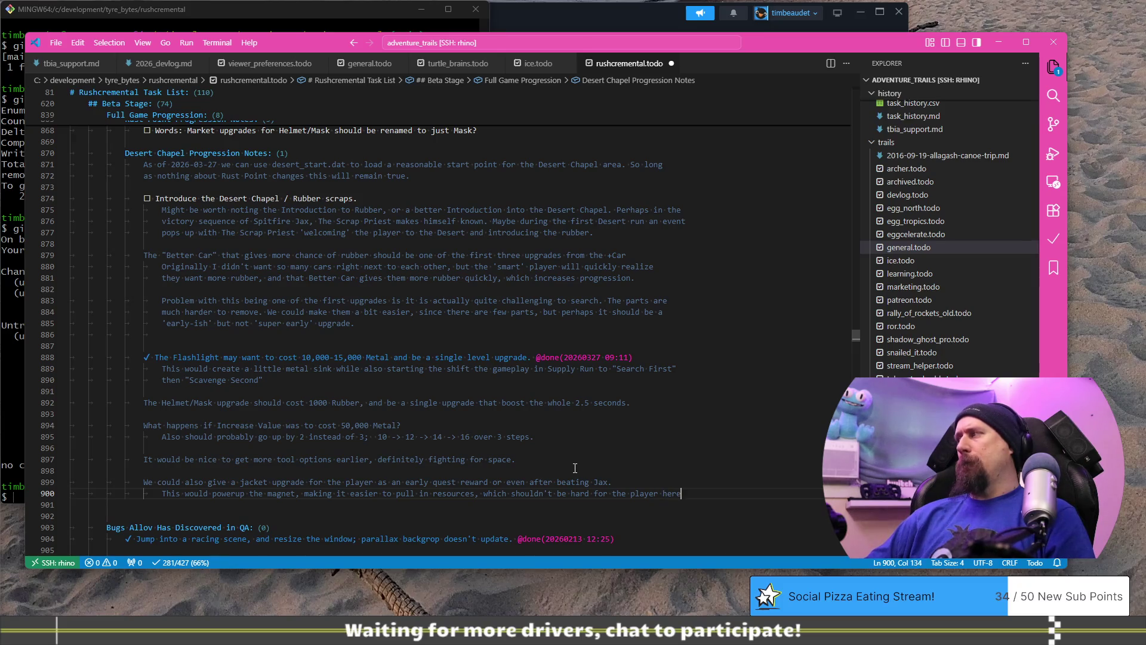
# Finish the note that collection precision no longer matters with so much happening, and save the file.
pyautogui.press('Return')
pyautogui.write('here,')
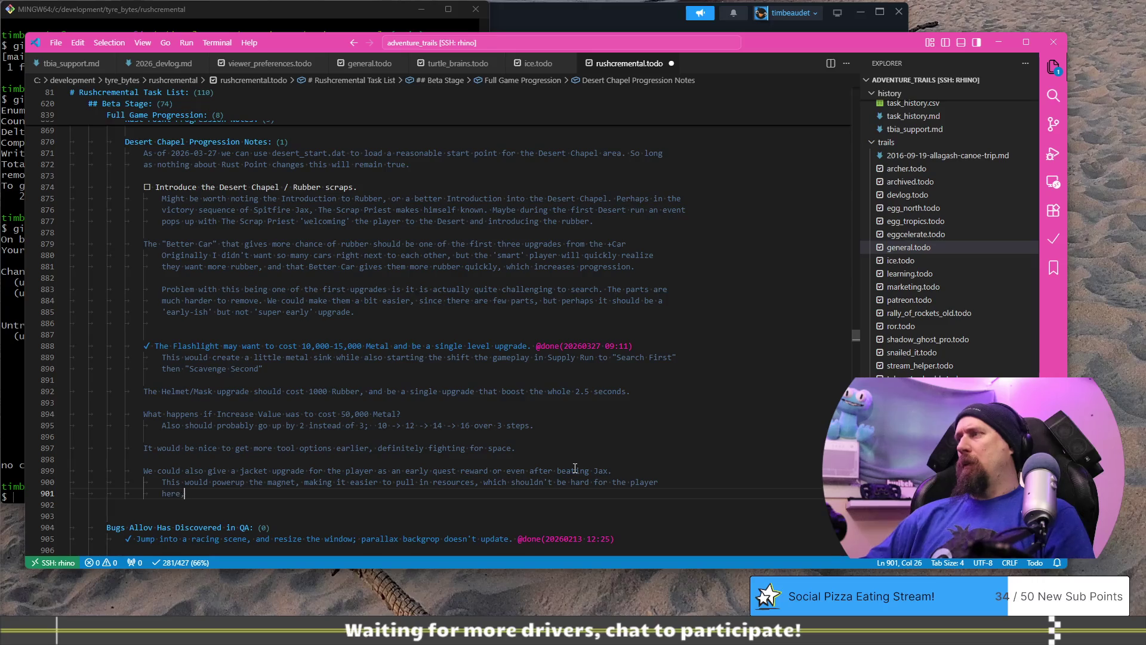
pyautogui.write(' there is no ')
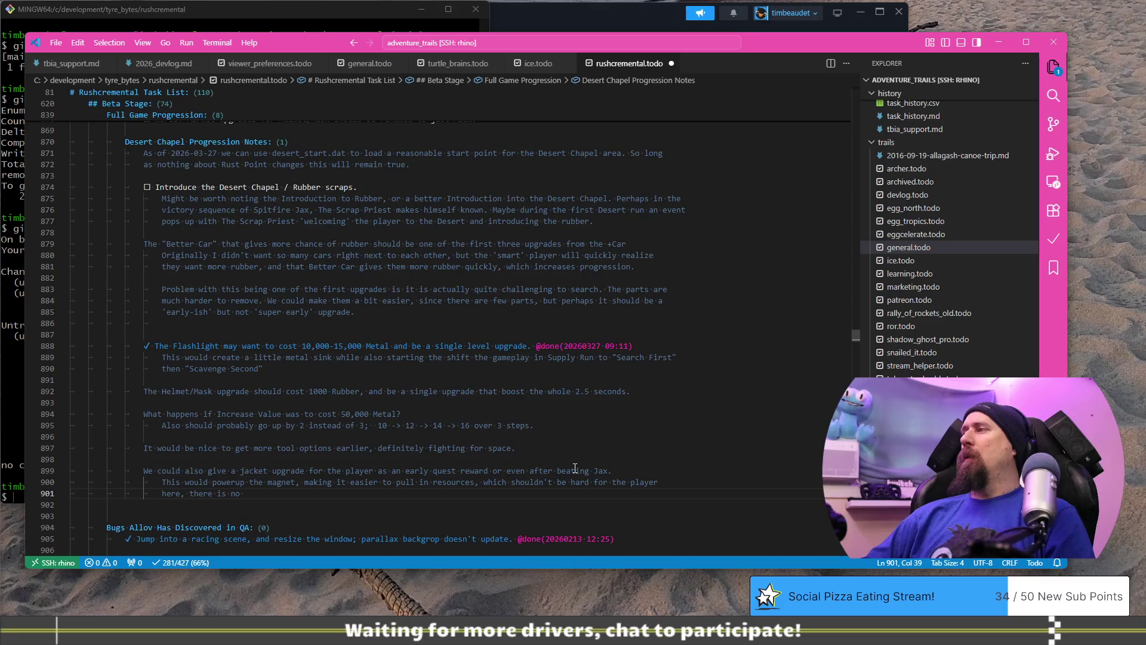
pyautogui.write('benefit in t')
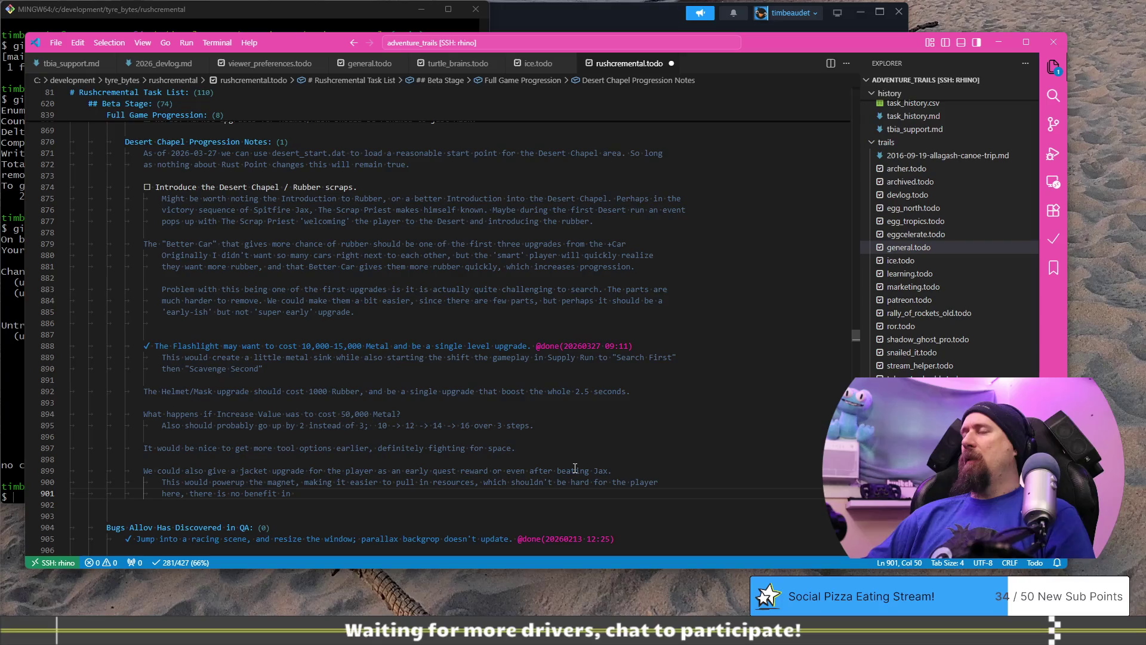
pyautogui.write('he precision of collec')
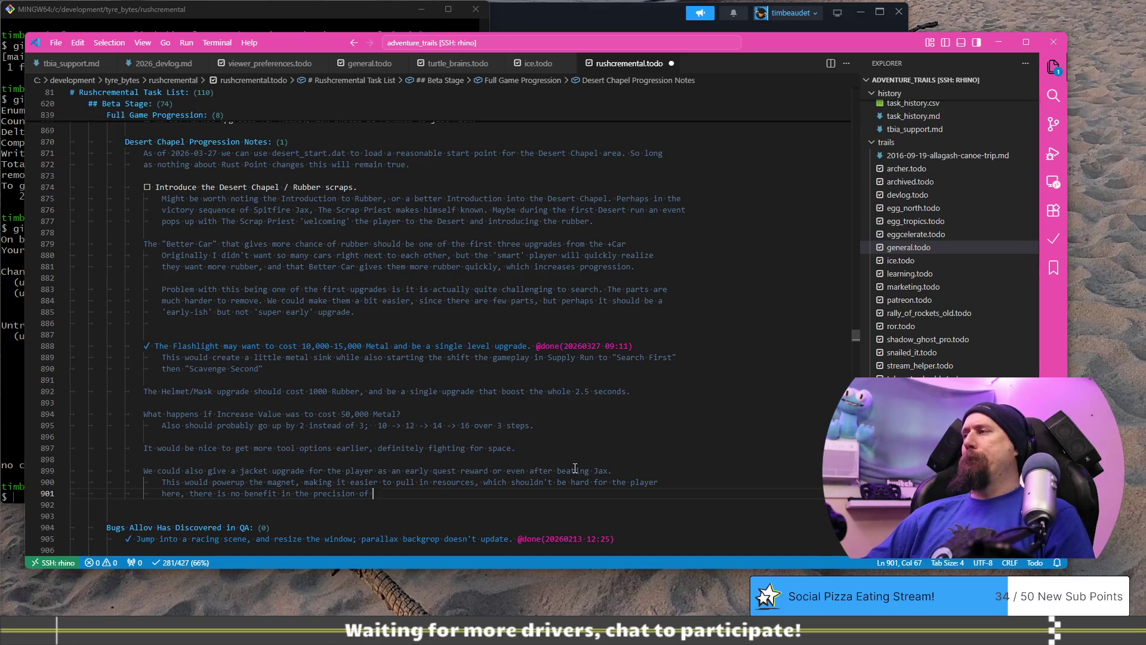
pyautogui.write('tion any ')
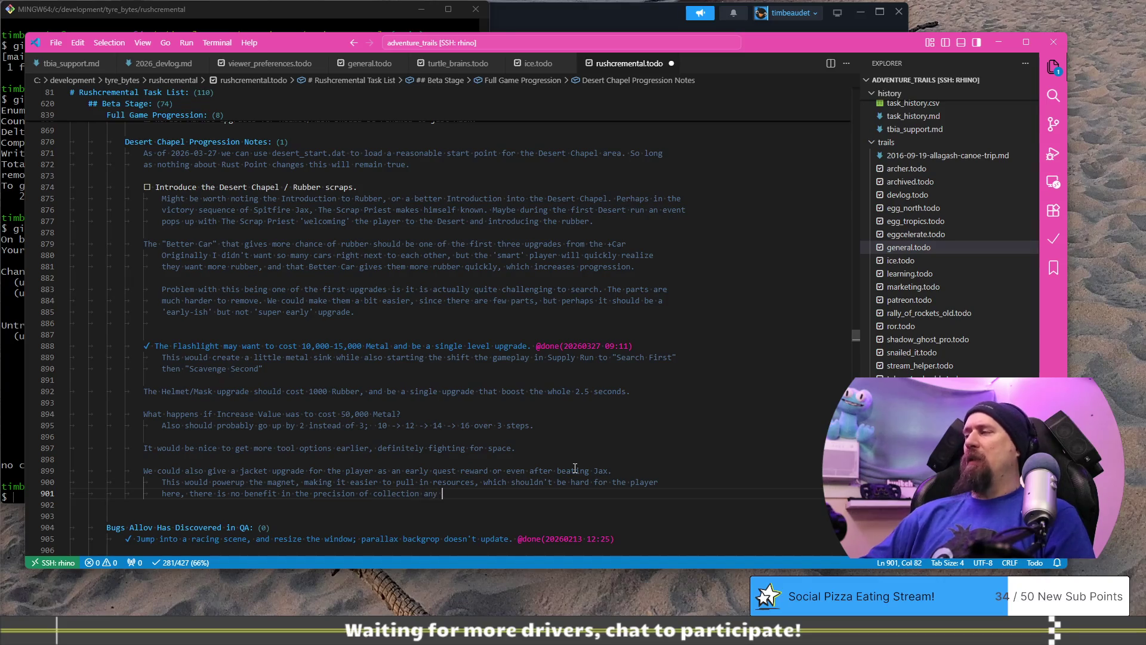
pyautogui.write('more with so much happening.')
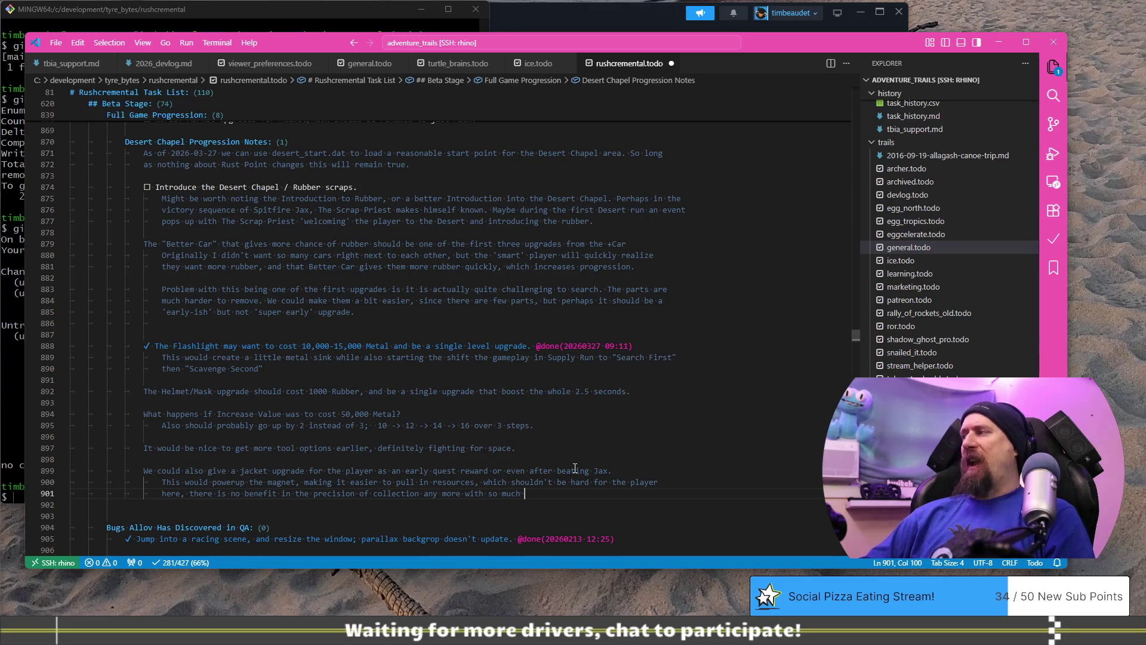
pyautogui.hotkey('ctrl', 's')
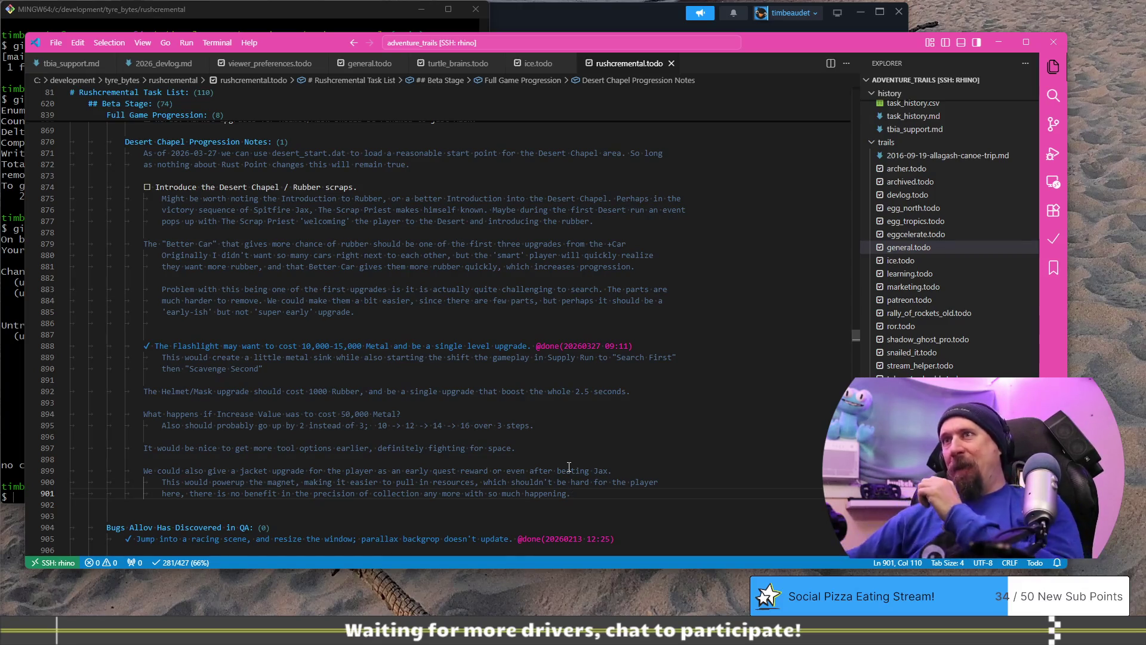
pyautogui.hotkey('alt', 'Tab')
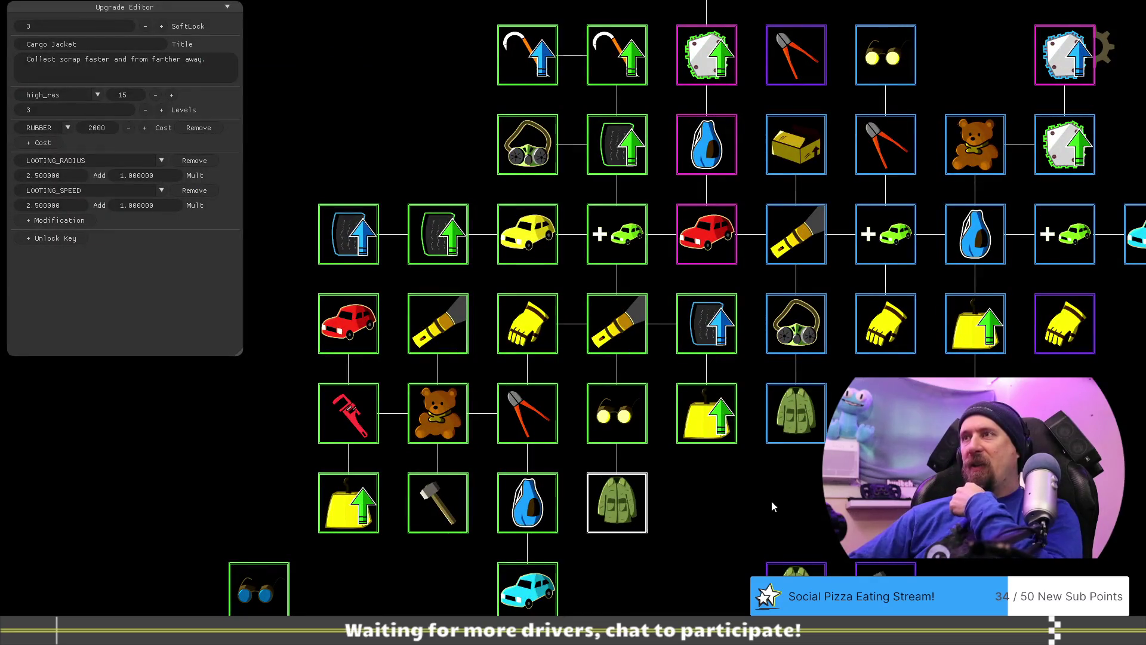
# Drag the Best Metal node into an empty slot beside the other metal upgrade.
pyautogui.moveTo(761, 500)
pyautogui.mouseDown()
pyautogui.moveTo(802, 496)
pyautogui.moveTo(731, 501)
pyautogui.mouseUp()
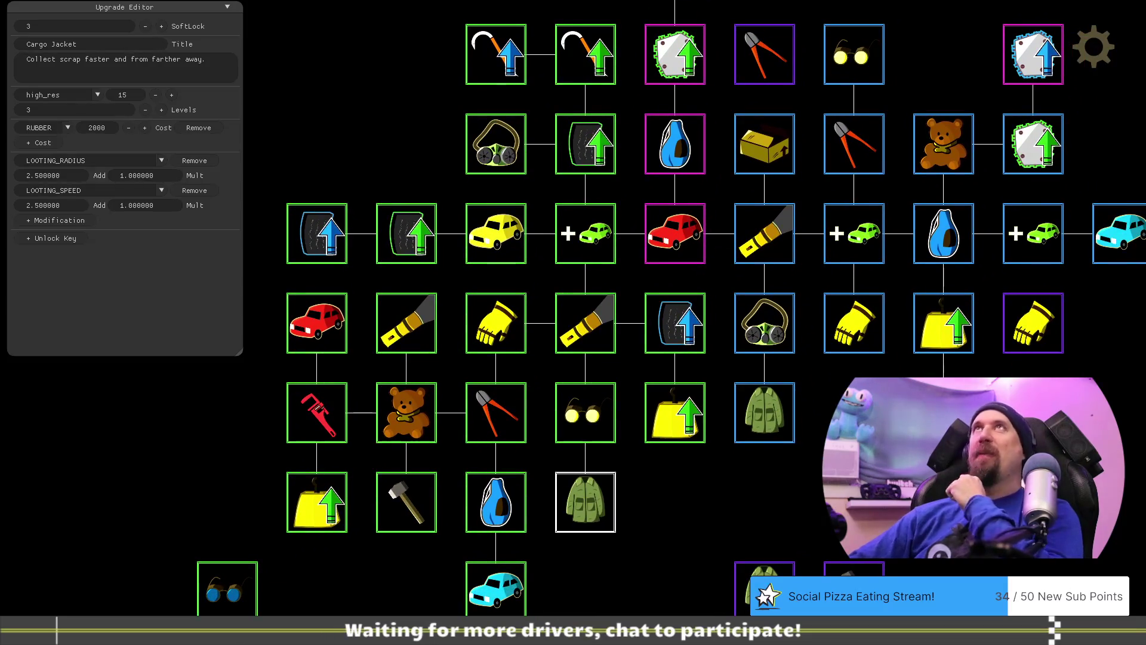
pyautogui.moveTo(834, 433)
pyautogui.mouseDown()
pyautogui.moveTo(774, 457)
pyautogui.moveTo(813, 489)
pyautogui.moveTo(811, 428)
pyautogui.moveTo(780, 456)
pyautogui.mouseUp()
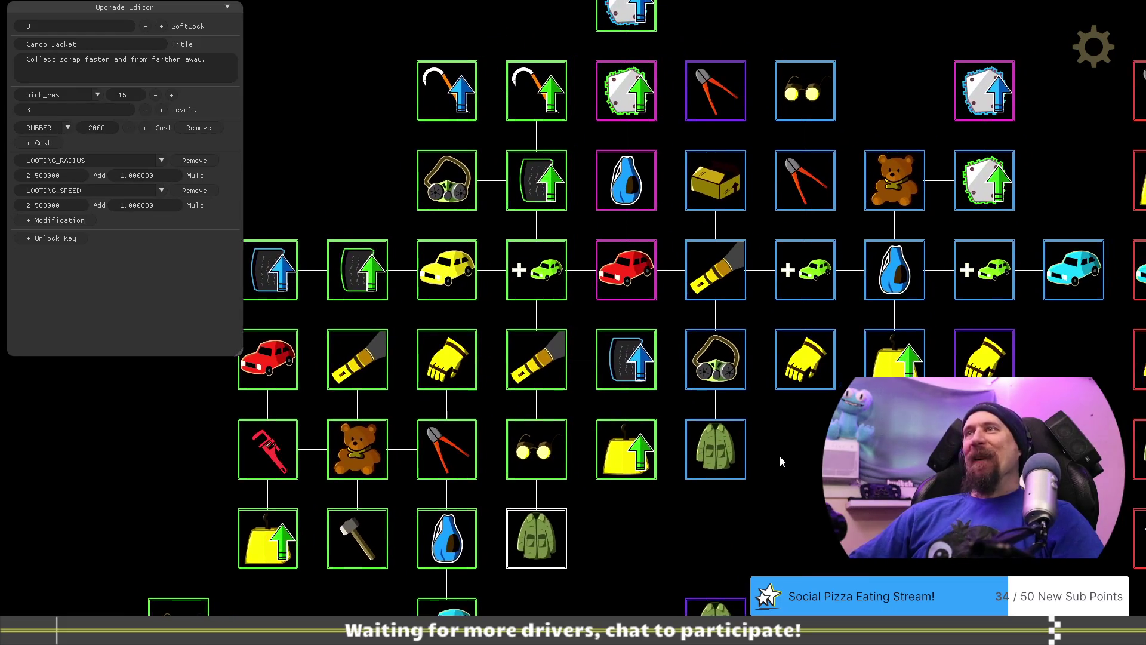
pyautogui.moveTo(785, 453)
pyautogui.mouseDown()
pyautogui.moveTo(760, 518)
pyautogui.moveTo(724, 536)
pyautogui.moveTo(709, 508)
pyautogui.mouseUp()
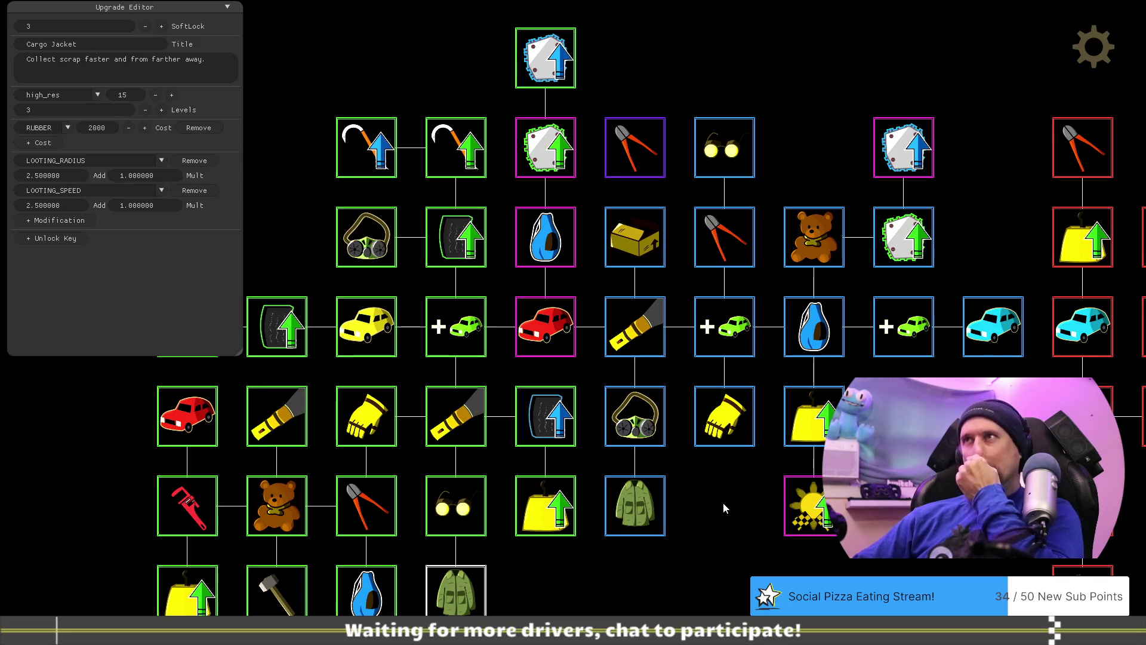
pyautogui.moveTo(722, 513)
pyautogui.mouseDown()
pyautogui.moveTo(706, 394)
pyautogui.moveTo(665, 476)
pyautogui.mouseUp()
pyautogui.moveTo(608, 112)
pyautogui.mouseDown()
pyautogui.moveTo(743, 549)
pyautogui.moveTo(736, 579)
pyautogui.mouseUp()
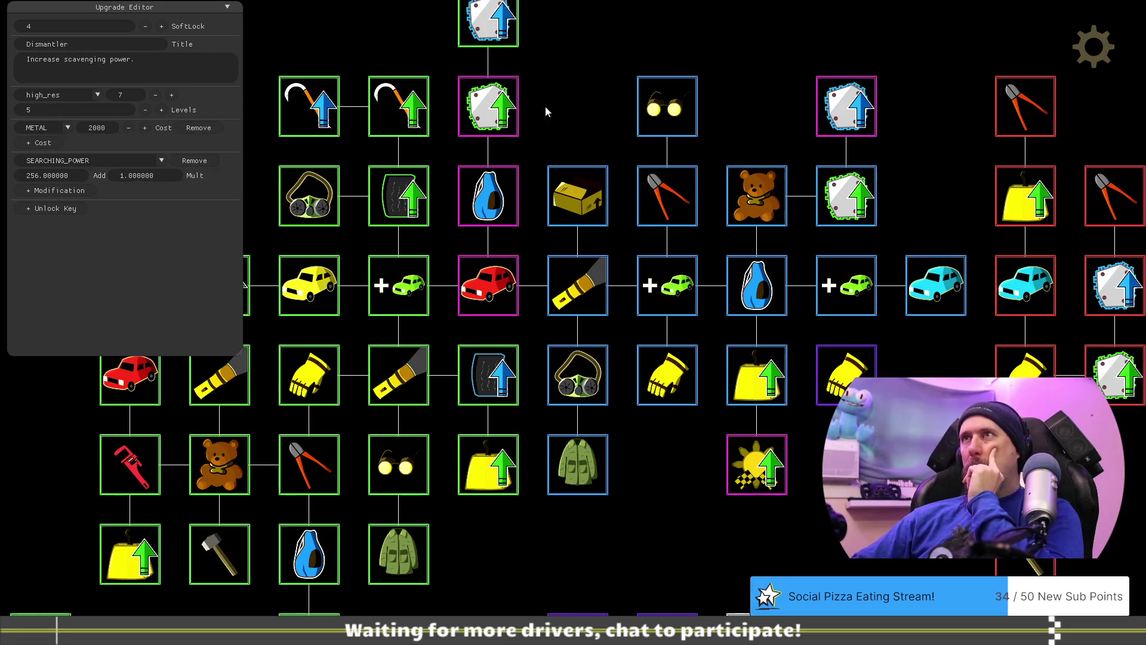
pyautogui.moveTo(504, 24); pyautogui.dragTo(582, 107)
# Check Best Metal's details: 1 level, 45000 metal, 25 rubber, 0.15 LOOT_ODDS_METAL_3.
pyautogui.moveTo(664, 472); pyautogui.dragTo(790, 445)
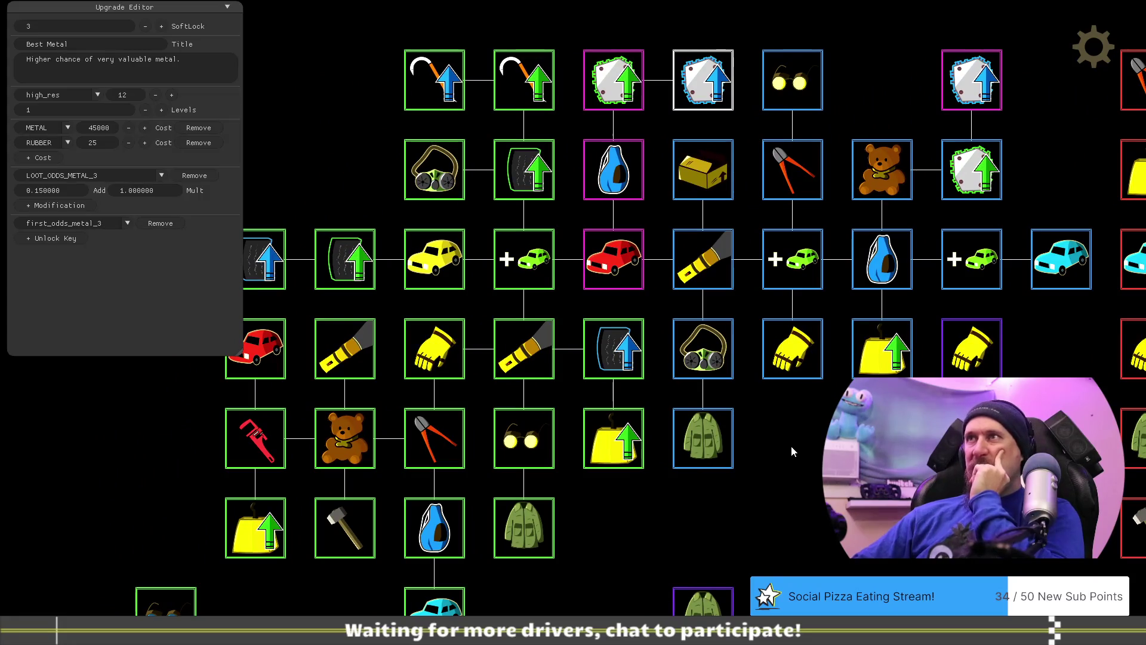
pyautogui.click(790, 439)
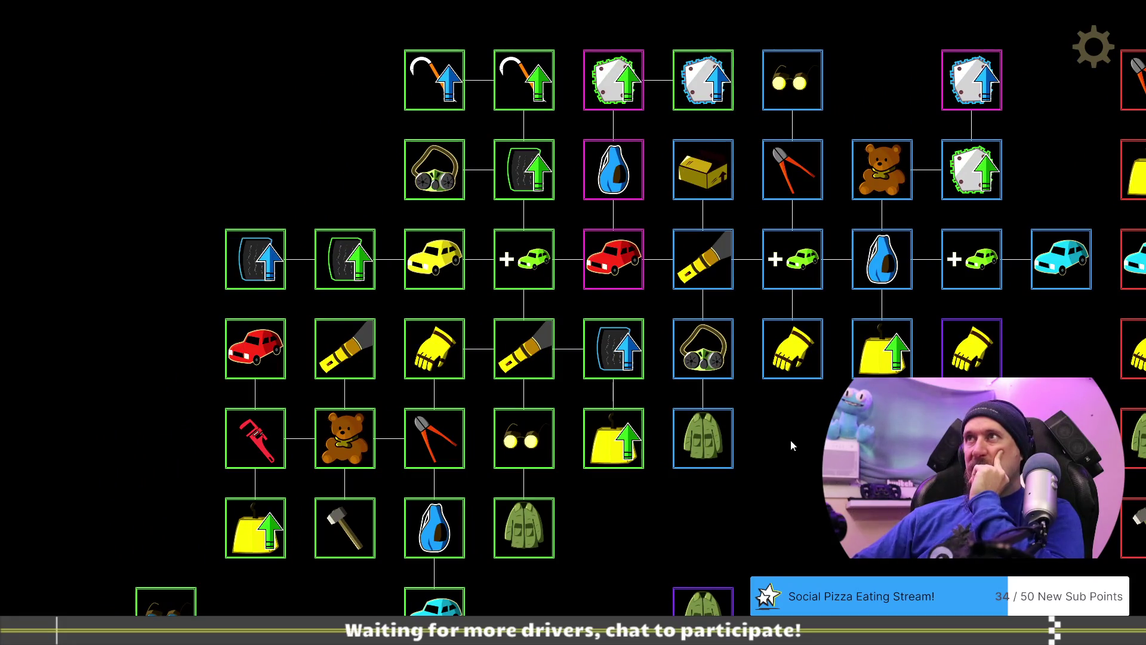
pyautogui.click(697, 90)
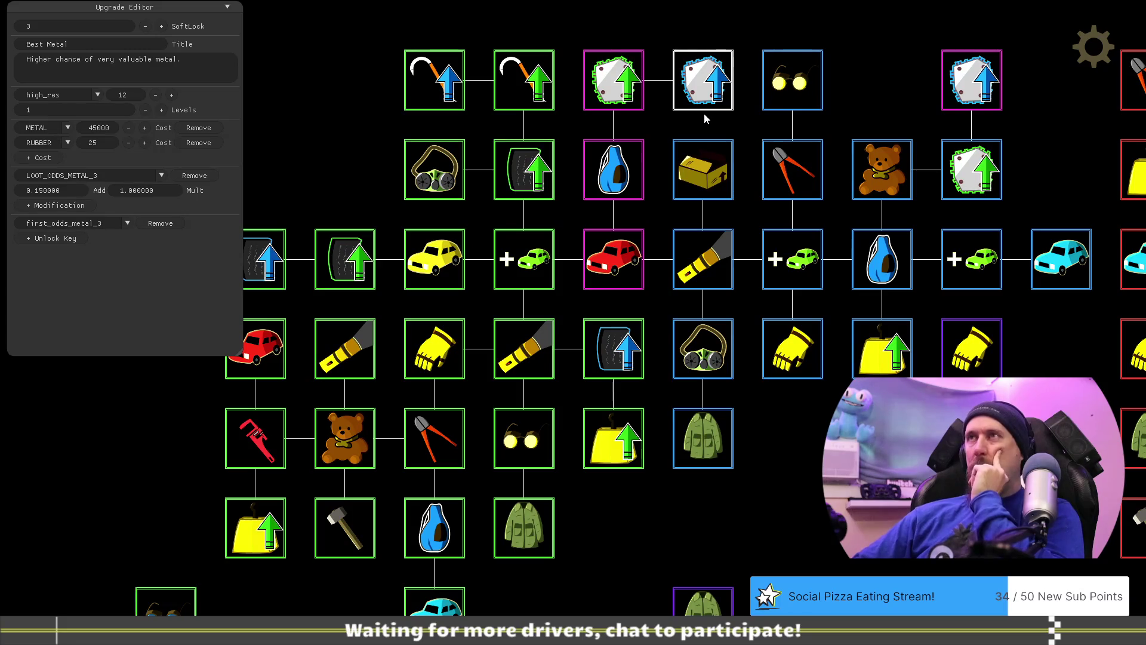
pyautogui.click(798, 467)
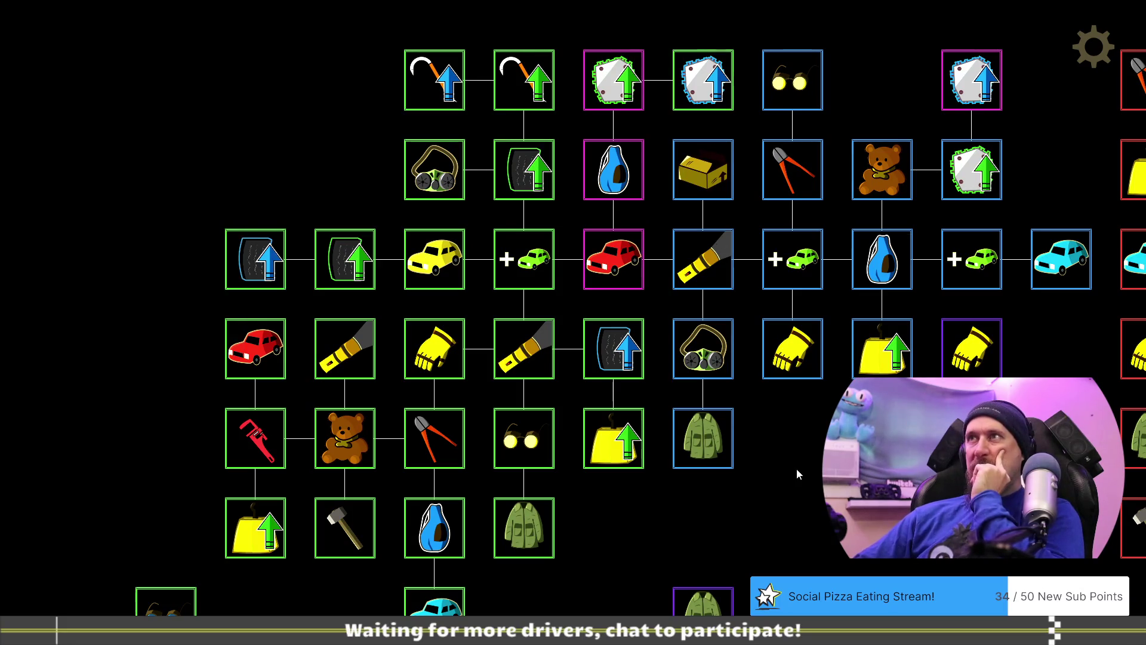
# Move the Best Metal node to the slot above the cyan car upgrade.
pyautogui.moveTo(798, 468); pyautogui.dragTo(660, 465)
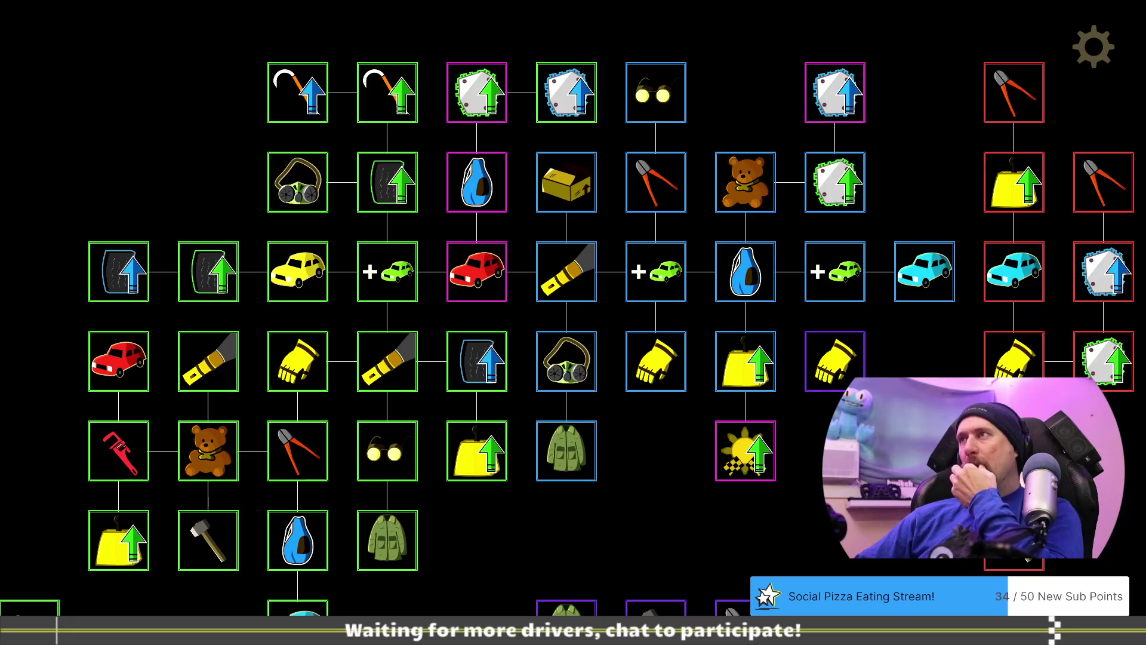
pyautogui.moveTo(674, 448)
pyautogui.mouseDown()
pyautogui.moveTo(758, 488)
pyautogui.moveTo(673, 498)
pyautogui.mouseUp()
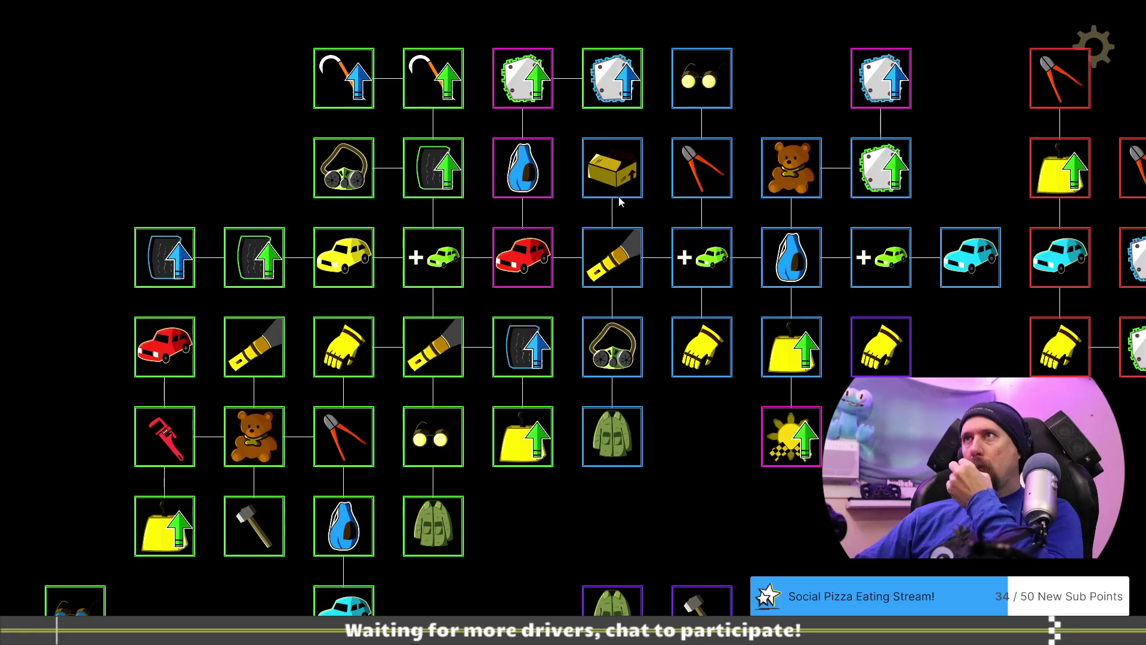
pyautogui.moveTo(609, 84)
pyautogui.mouseDown()
pyautogui.moveTo(749, 172)
pyautogui.moveTo(949, 198)
pyautogui.mouseUp()
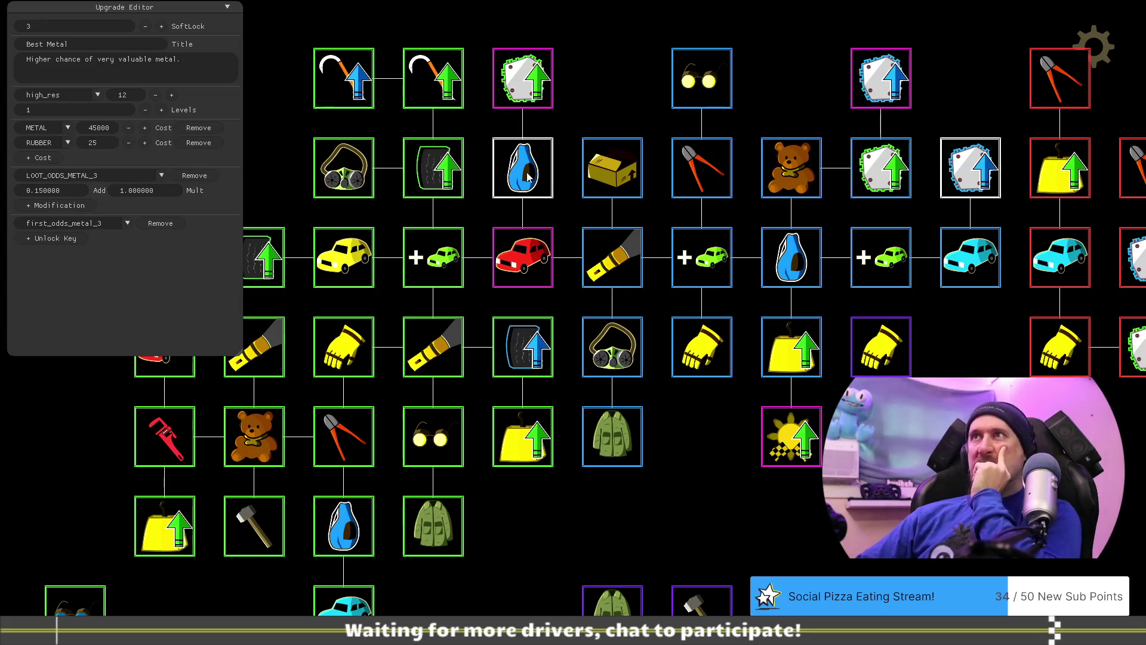
# Move Better Metal below the cyan car upgrade and close the details panel.
pyautogui.click(511, 85)
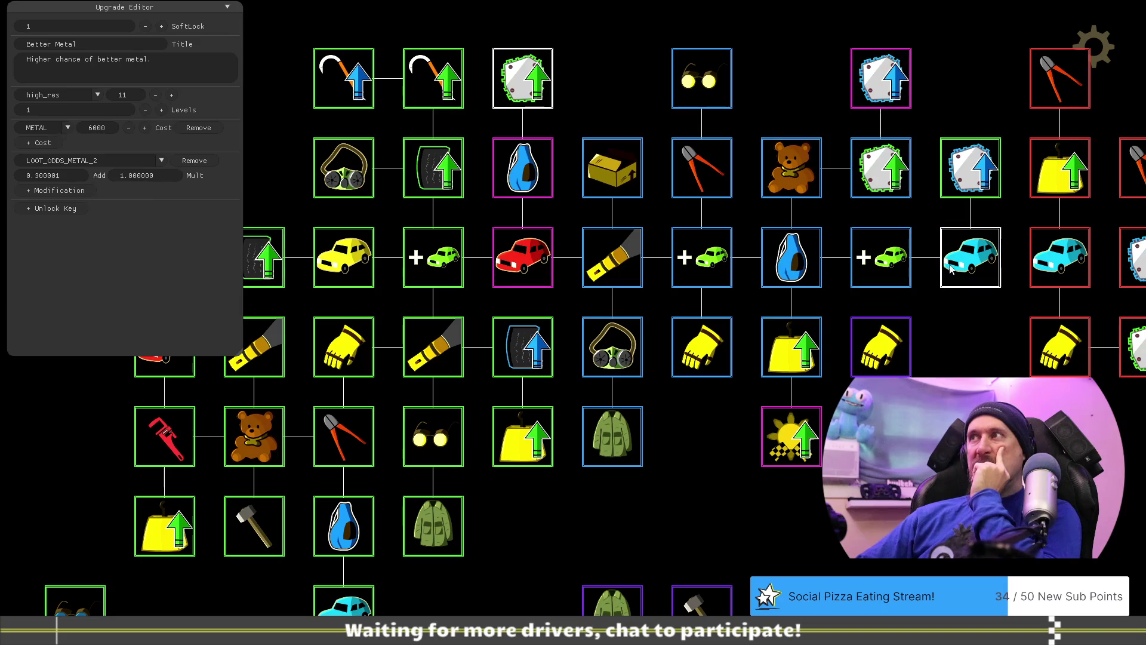
pyautogui.moveTo(953, 269); pyautogui.dragTo(880, 283)
pyautogui.moveTo(457, 114)
pyautogui.mouseDown()
pyautogui.moveTo(709, 275)
pyautogui.moveTo(872, 352)
pyautogui.moveTo(886, 274)
pyautogui.mouseUp()
pyautogui.moveTo(678, 460)
pyautogui.mouseDown()
pyautogui.moveTo(886, 442)
pyautogui.moveTo(814, 421)
pyautogui.moveTo(828, 430)
pyautogui.mouseUp()
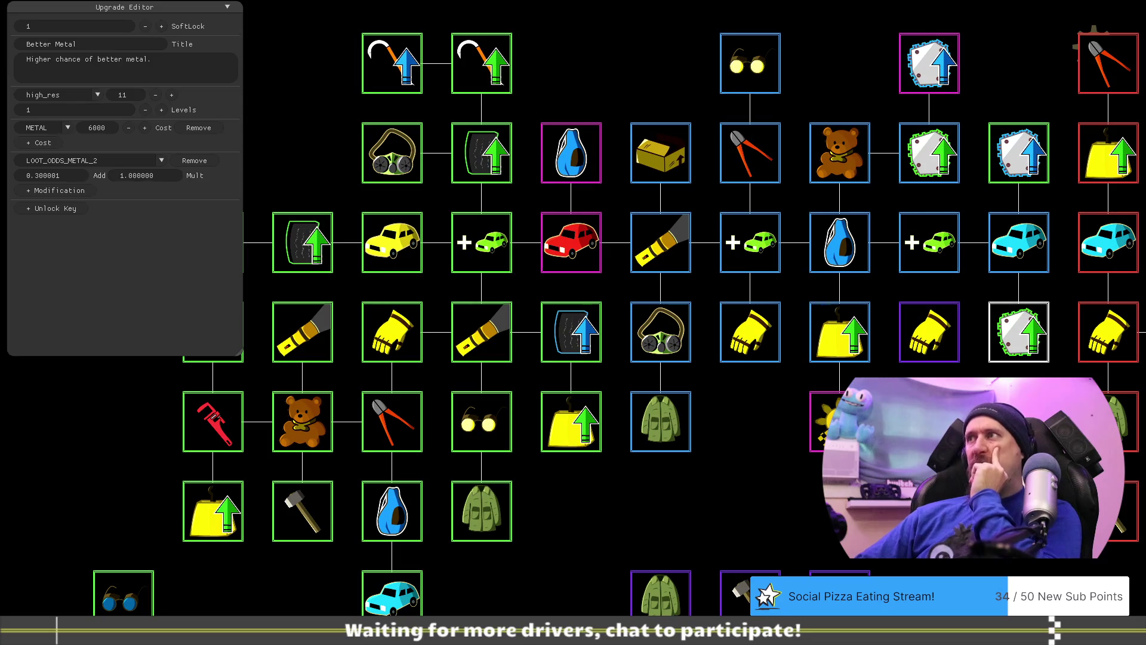
pyautogui.press('Escape')
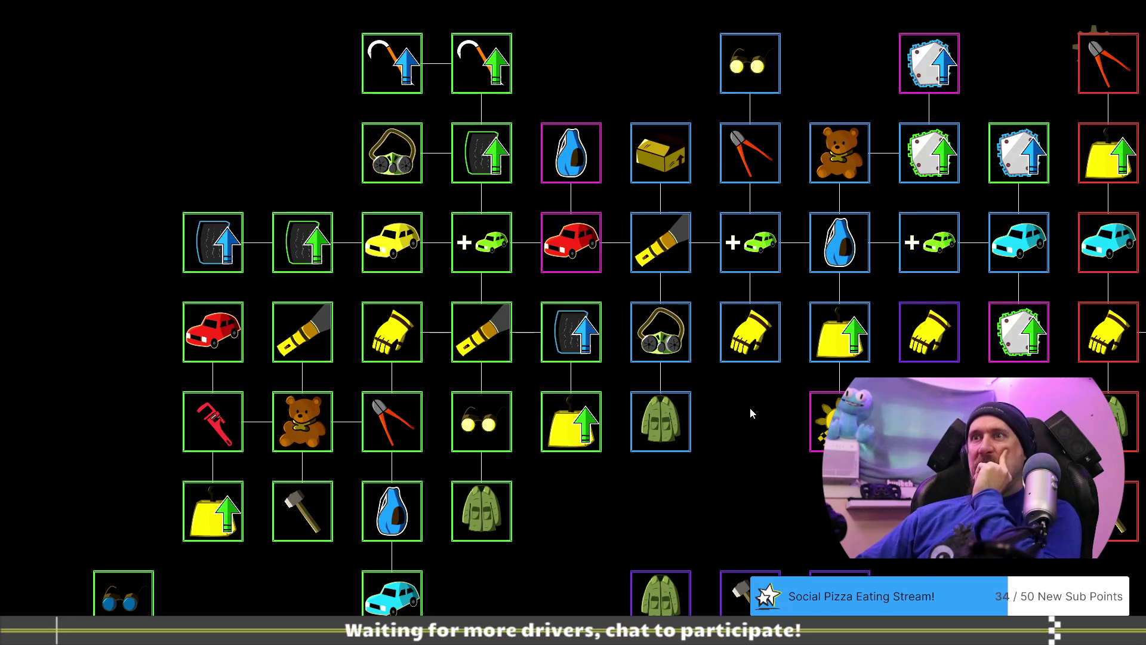
pyautogui.moveTo(757, 395); pyautogui.dragTo(711, 418)
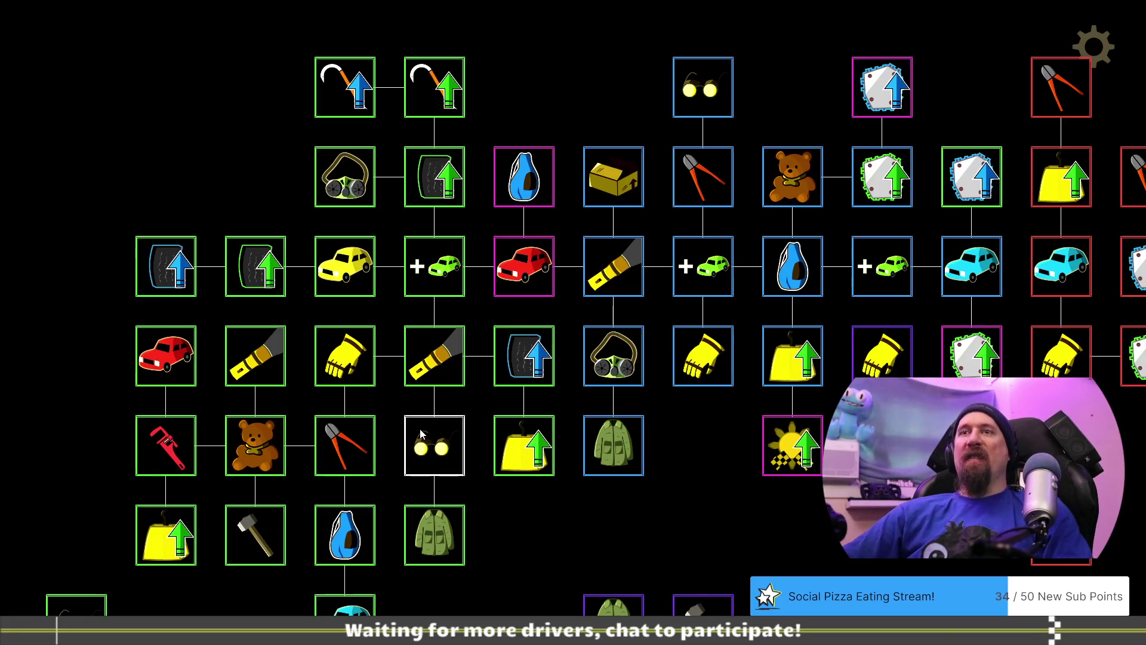
# Inspect the World Scrap, Bag, box and Stuffed Bear upgrades in the tree.
pyautogui.moveTo(621, 535); pyautogui.dragTo(642, 497)
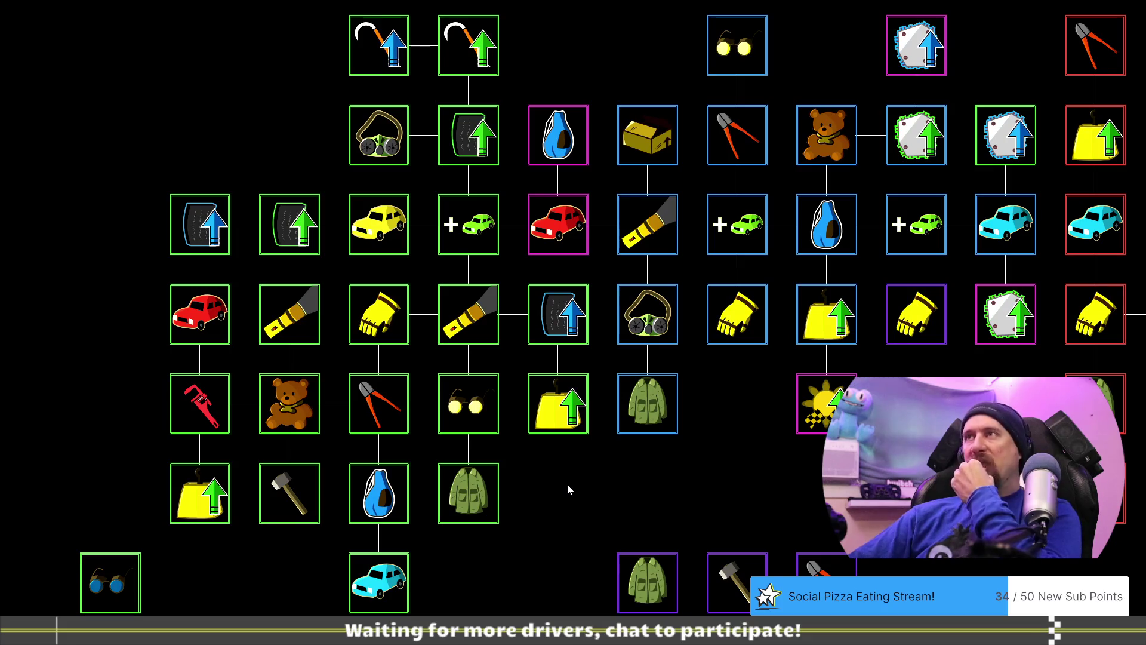
pyautogui.click(648, 139)
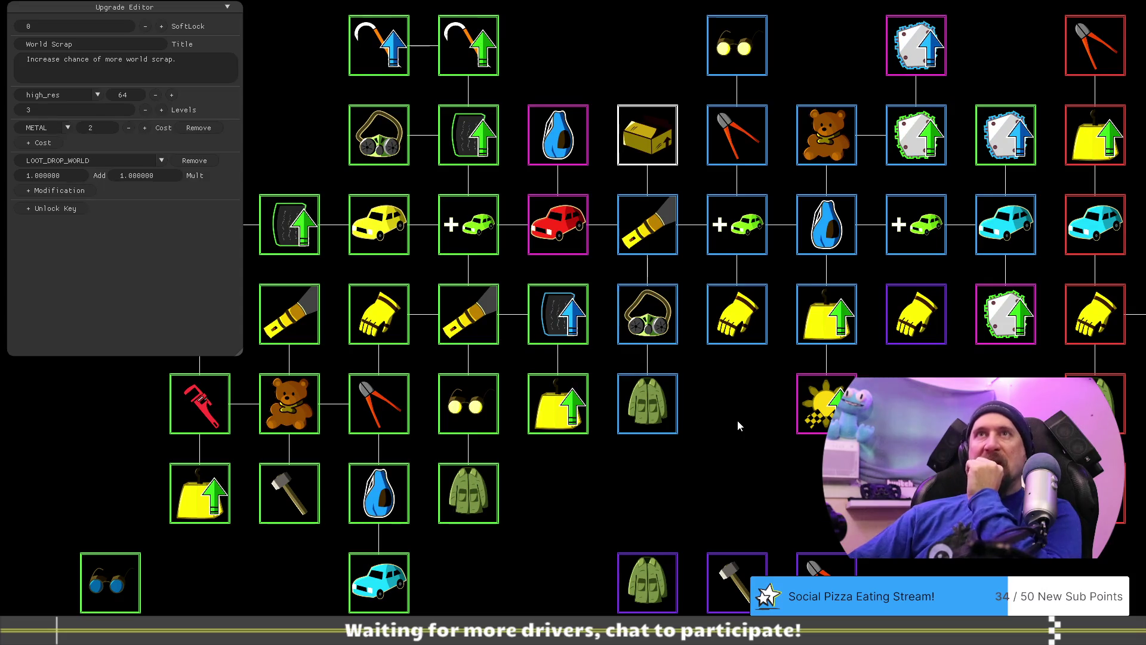
pyautogui.moveTo(740, 391); pyautogui.dragTo(685, 454)
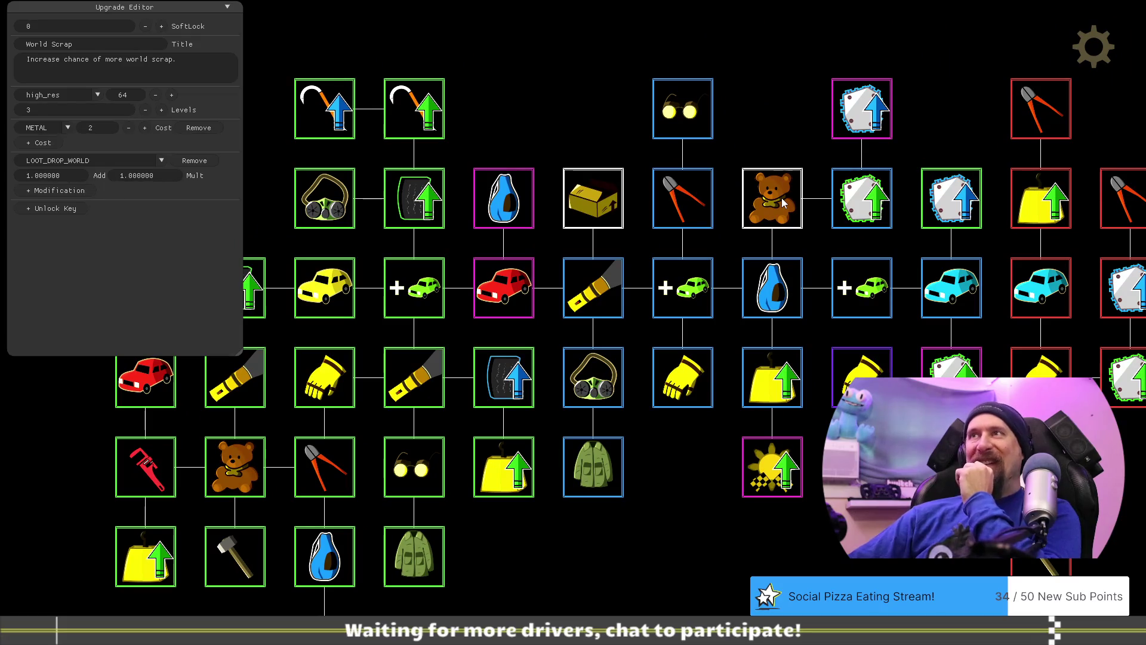
pyautogui.click(517, 203)
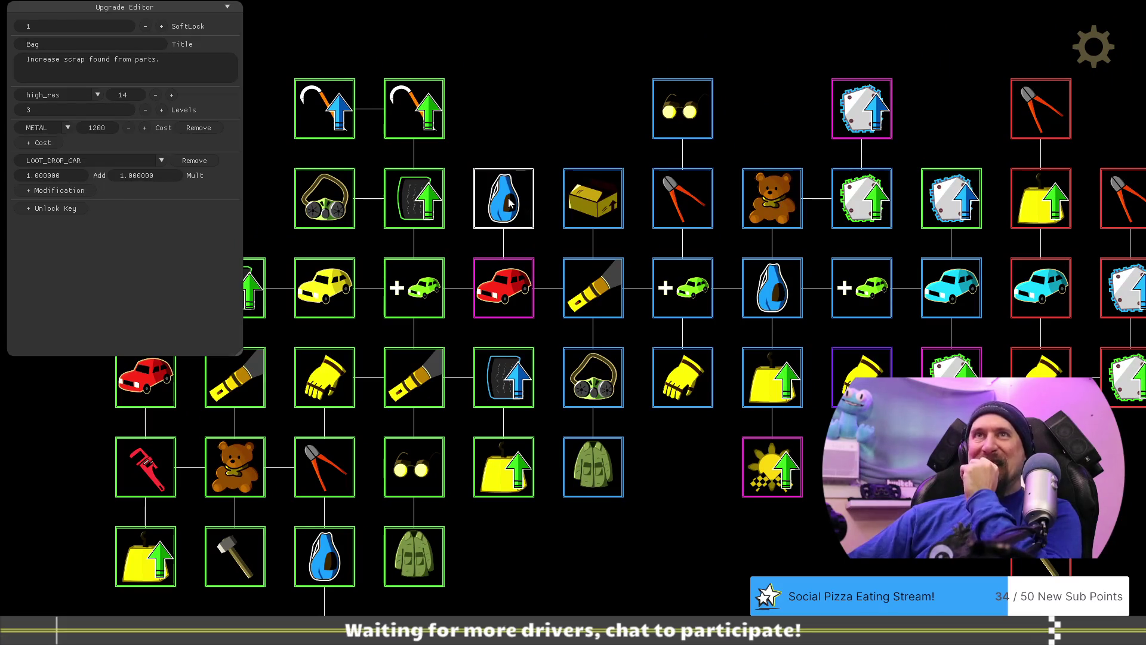
pyautogui.click(586, 206)
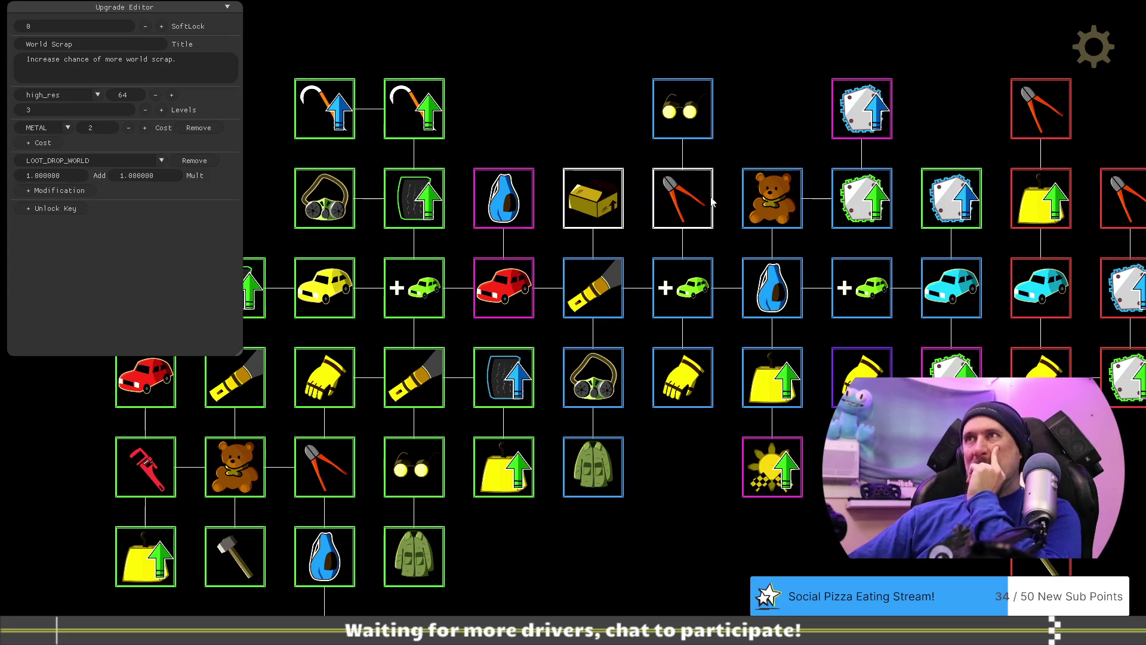
pyautogui.click(757, 202)
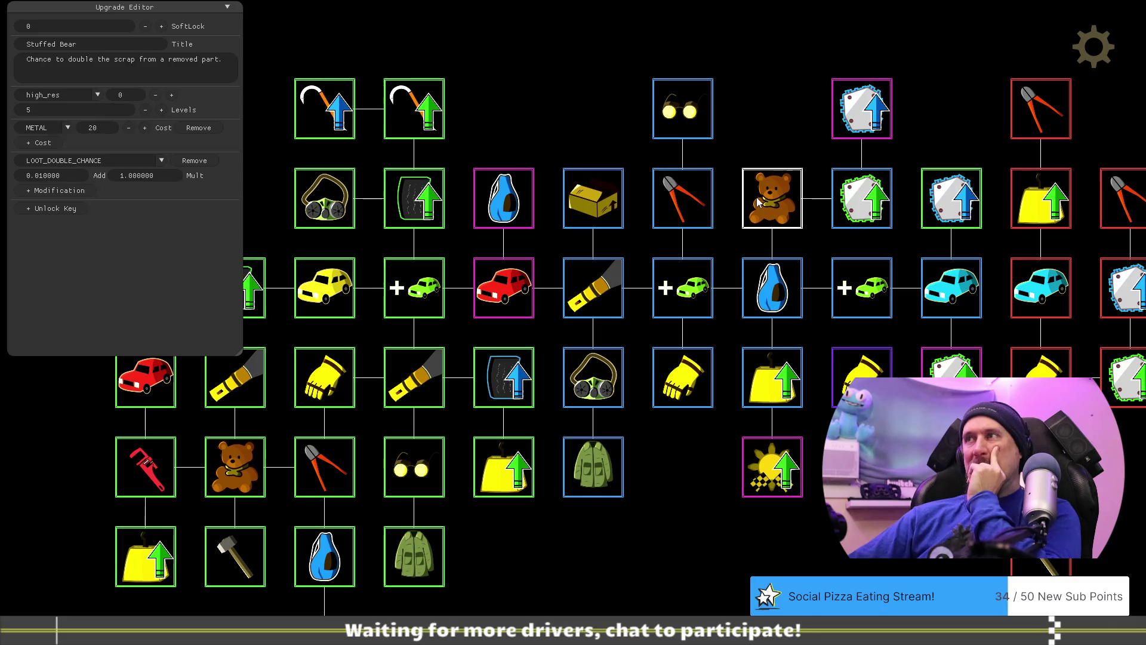
pyautogui.moveTo(675, 491)
pyautogui.mouseDown()
pyautogui.moveTo(696, 476)
pyautogui.moveTo(696, 424)
pyautogui.moveTo(702, 444)
pyautogui.mouseUp()
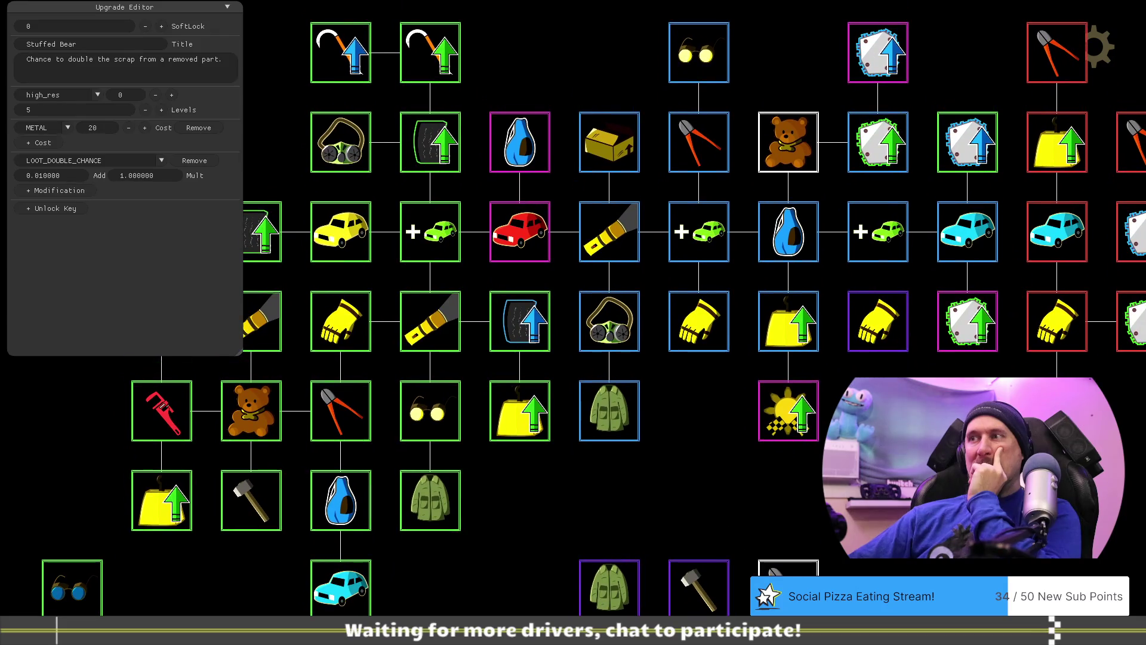
# Move the Tear Off hammer above the box node and the Dismantler pliers onto the top row.
pyautogui.moveTo(713, 588)
pyautogui.mouseDown()
pyautogui.moveTo(698, 411)
pyautogui.moveTo(609, 52)
pyautogui.mouseUp()
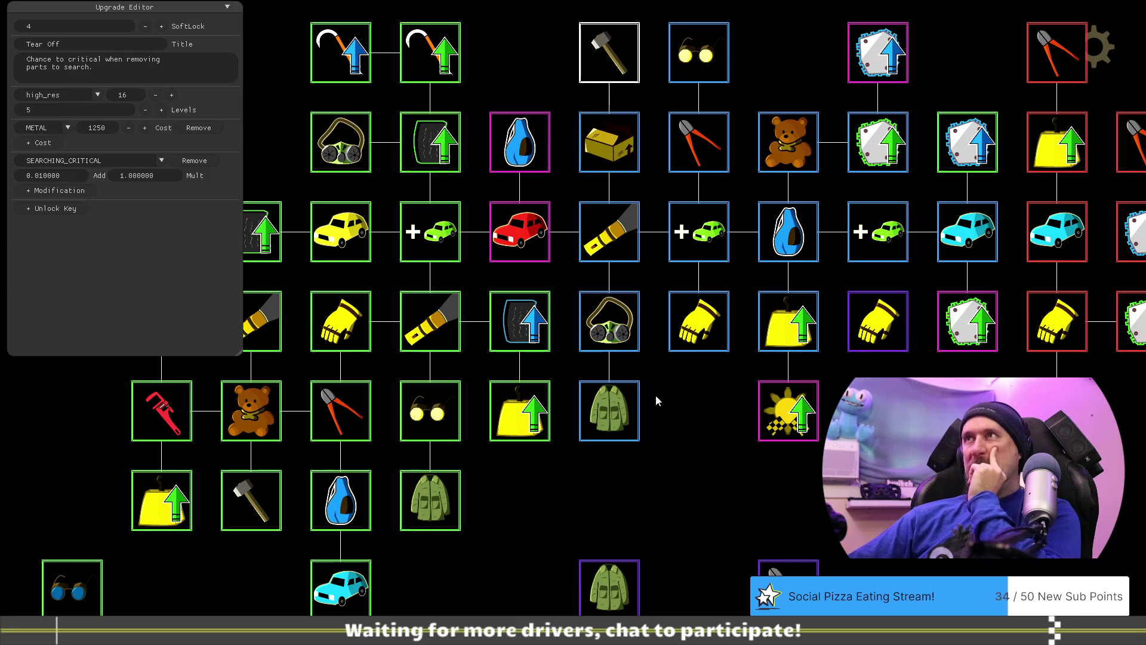
pyautogui.moveTo(788, 567); pyautogui.dragTo(788, 52)
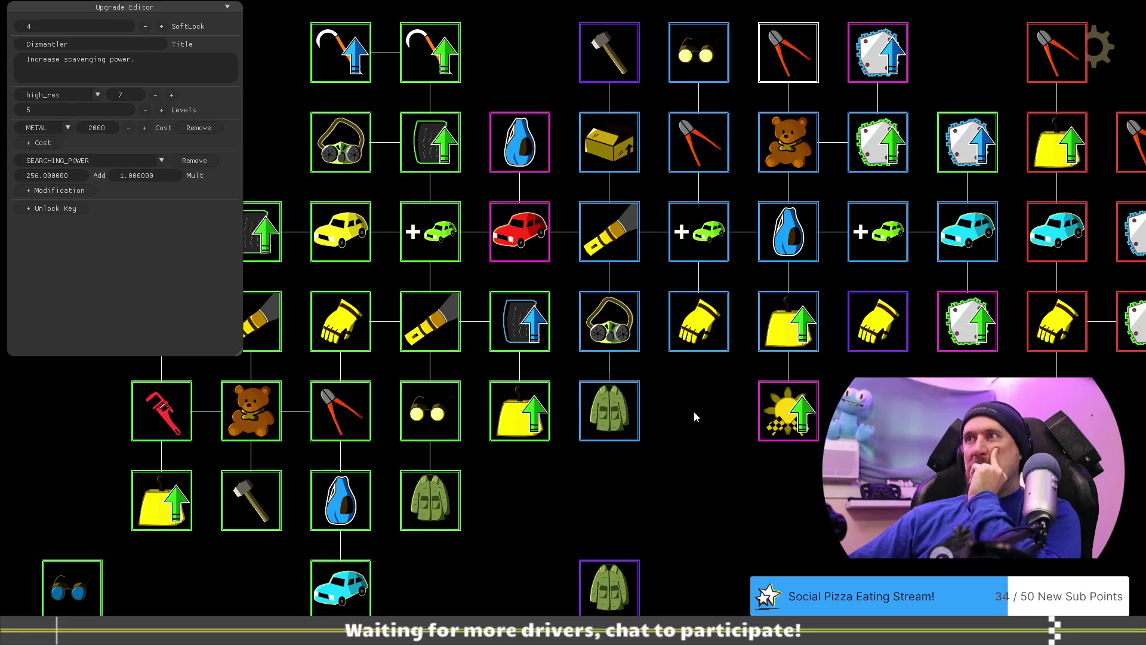
pyautogui.moveTo(694, 412); pyautogui.dragTo(664, 517)
# Select Tear Off and clear its old 1250 cost value.
pyautogui.click(567, 172)
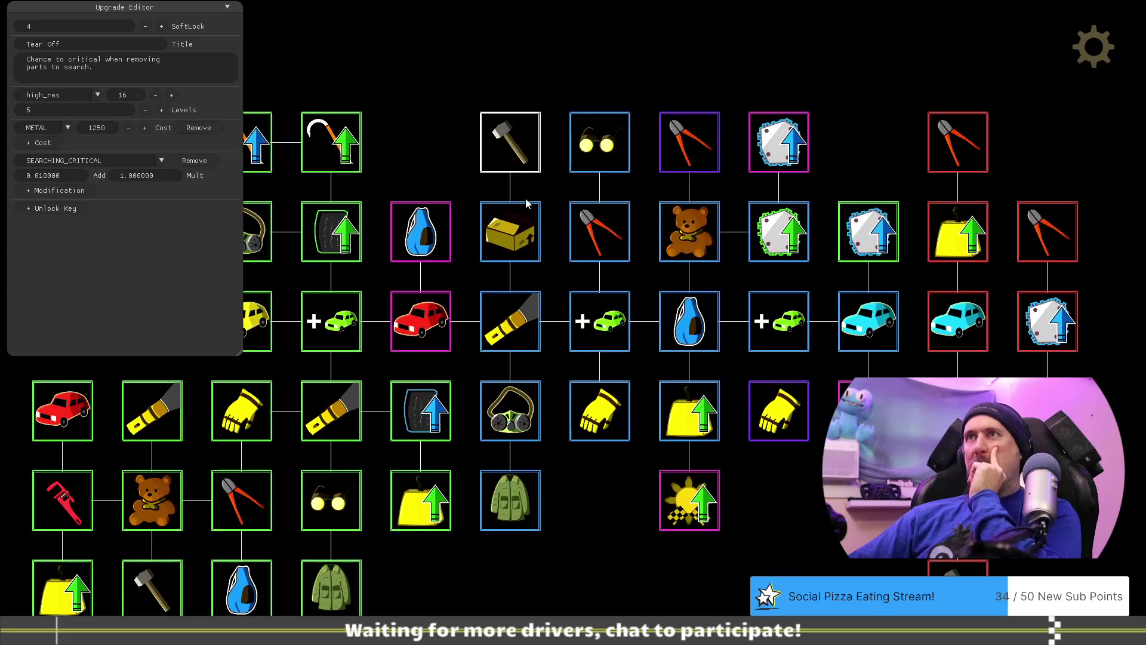
pyautogui.moveTo(424, 154); pyautogui.dragTo(453, 151)
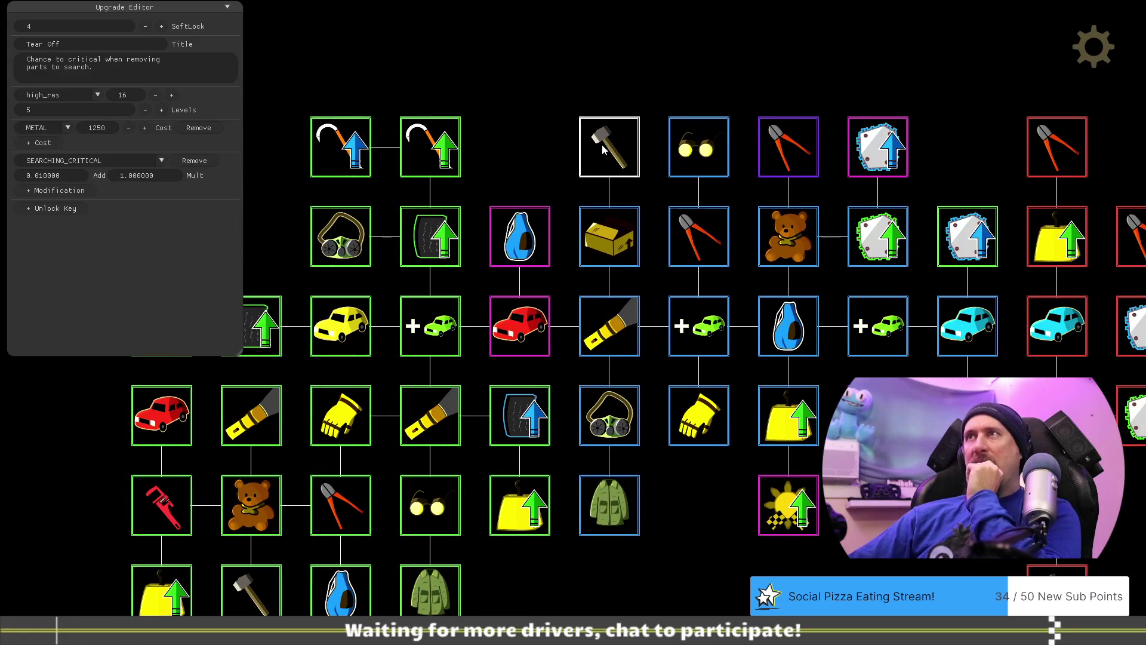
pyautogui.click(103, 127)
pyautogui.press('BackSpace')
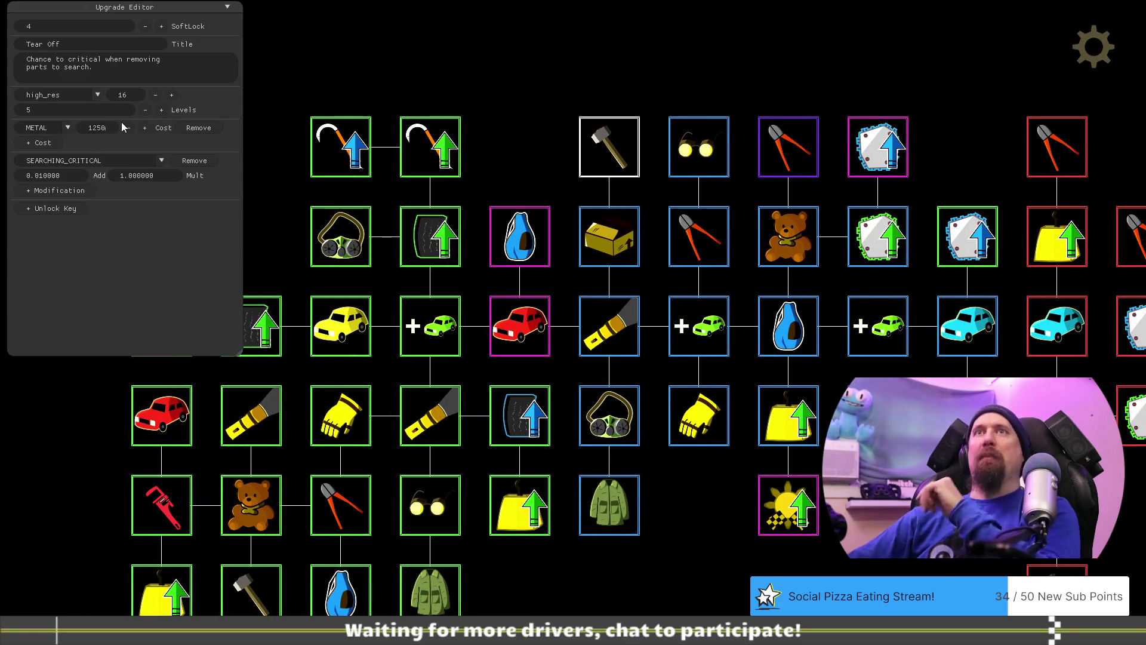
# Enter 5000 as Tear Off's Metal cost, then check the Best Metal and Dismantler upgrades.
pyautogui.write('5000')
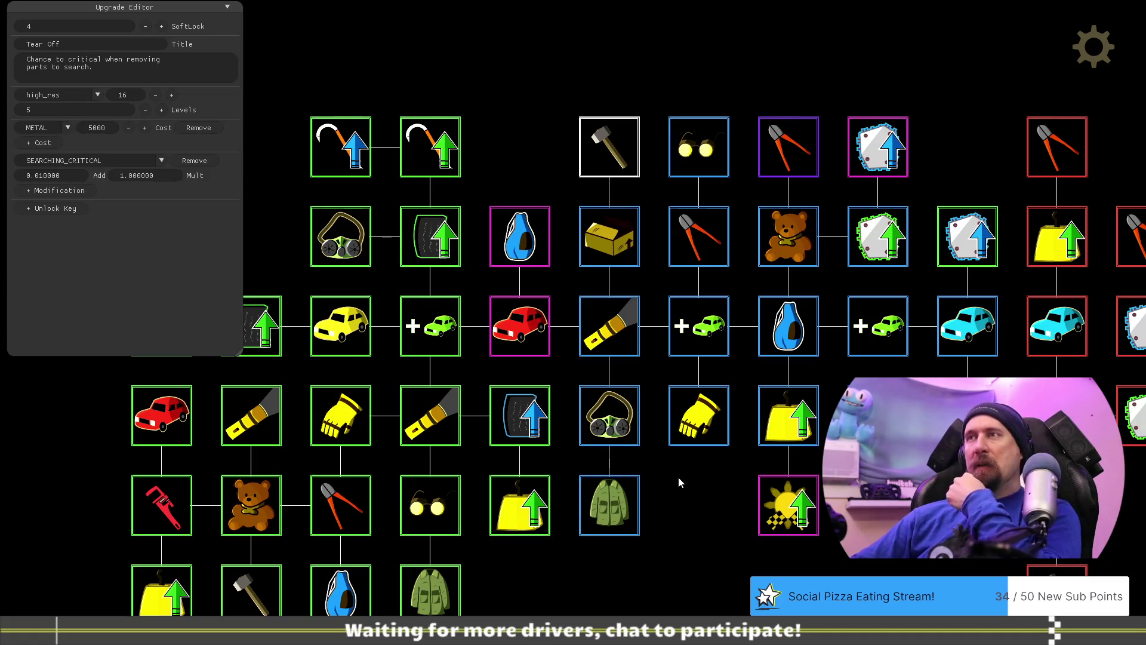
pyautogui.click(877, 146)
pyautogui.press('d')
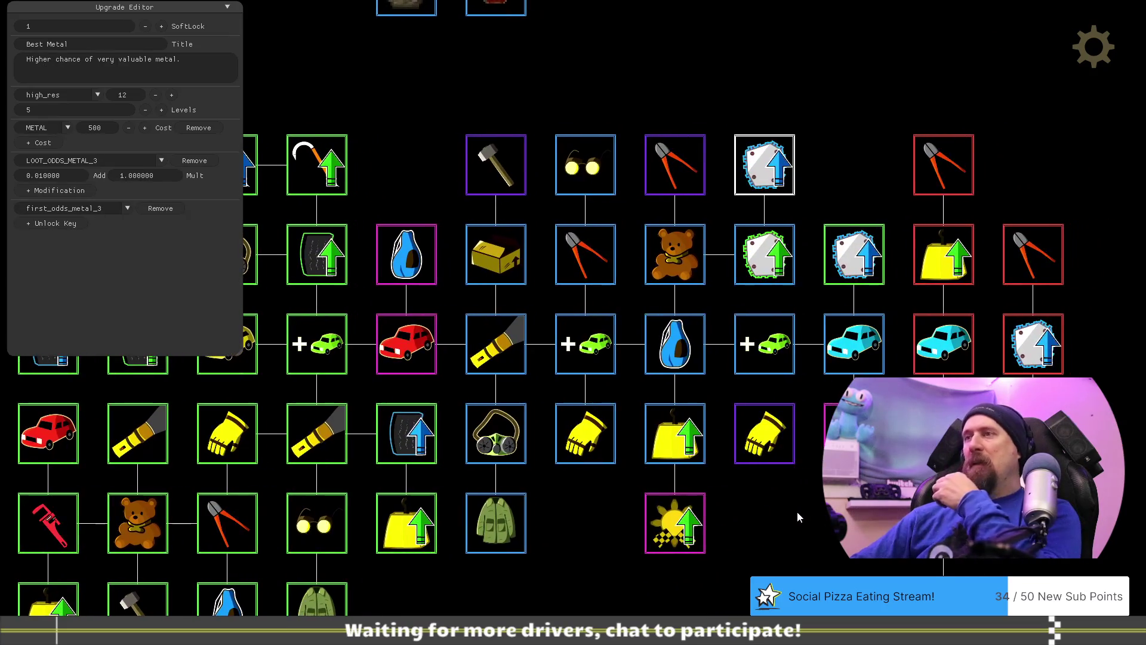
pyautogui.click(673, 150)
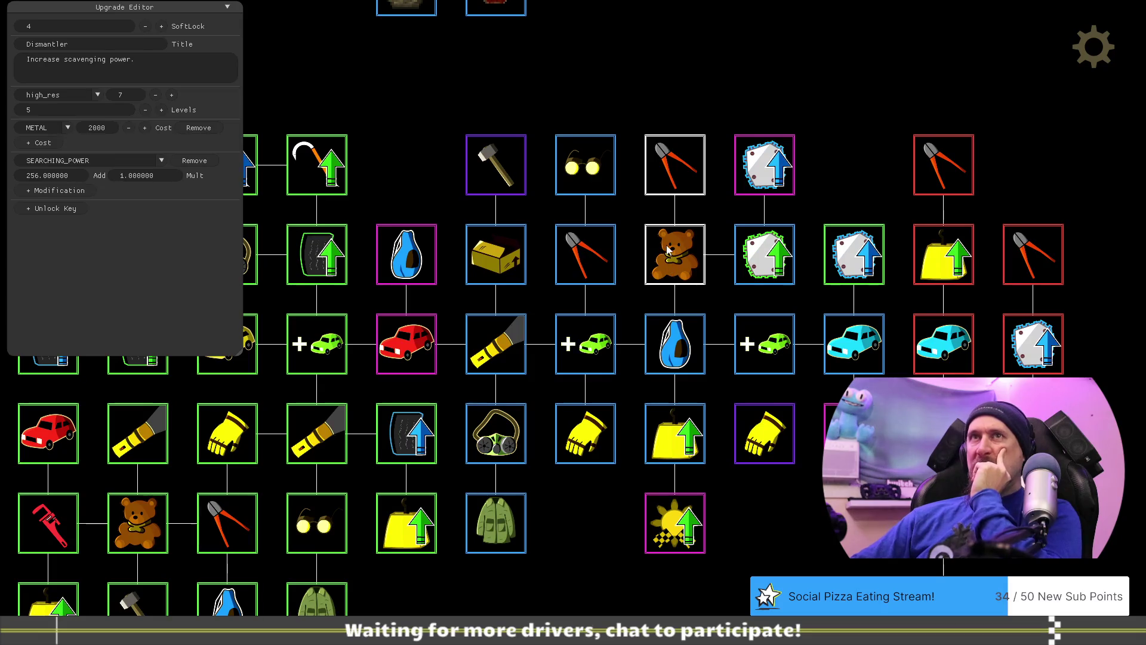
# Shift the Tear Off node further left, then switch to Visual Studio.
pyautogui.moveTo(496, 167); pyautogui.dragTo(406, 168)
pyautogui.moveTo(549, 540); pyautogui.dragTo(683, 500)
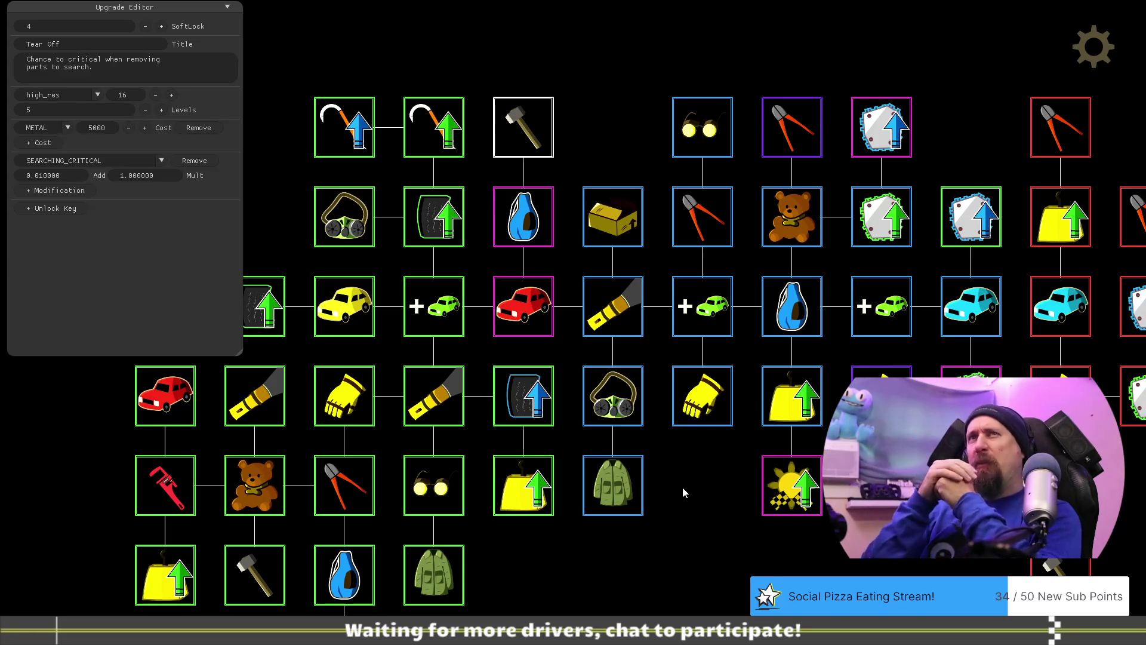
pyautogui.hotkey('alt', 'Tab')
pyautogui.hotkey('alt', 'Tab')
pyautogui.hotkey('alt', 'Tab')
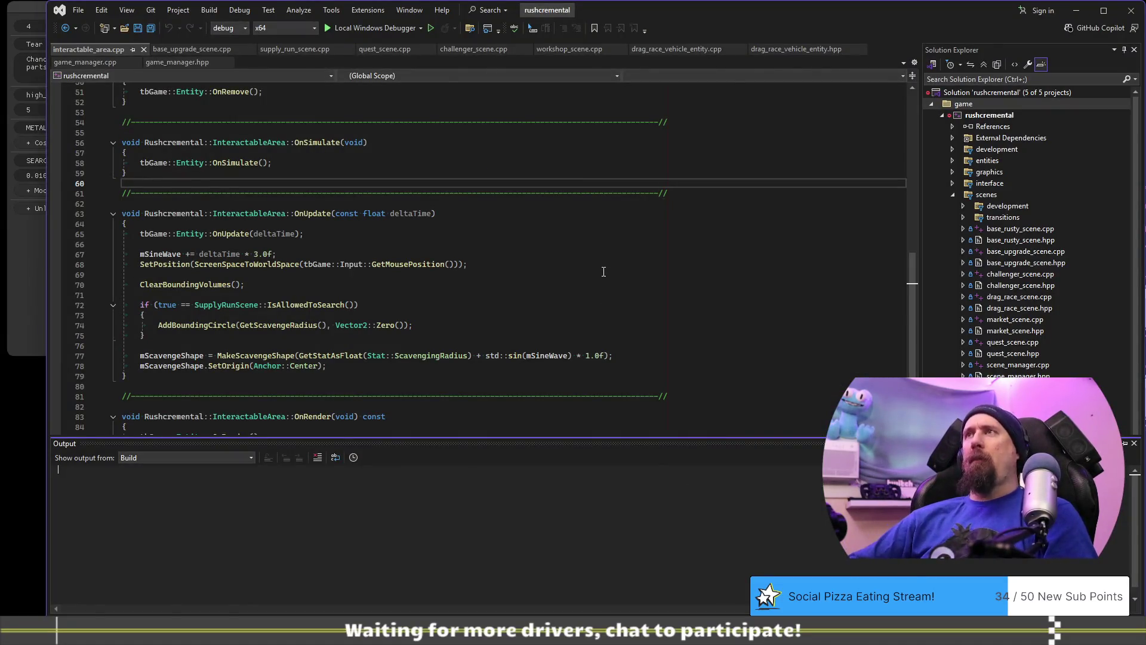
# Switch to the browser and open the rusty_racer_game_flow document.
pyautogui.click(604, 272)
pyautogui.hotkey('alt', 'Tab')
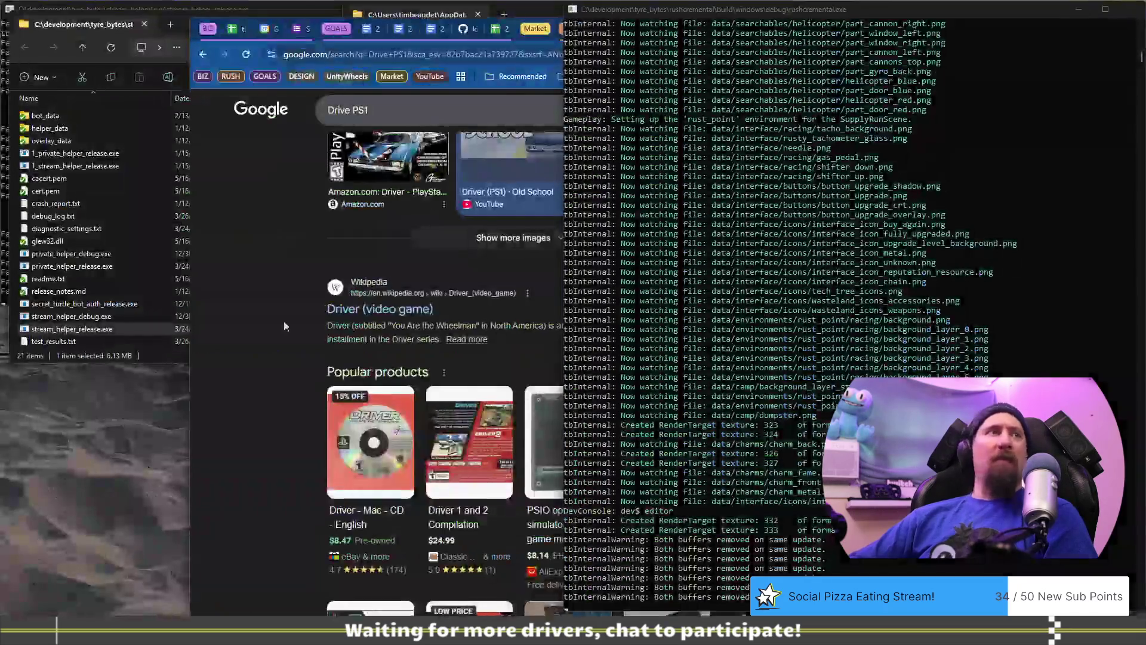
pyautogui.click(521, 161)
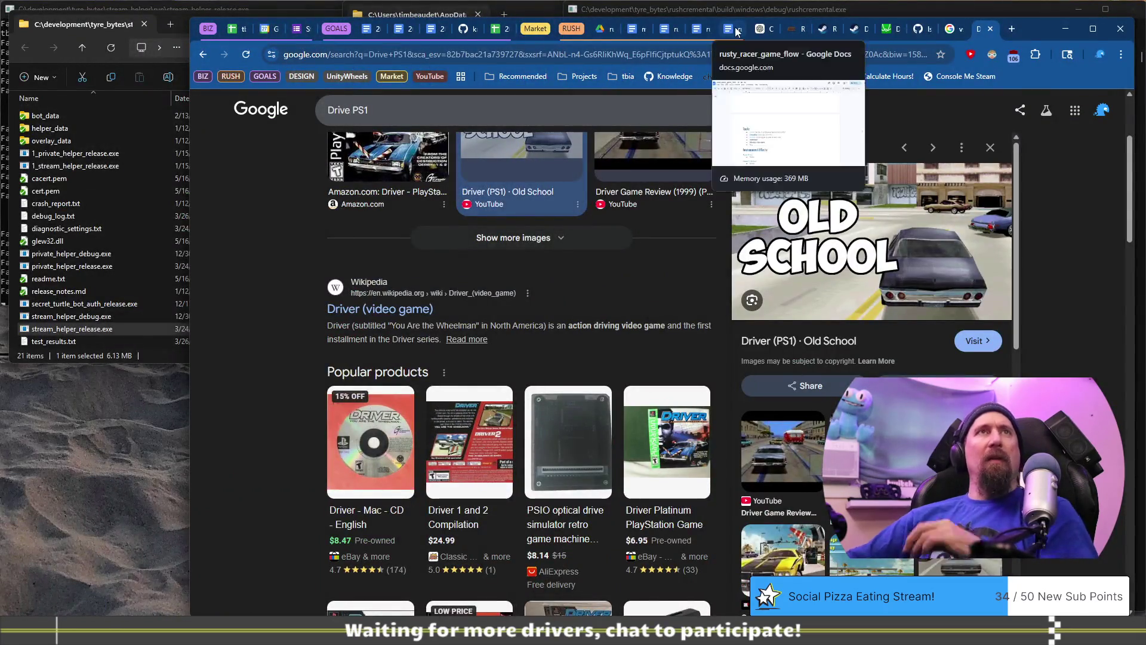
pyautogui.click(729, 29)
# Scroll to the title page and insert a blank line above the Flow of the Game heading.
pyautogui.scroll(20, 682, 379)
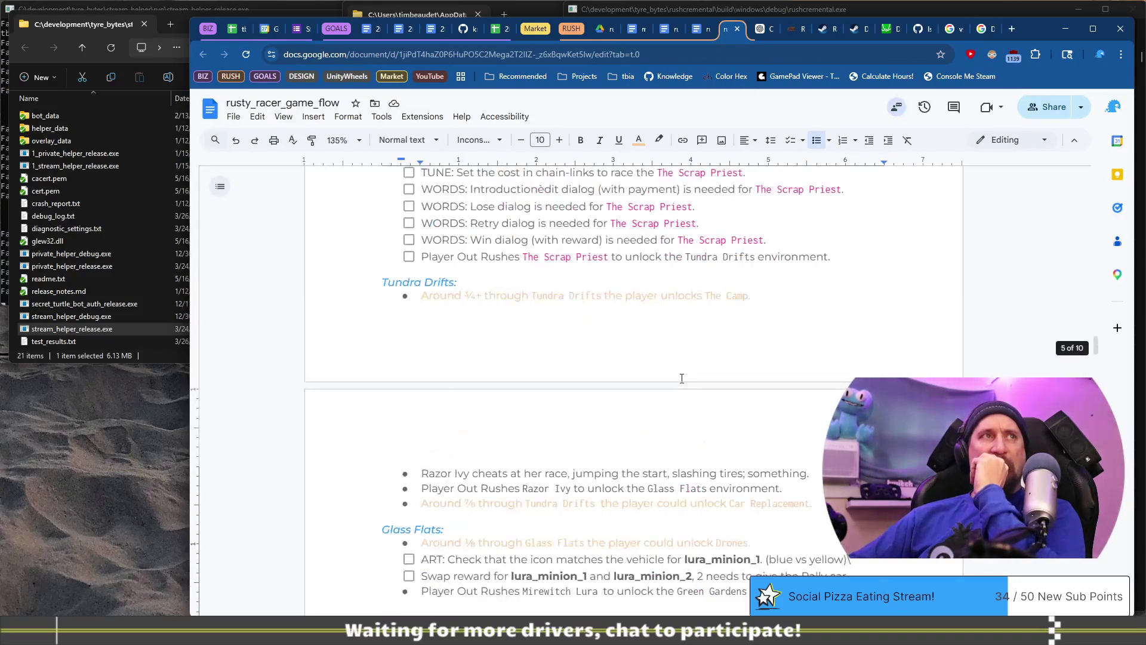
pyautogui.scroll(4, 681, 378)
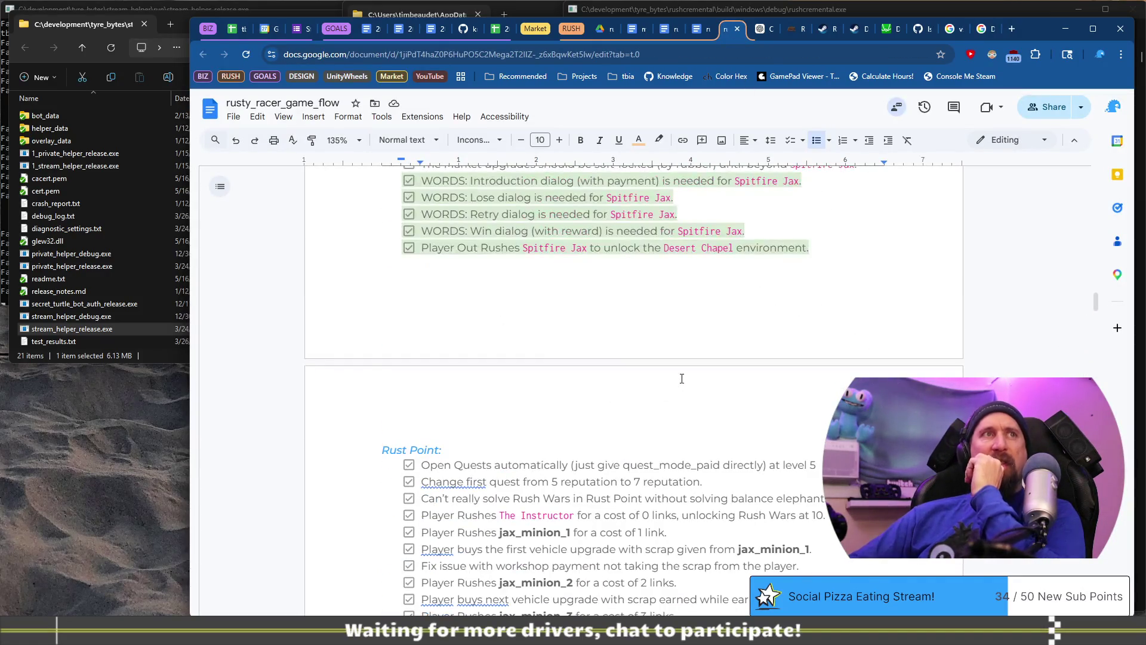
pyautogui.scroll(-4, 682, 388)
pyautogui.scroll(20, 682, 388)
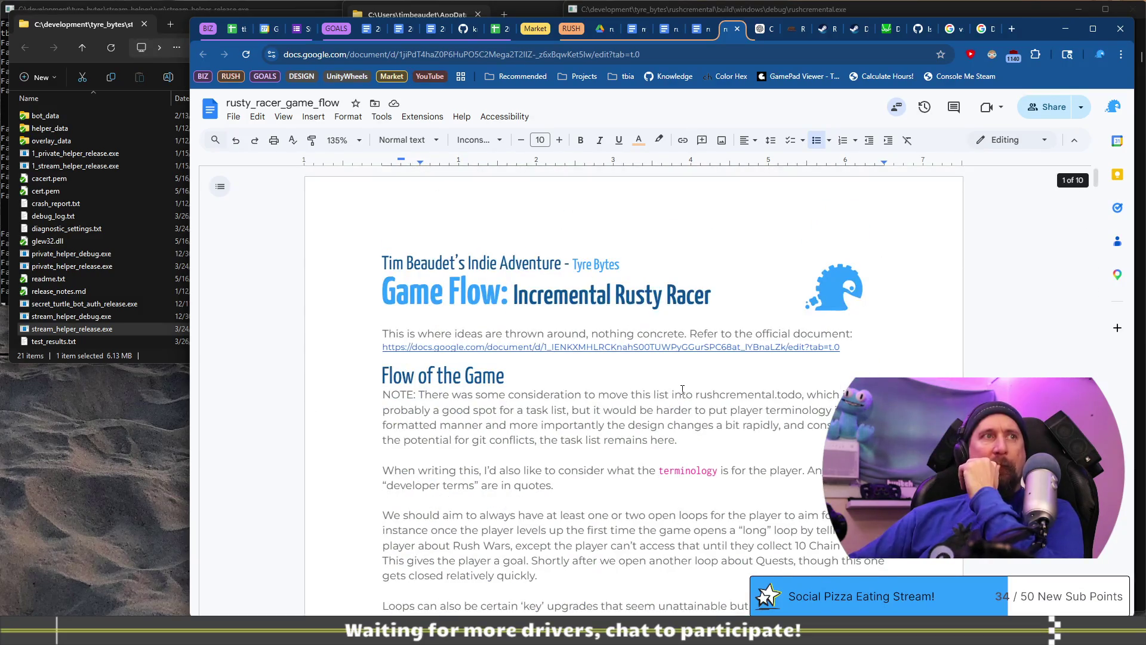
pyautogui.scroll(-6, 682, 387)
pyautogui.scroll(6, 652, 341)
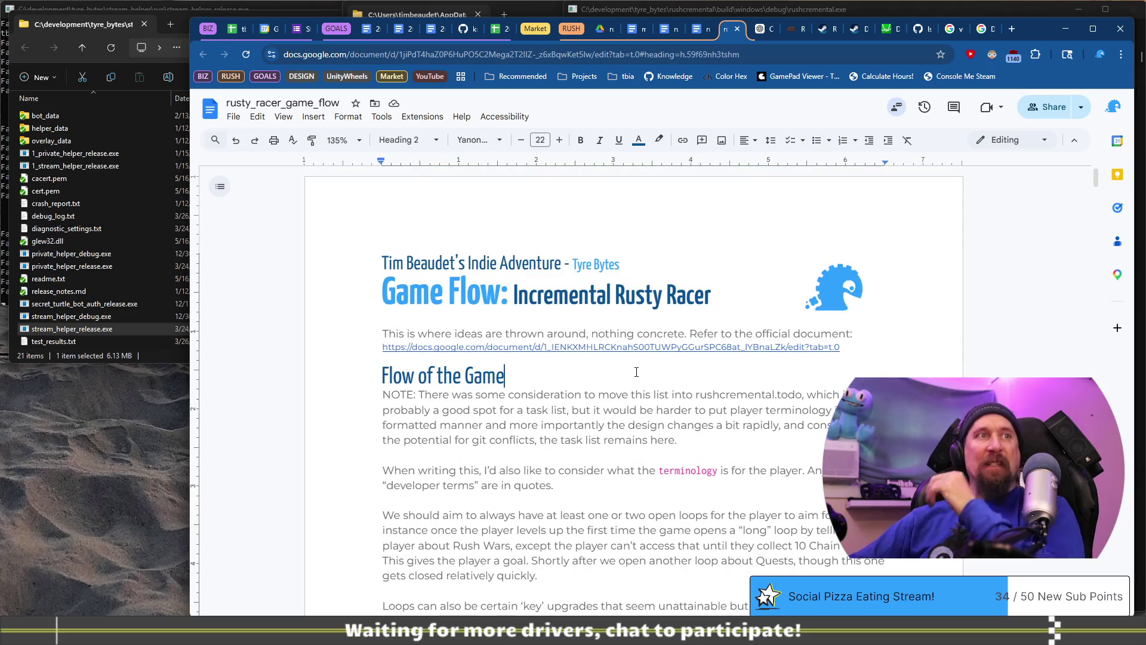
pyautogui.press('Return')
pyautogui.press('Return')
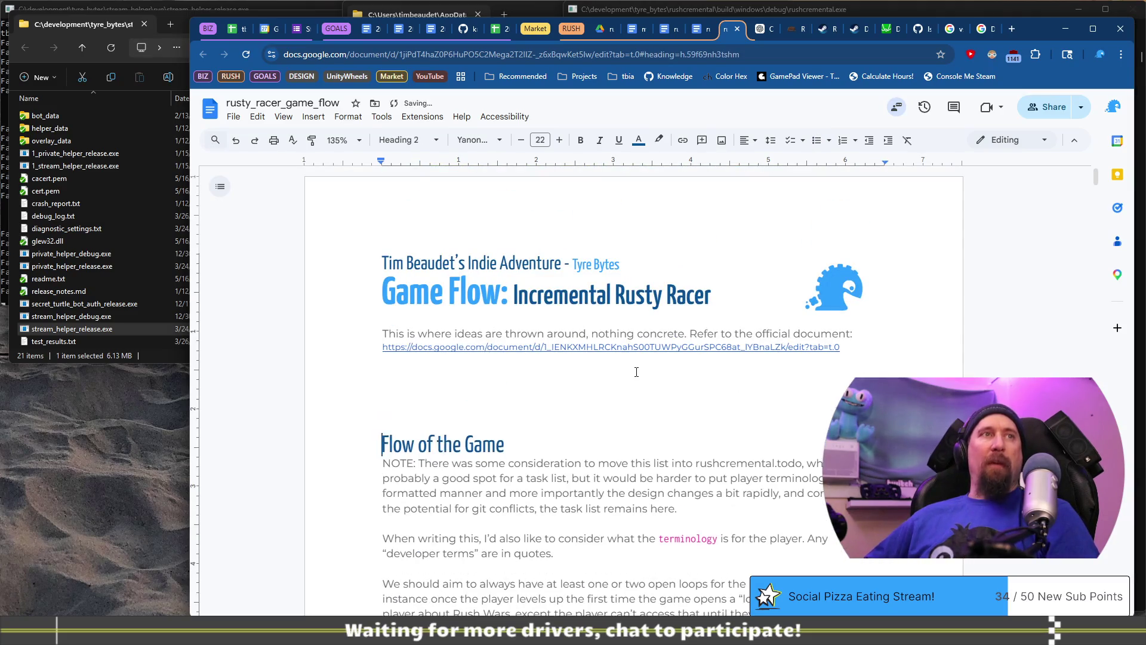
# Add a 'Game Definitions' heading and start a body line beneath it.
pyautogui.write('Flow of the Game')
pyautogui.hotkey('ctrl', 'z')
pyautogui.write('Definition')
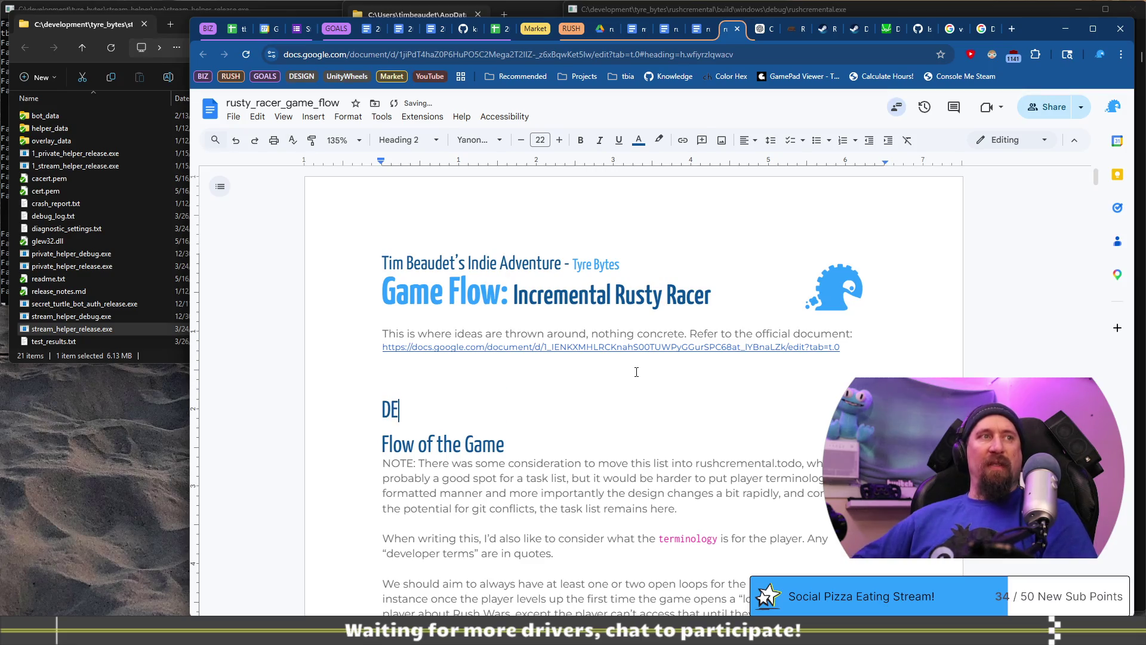
pyautogui.write('s')
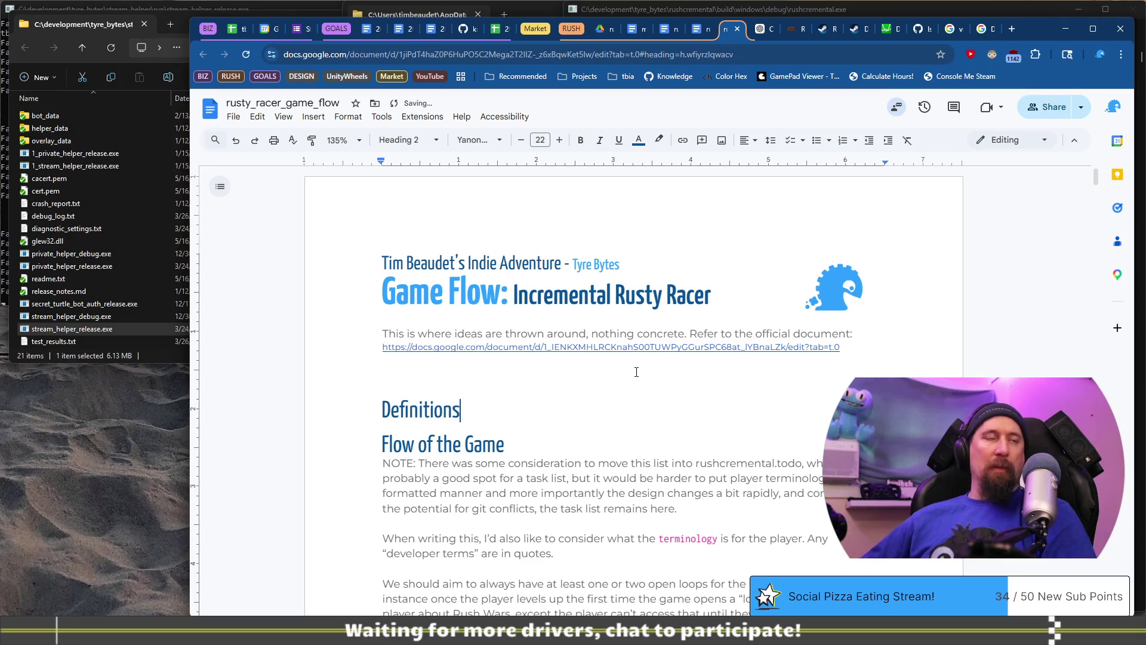
pyautogui.press('Home')
pyautogui.write('Game')
pyautogui.press('End')
pyautogui.press('Return')
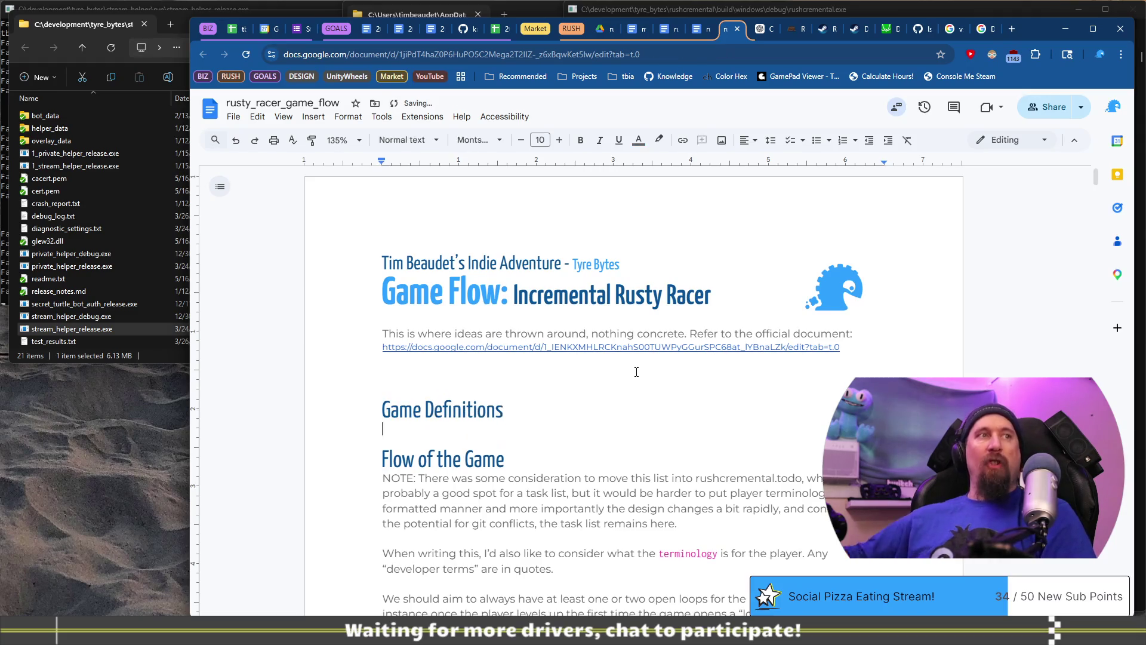
# Write 'Scrap: Any resource the player collects, could be Metal Scrap, Rubber Scrap etc.'.
pyautogui.scroll(-2, 633, 358)
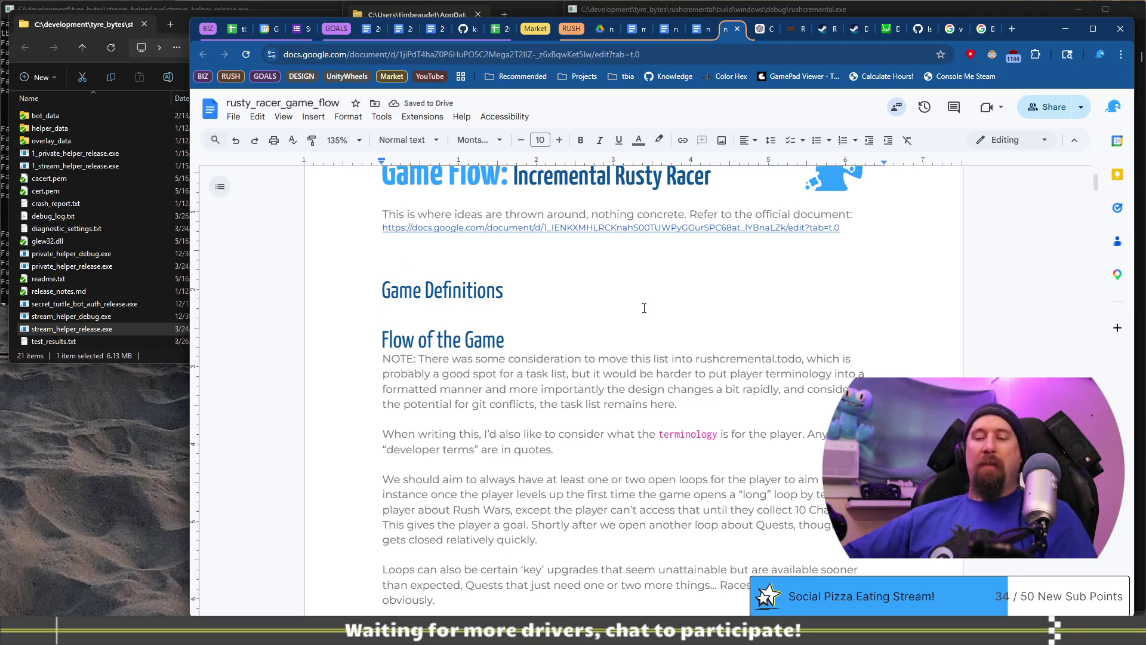
pyautogui.write('Scrap: ')
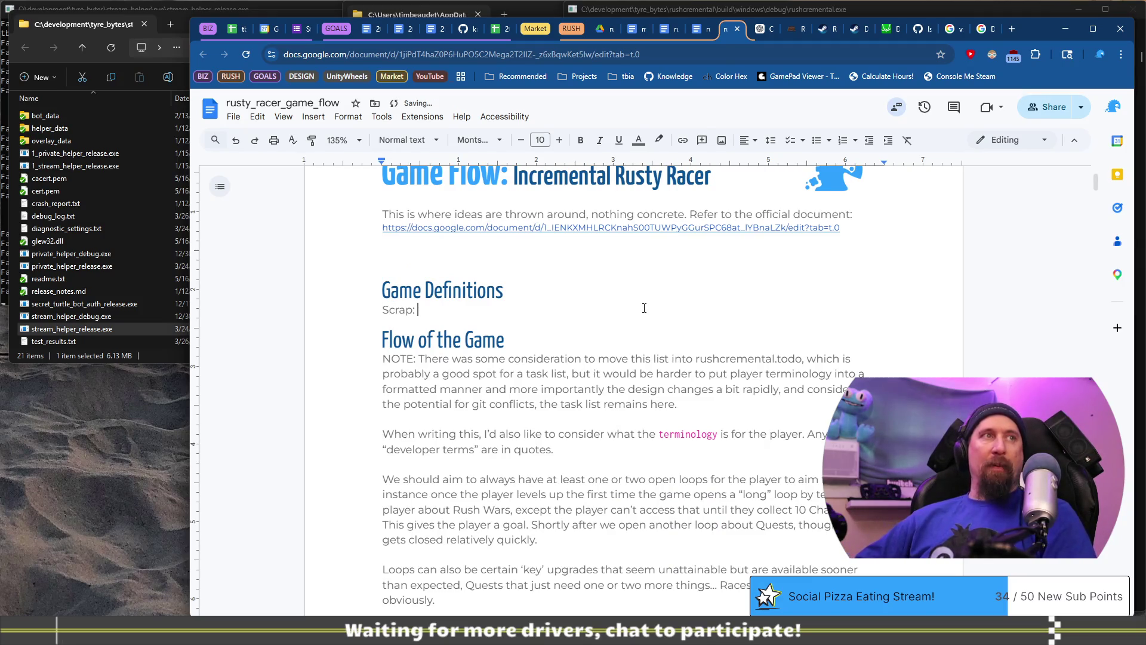
pyautogui.write('any typ')
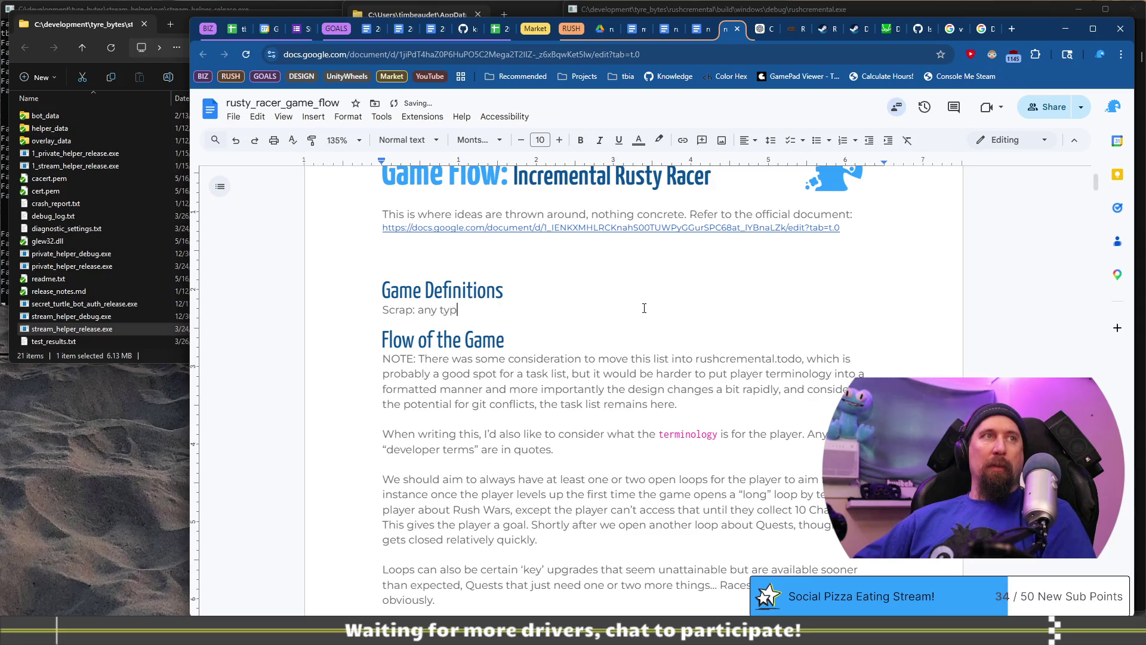
pyautogui.hotkey('ctrl', 'Left')
pyautogui.hotkey('ctrl', 'Left')
pyautogui.hotkey('shift', 'Right')
pyautogui.write('A')
pyautogui.press('End')
pyautogui.hotkey('ctrl', 'BackSpace')
pyautogui.write('resource the player collec')
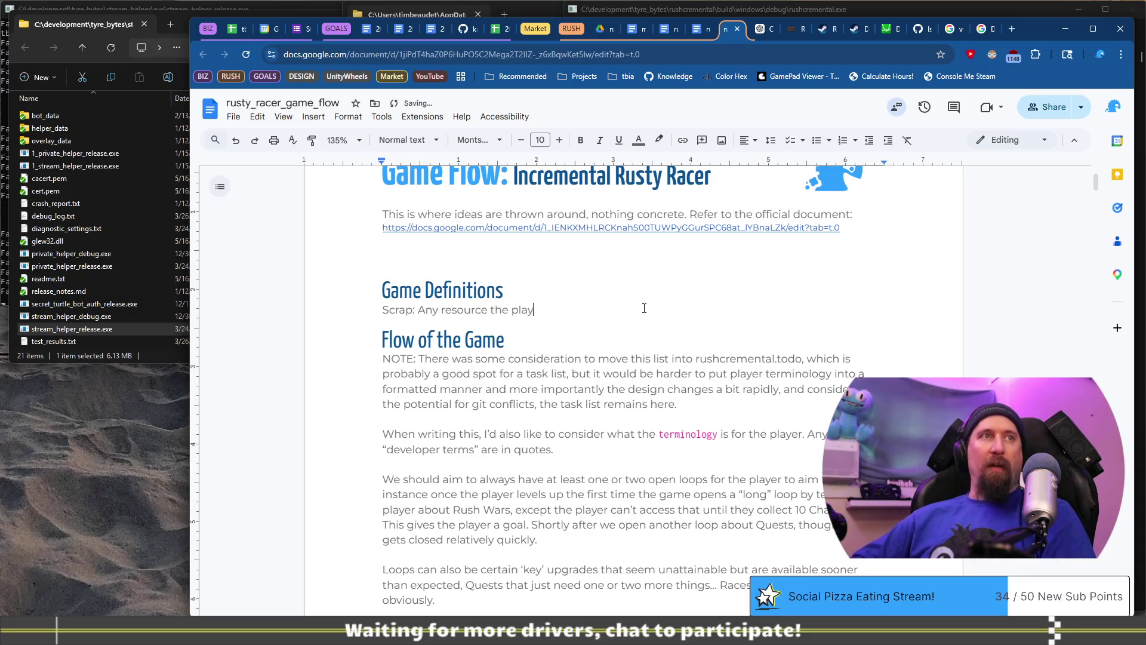
pyautogui.write('ts')
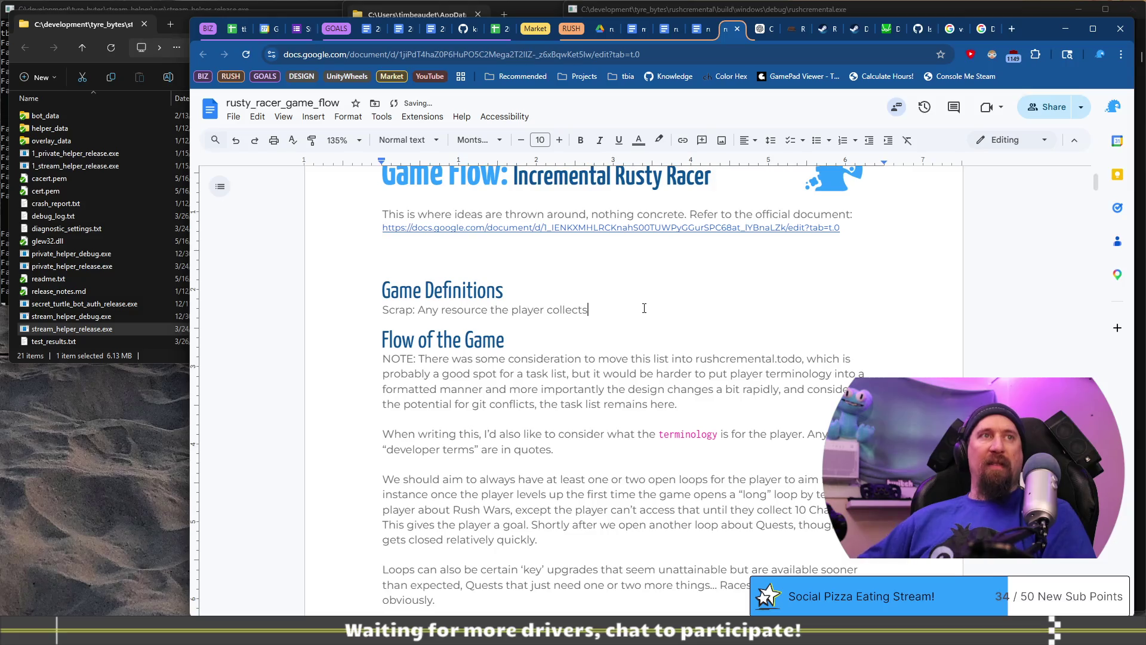
pyautogui.write(', could be Meta')
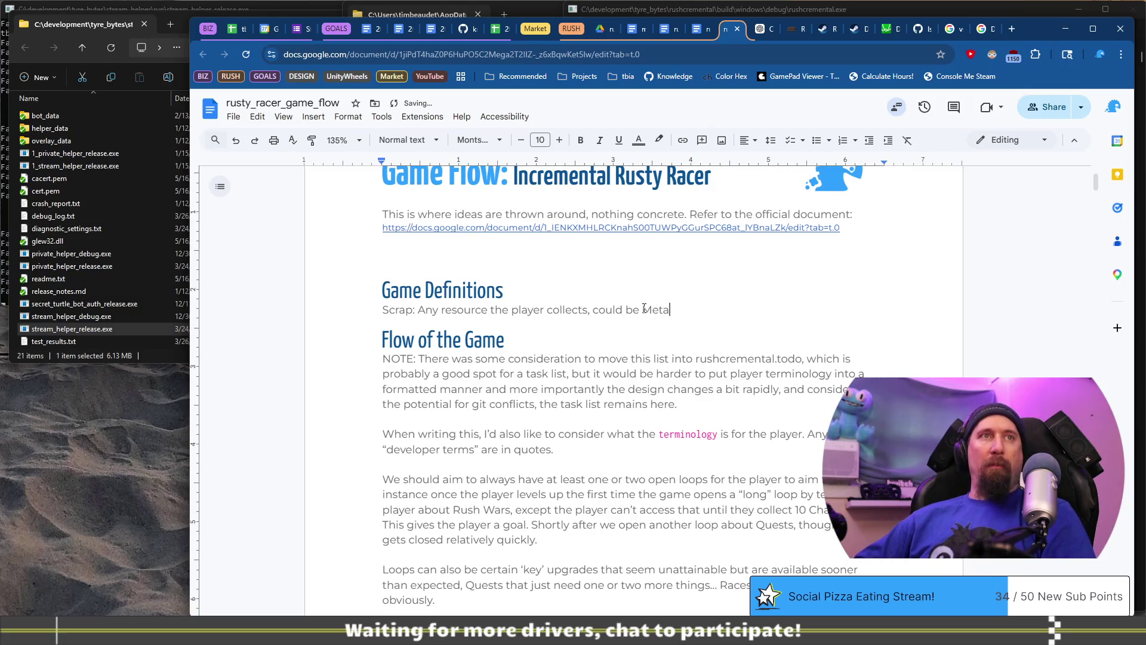
pyautogui.write('l Scrap, Rub')
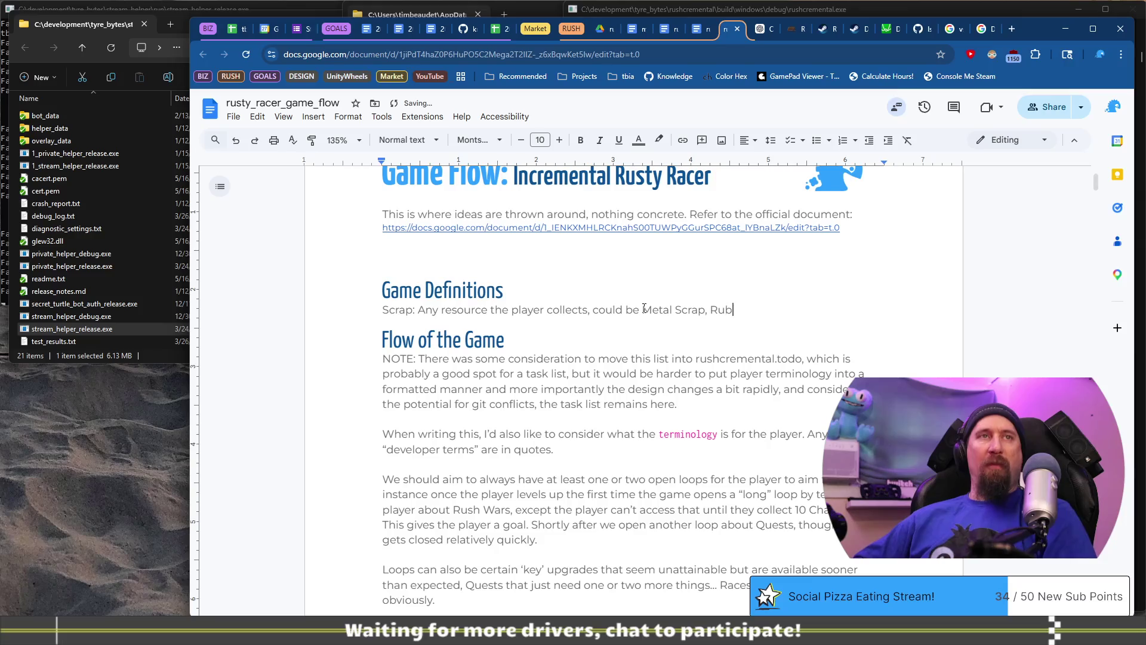
pyautogui.write('ber Scrap etc')
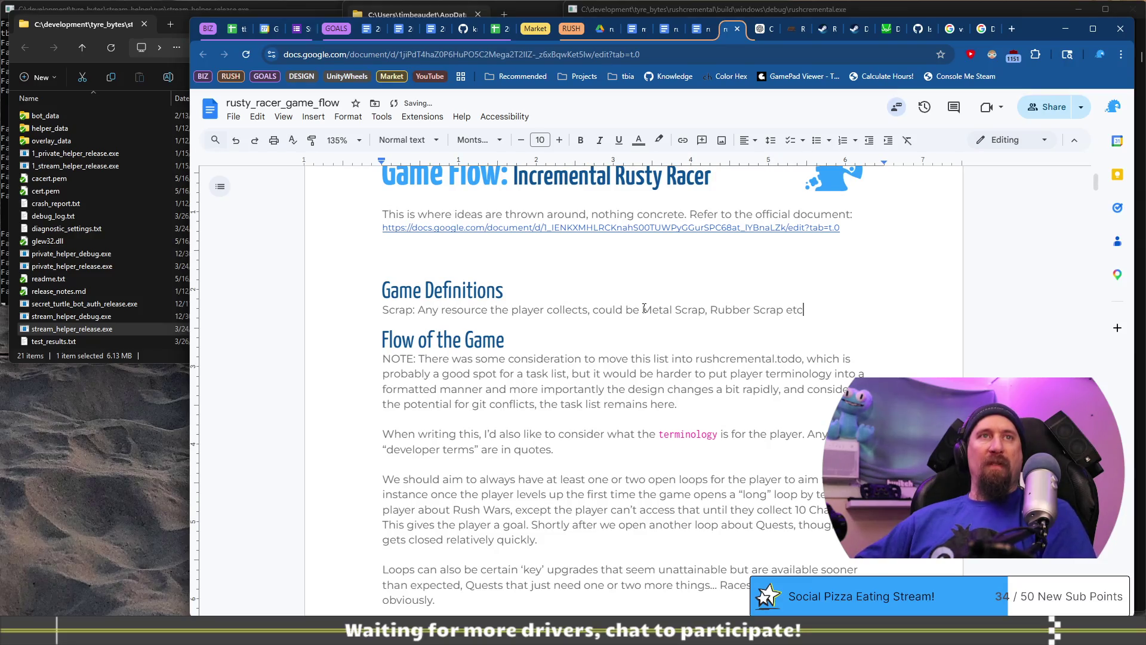
pyautogui.write(', “Sc')
pyautogui.press('BackSpace')
pyautogui.press('BackSpace')
pyautogui.press('BackSpace')
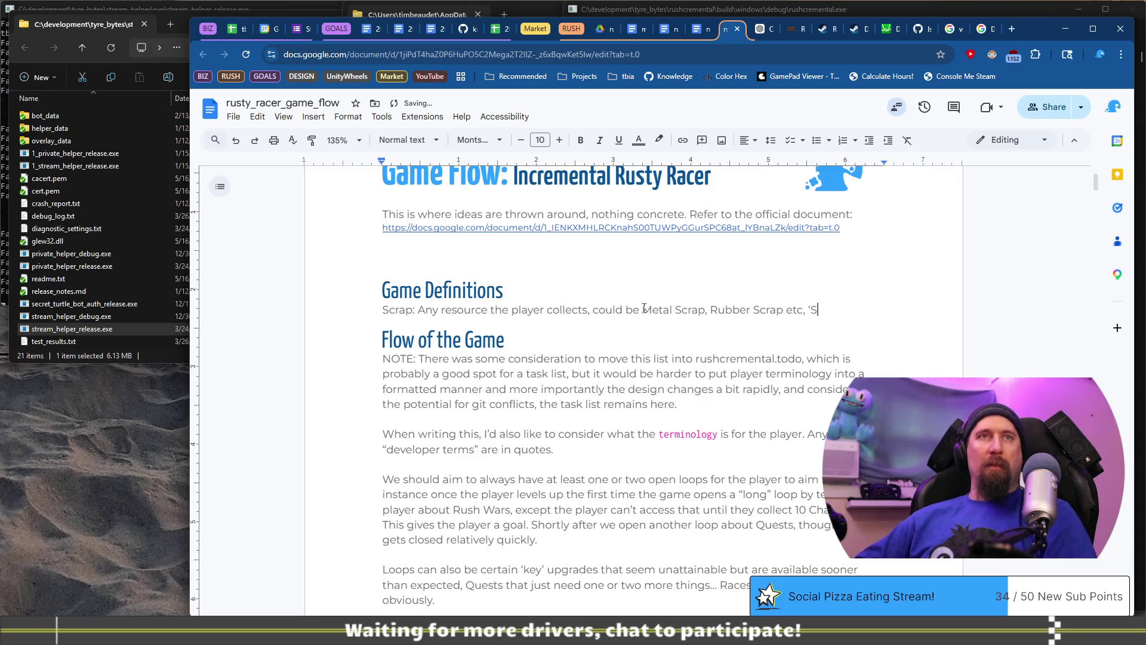
pyautogui.write('Used as ')
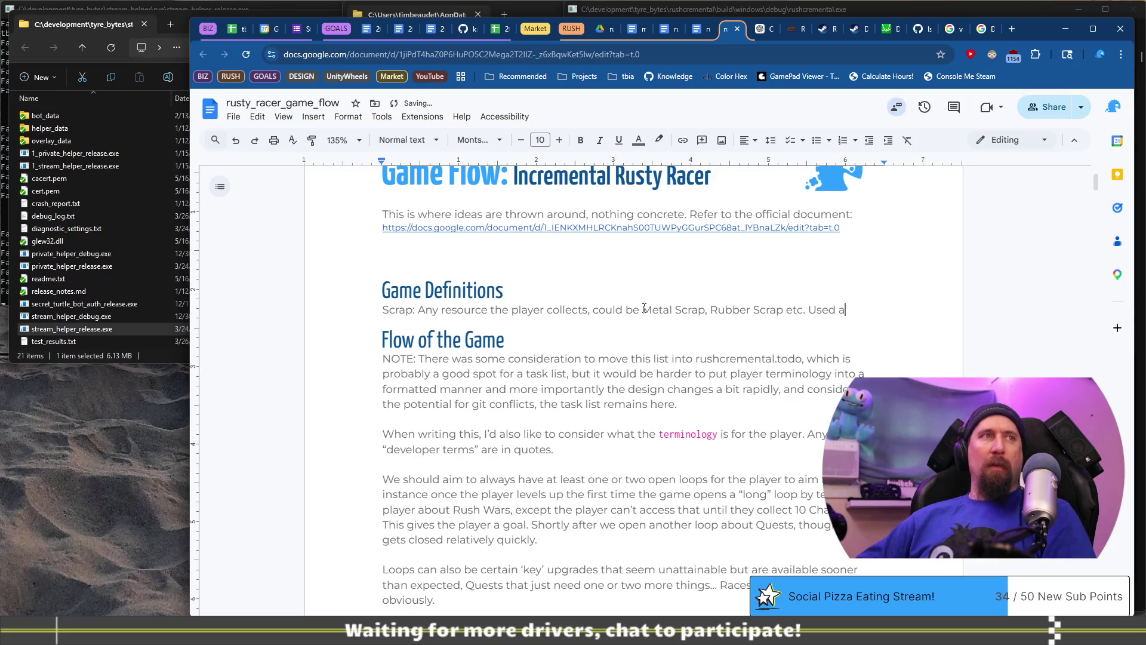
pyautogui.write('just')
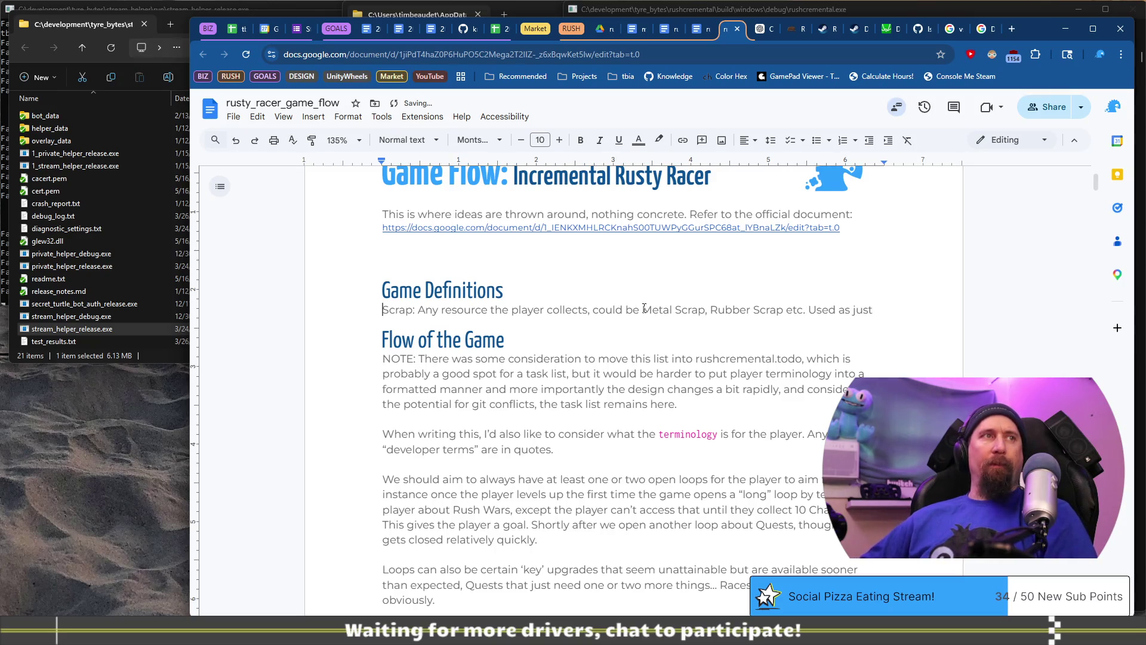
# Bold the 'Scrap:' label and trim the stray words ending the sentence.
pyautogui.hotkey('ctrl', 'b')
pyautogui.press('End')
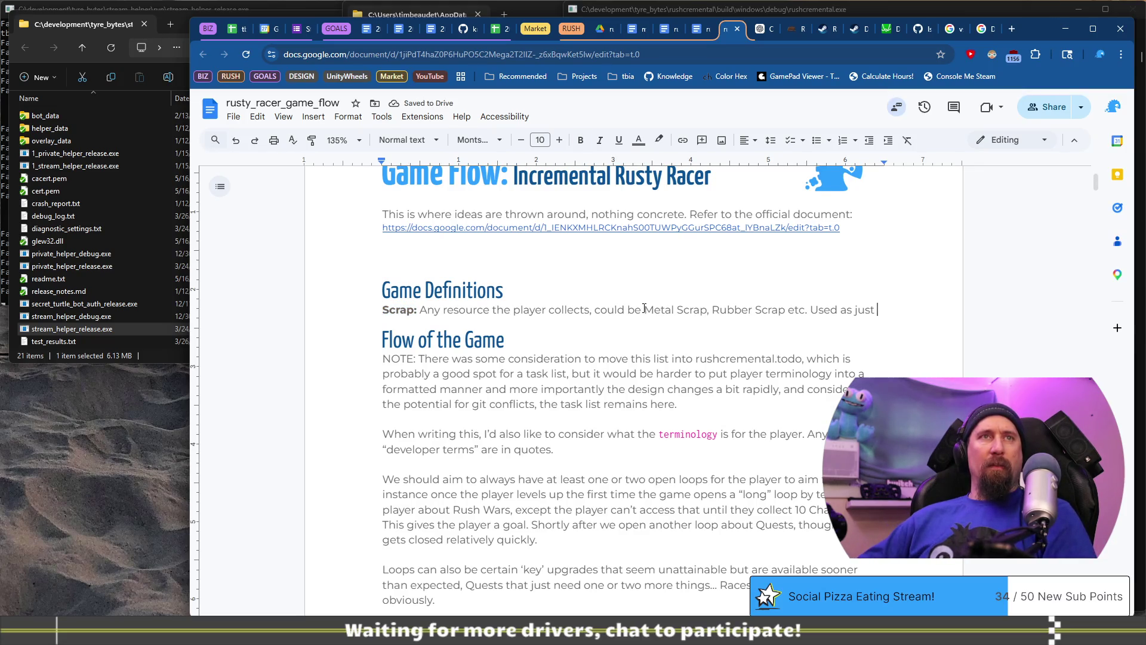
pyautogui.write('Scrap')
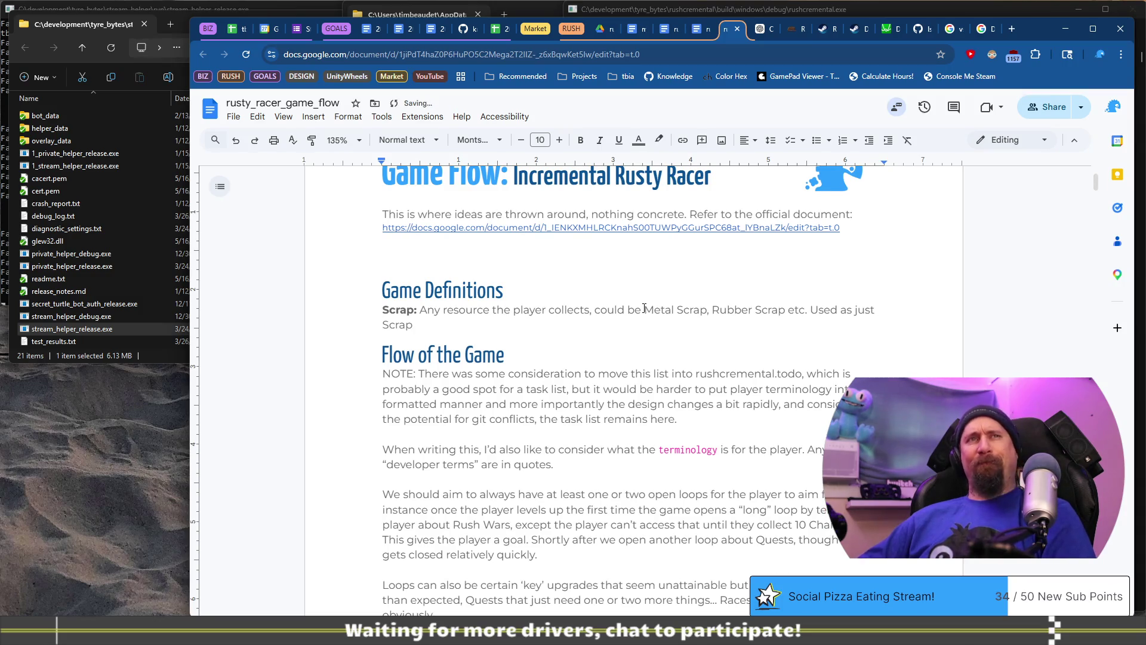
pyautogui.hotkey('ctrl', 'shift', 'Left')
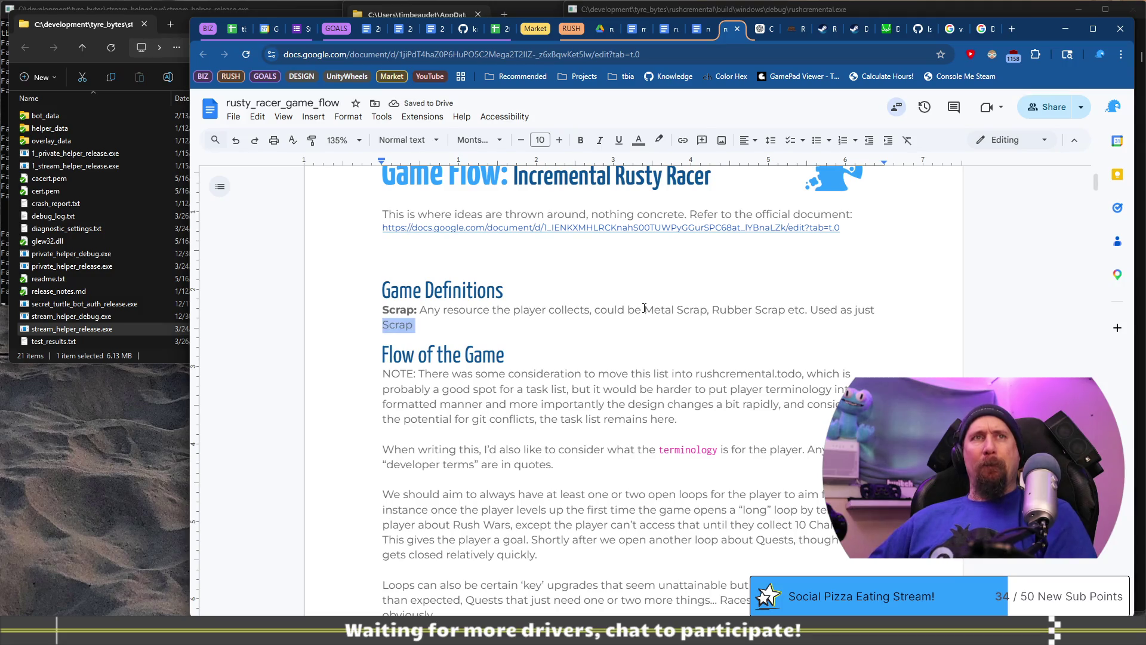
pyautogui.press('BackSpace')
pyautogui.hotkey('ctrl', 'BackSpace')
pyautogui.press('BackSpace')
pyautogui.press('BackSpace')
# Finish with 'Scrap alone will apply to all types of resources.' and start a new bold line.
pyautogui.write('lo')
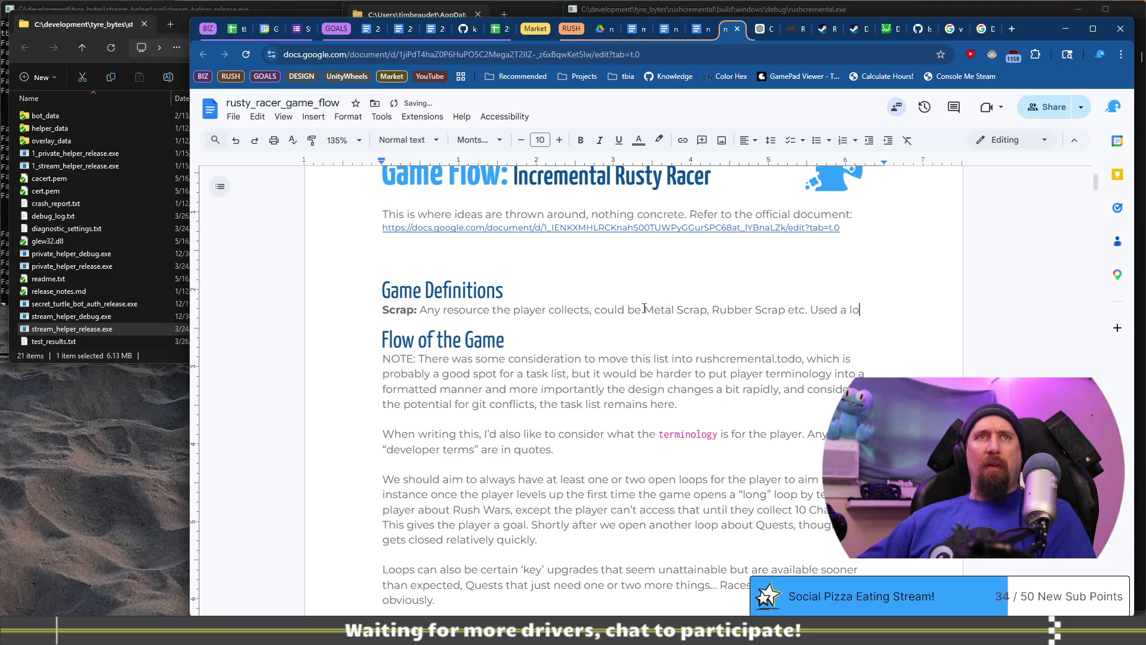
pyautogui.press('BackSpace')
pyautogui.press('BackSpace')
pyautogui.press('BackSpace')
pyautogui.write('lone wil')
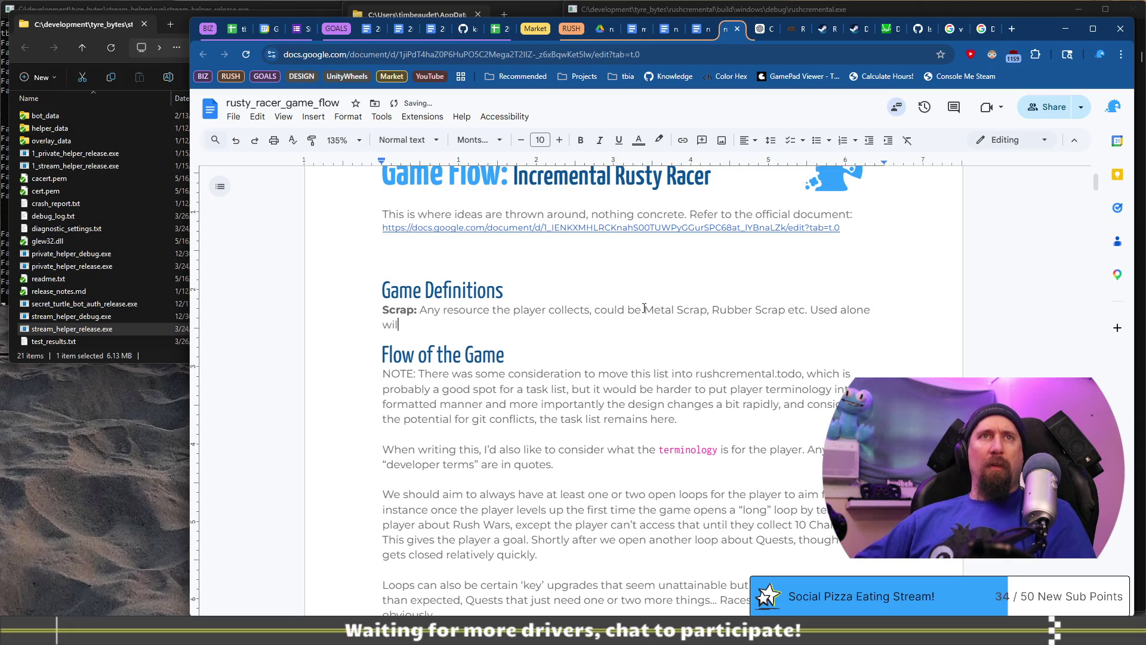
pyautogui.write('l apply to a')
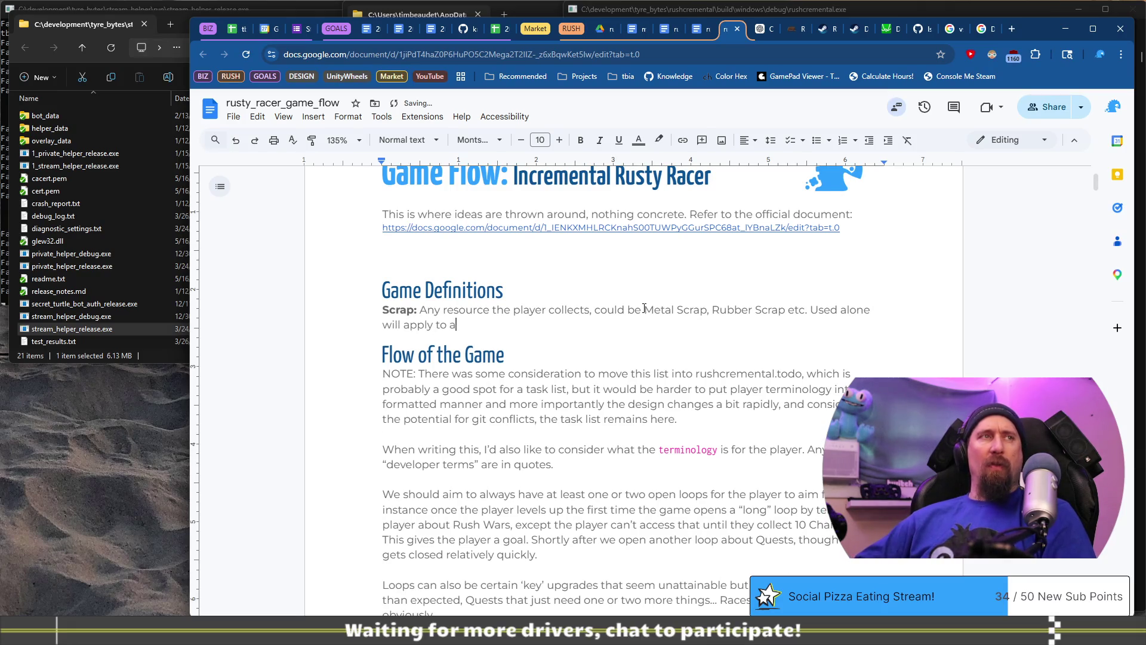
pyautogui.write('ll types of')
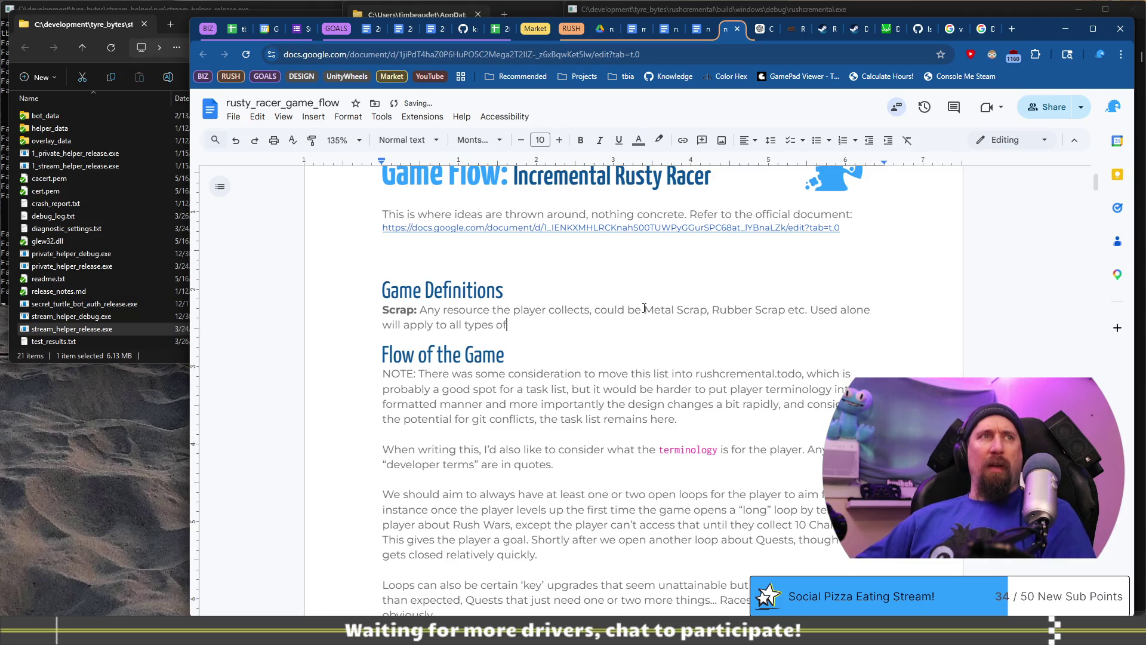
pyautogui.write('crap')
pyautogui.hotkey('ctrl', 'BackSpace')
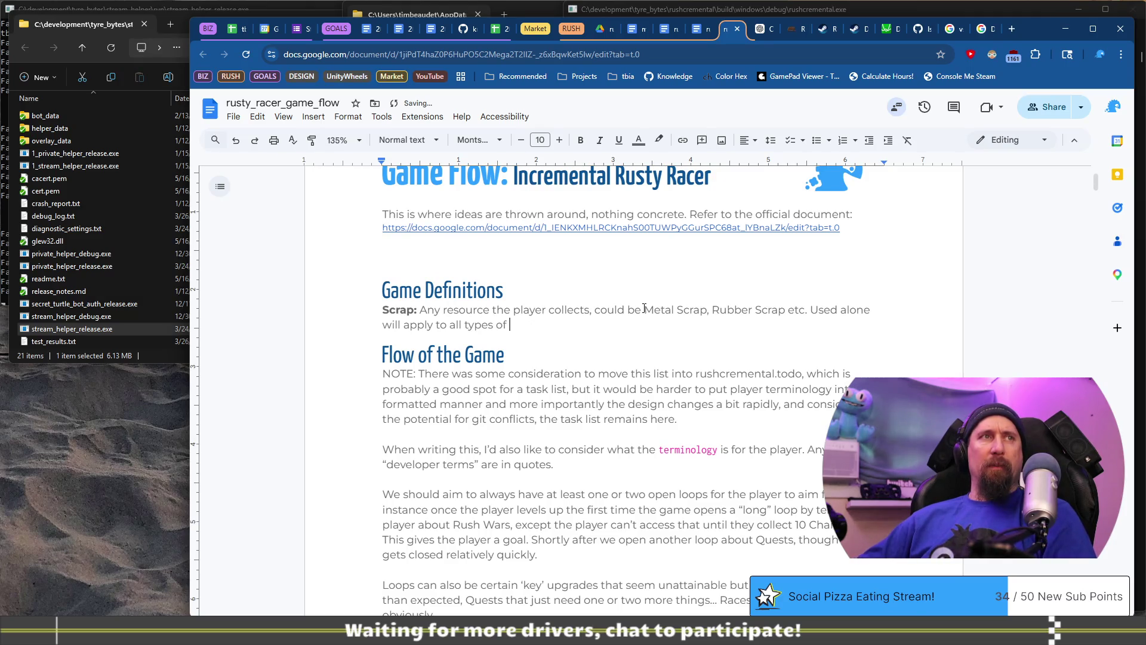
pyautogui.write('resources.')
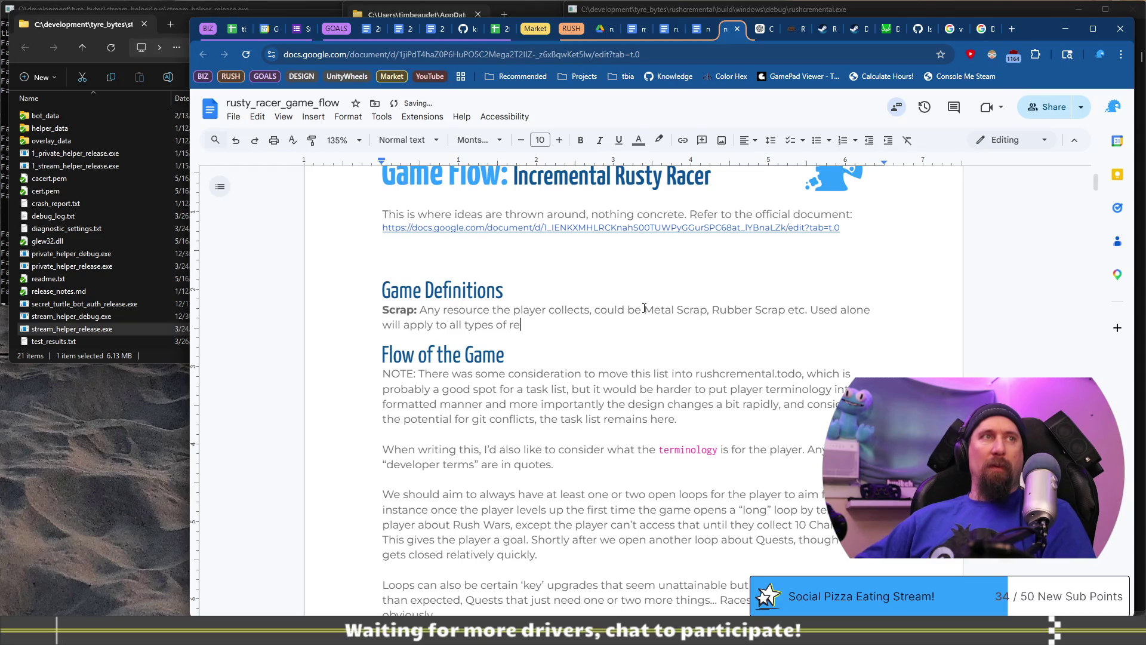
pyautogui.press('Return')
pyautogui.press('Return')
pyautogui.hotkey('ctrl', 'b')
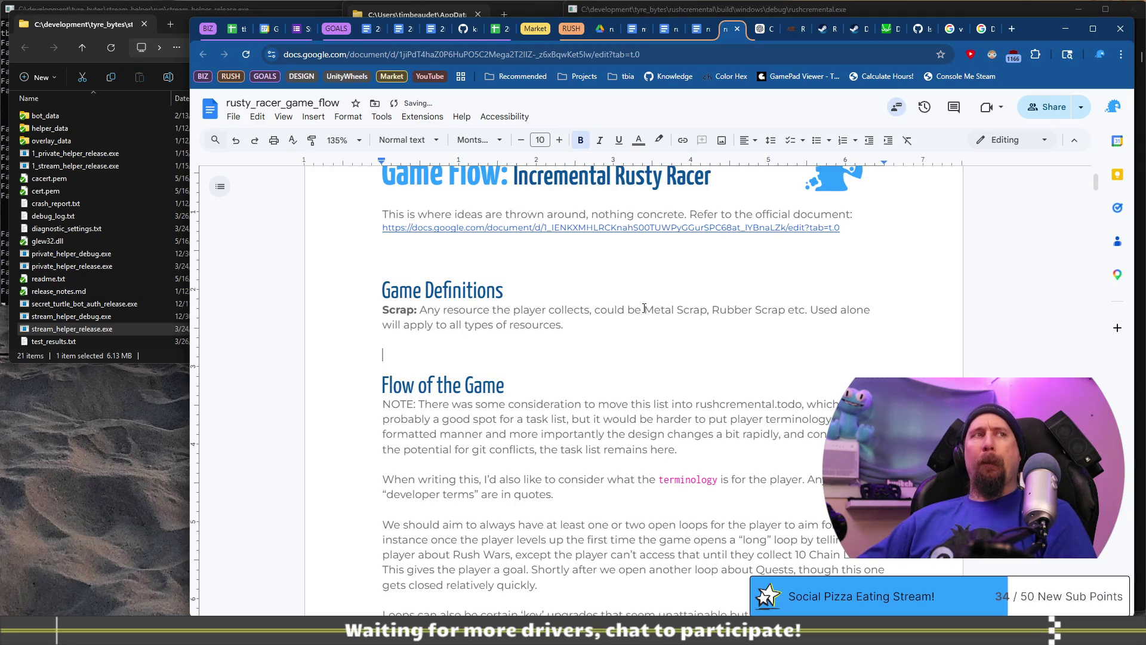
# Add the bold label 'Critical Chance:' below the Scrap entry.
pyautogui.write('Critical')
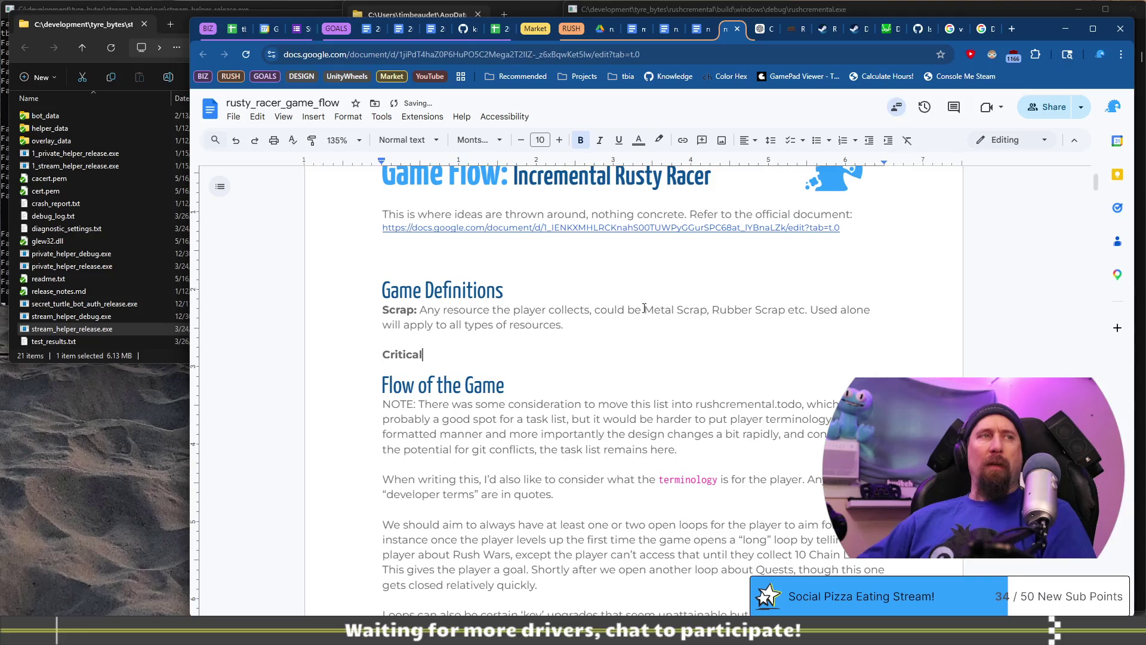
pyautogui.write(':')
pyautogui.hotkey('ctrl', 'b')
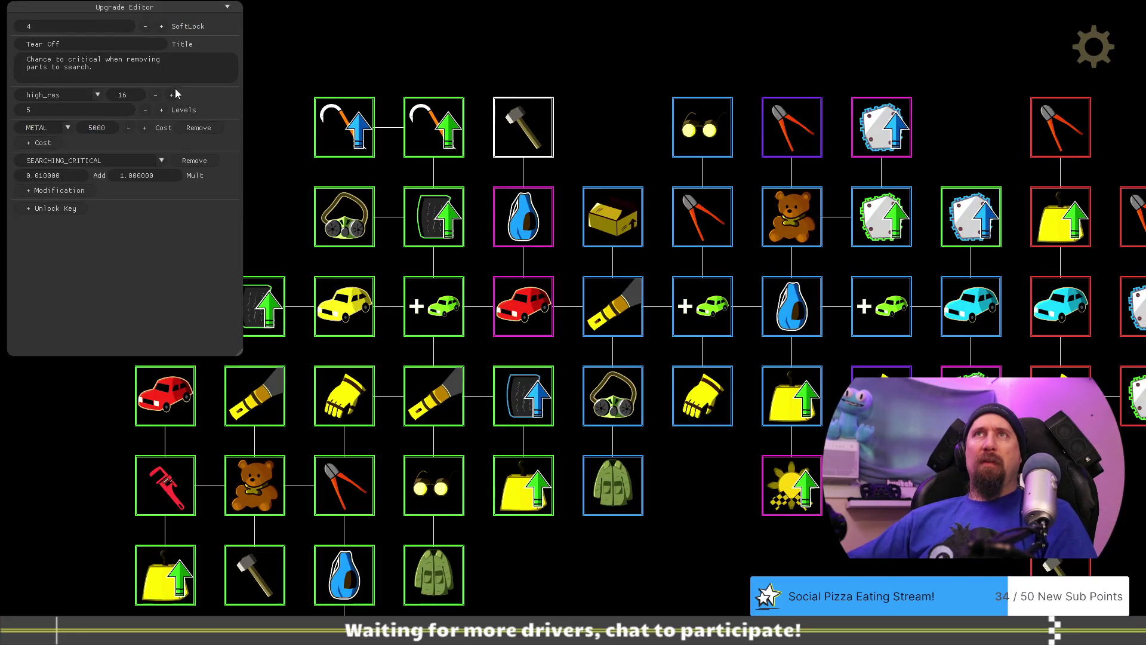
pyautogui.hotkey('alt', 'Tab')
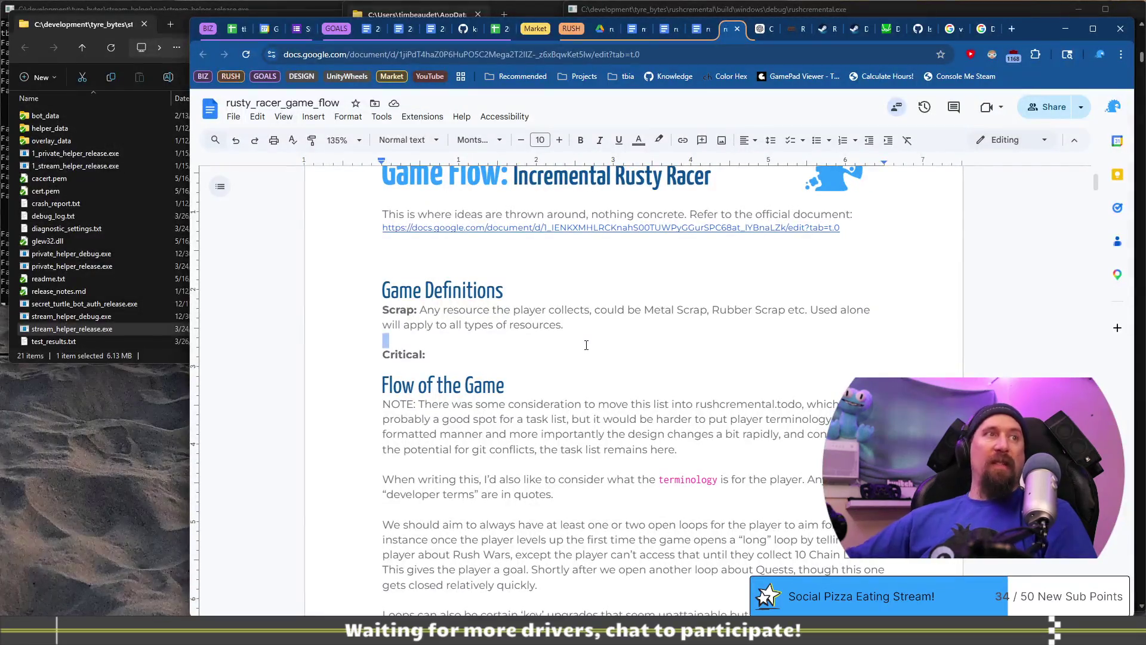
pyautogui.press('End')
pyautogui.press('BackSpace')
pyautogui.write('Cha')
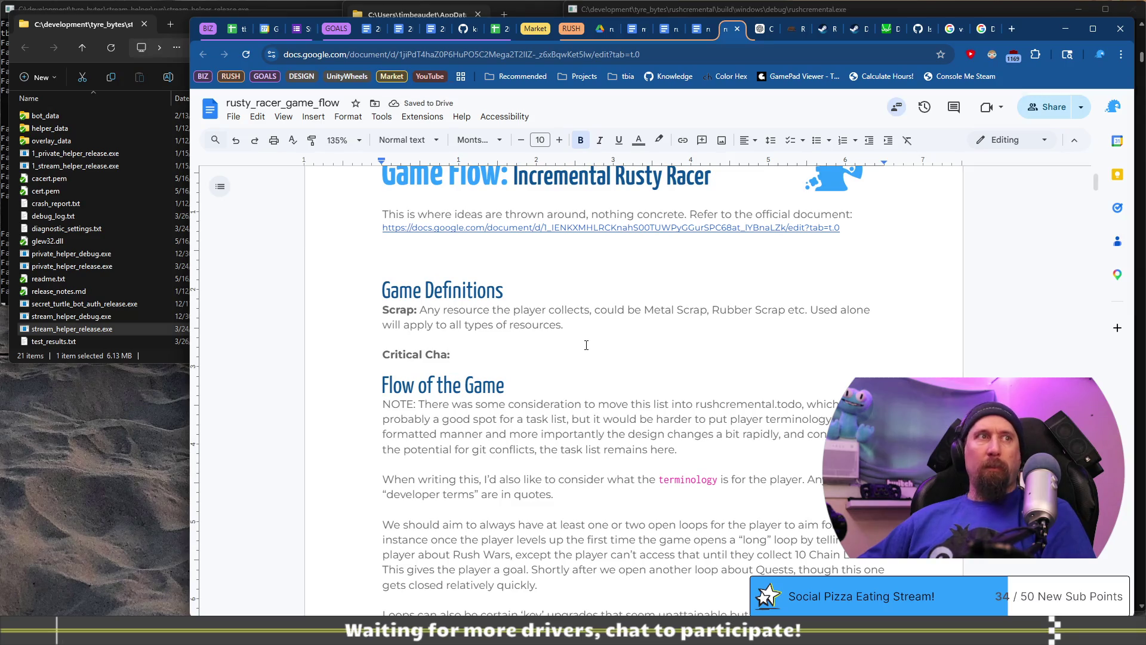
pyautogui.write('nce:')
# Turn bold off and begin the definition 'A chance to', glancing at Visual Studio and back.
pyautogui.hotkey('ctrl', 'b')
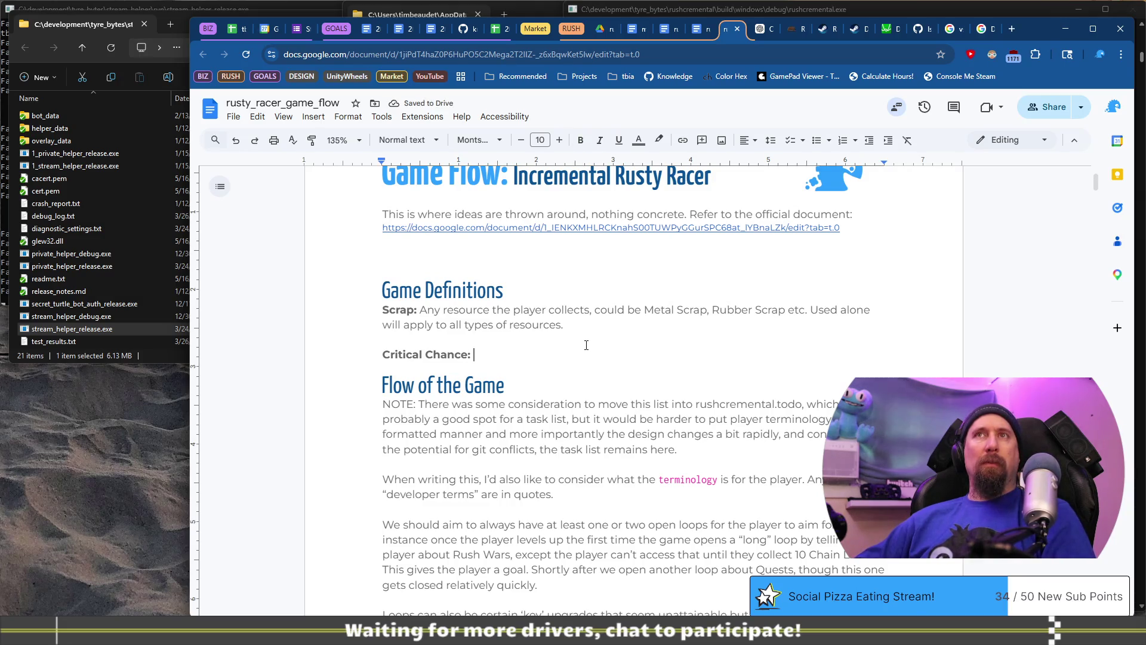
pyautogui.write('A chance to')
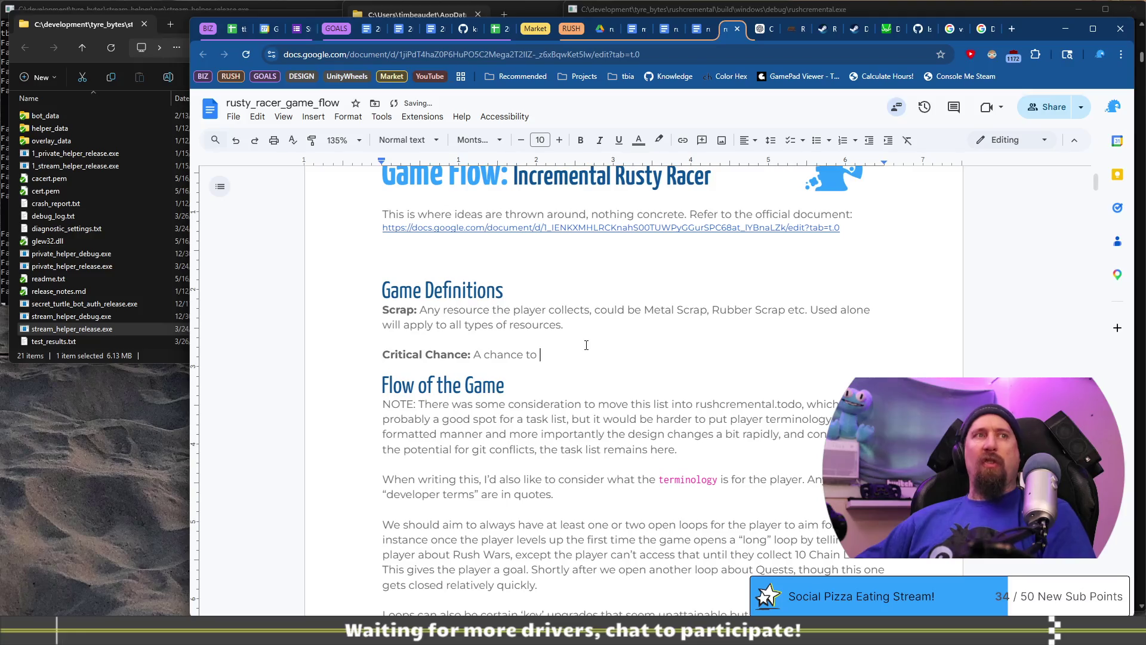
pyautogui.hotkey('alt', 'Tab')
pyautogui.hotkey('alt', 'Tab')
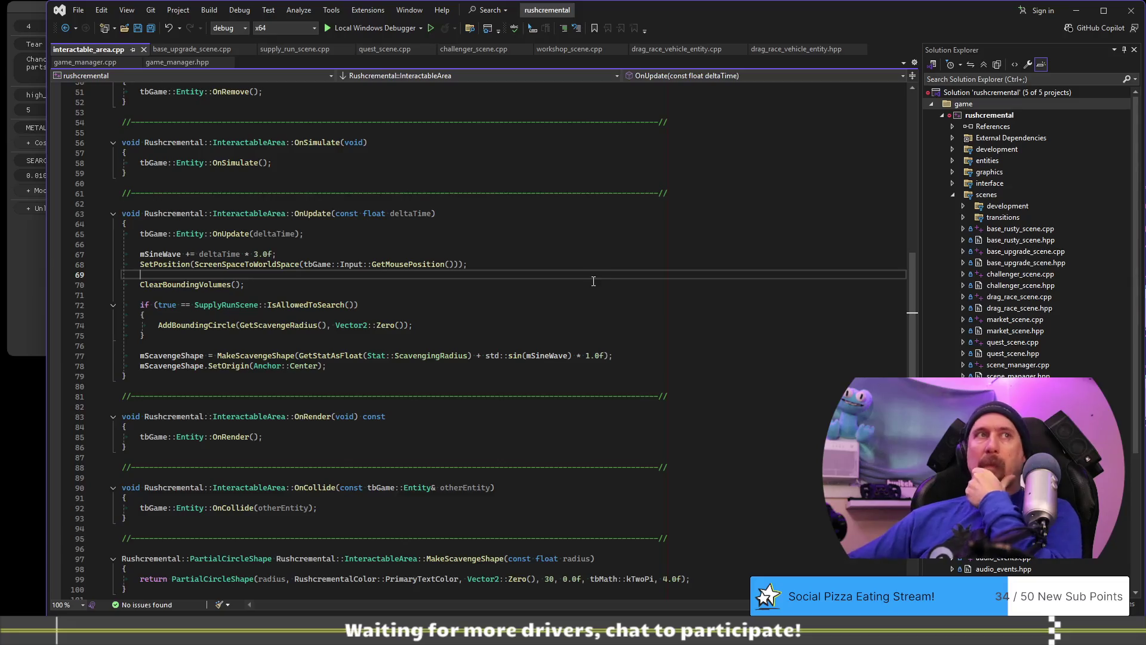
pyautogui.hotkey('alt', 'Tab')
# Add the note 'Unless noted otherwise, these are both player facing and used in development.' under Game Definitions.
pyautogui.click(561, 285)
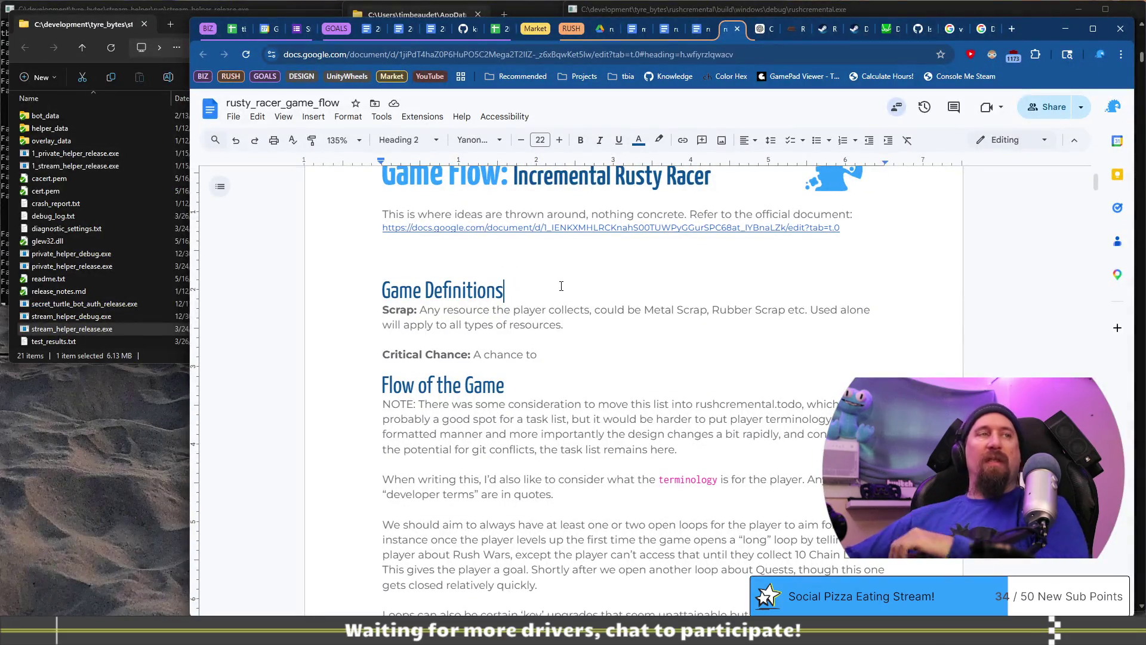
pyautogui.press('Return')
pyautogui.write('Unless ')
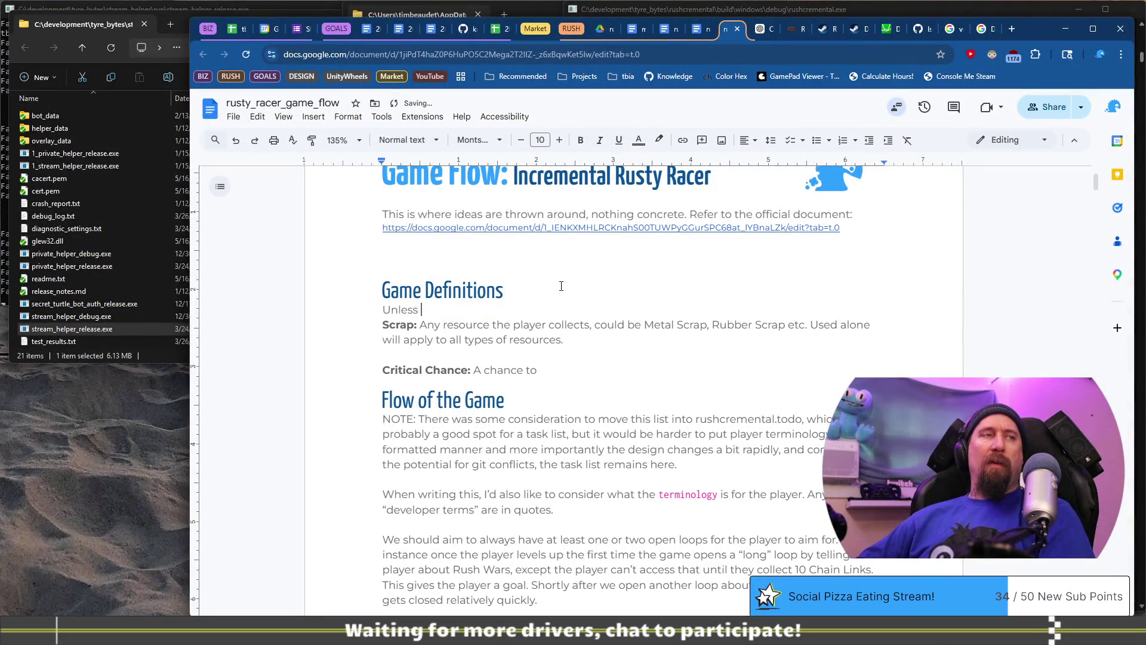
pyautogui.write('noted otherwise, t')
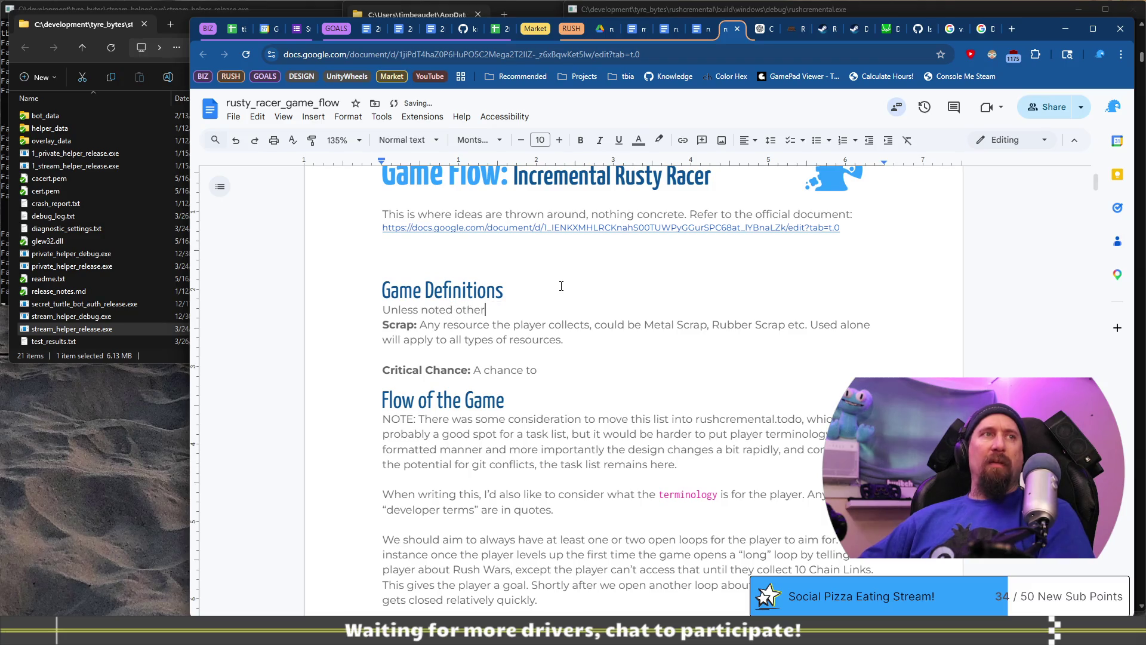
pyautogui.write('hese are both player f')
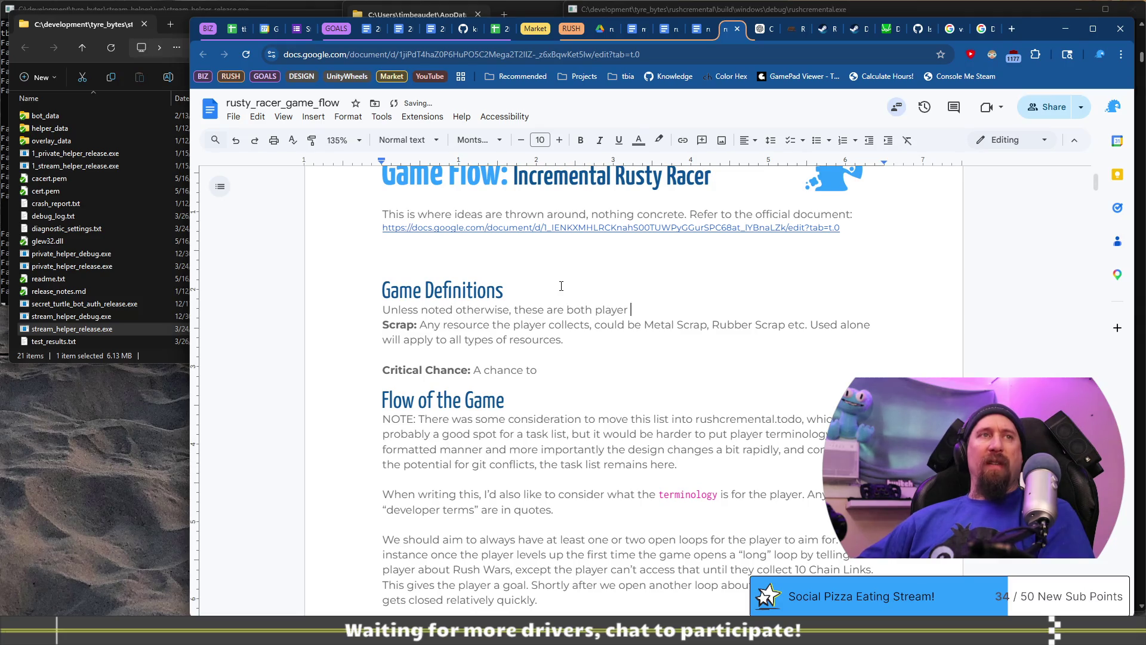
pyautogui.write('acing and ')
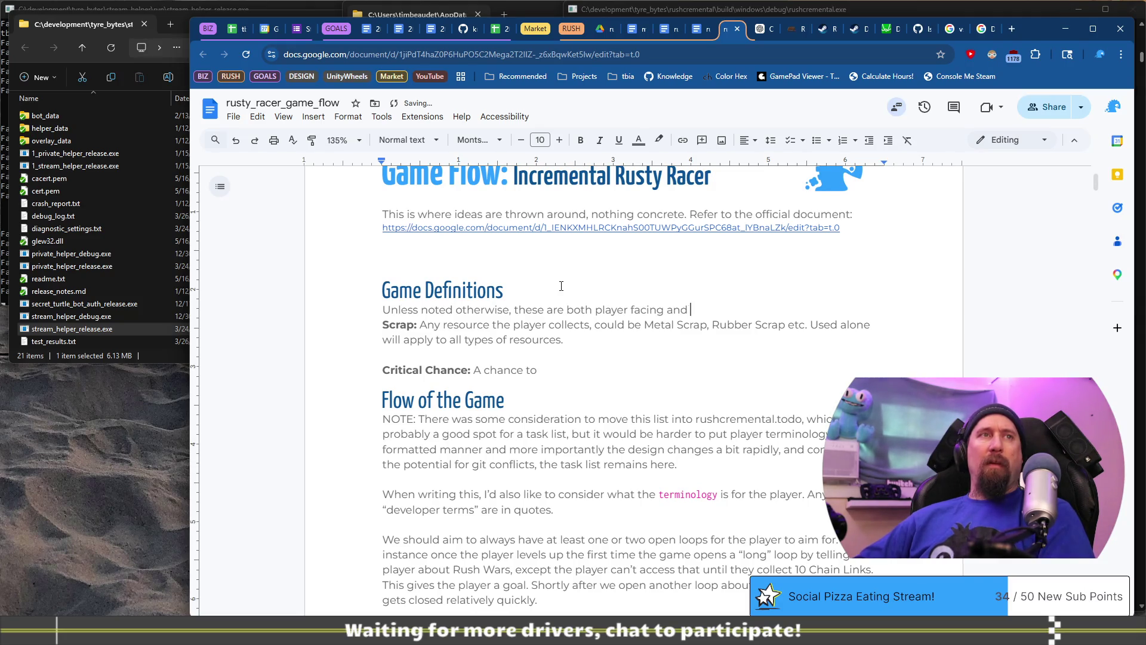
pyautogui.write('used in develop')
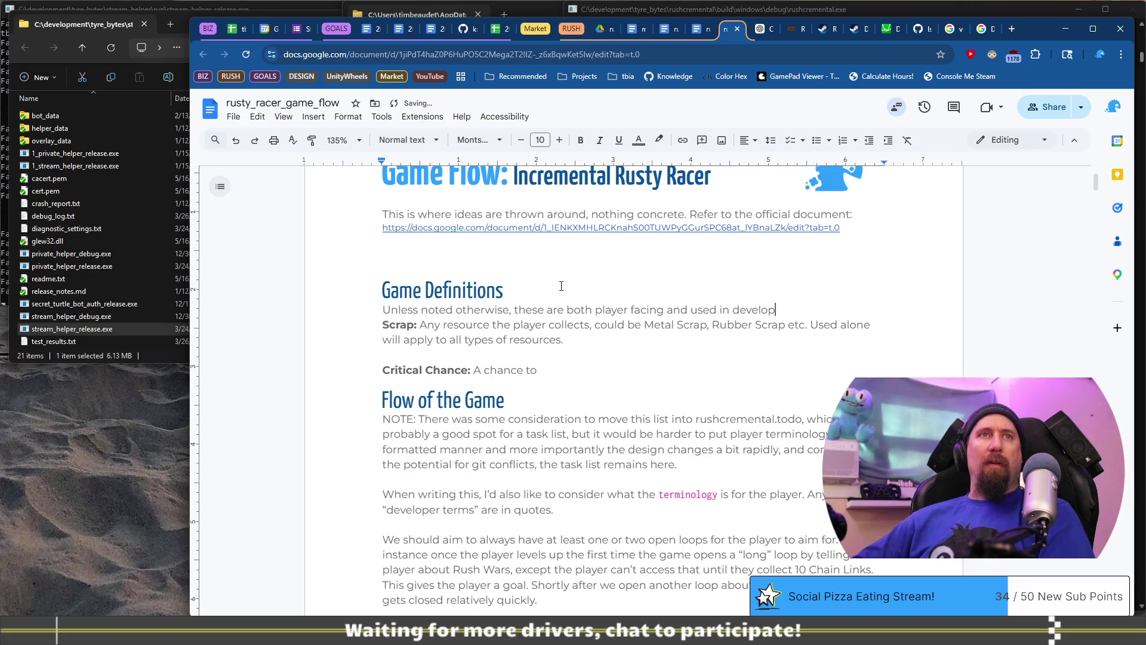
pyautogui.write('ment.')
pyautogui.press('Return')
# Reword the note to end 'used during development.'.
pyautogui.press('Up')
pyautogui.press('End')
pyautogui.hotkey('ctrl', 'Left')
pyautogui.press('BackSpace')
pyautogui.press('BackSpace')
pyautogui.press('BackSpace')
pyautogui.write('during')
pyautogui.press('End')
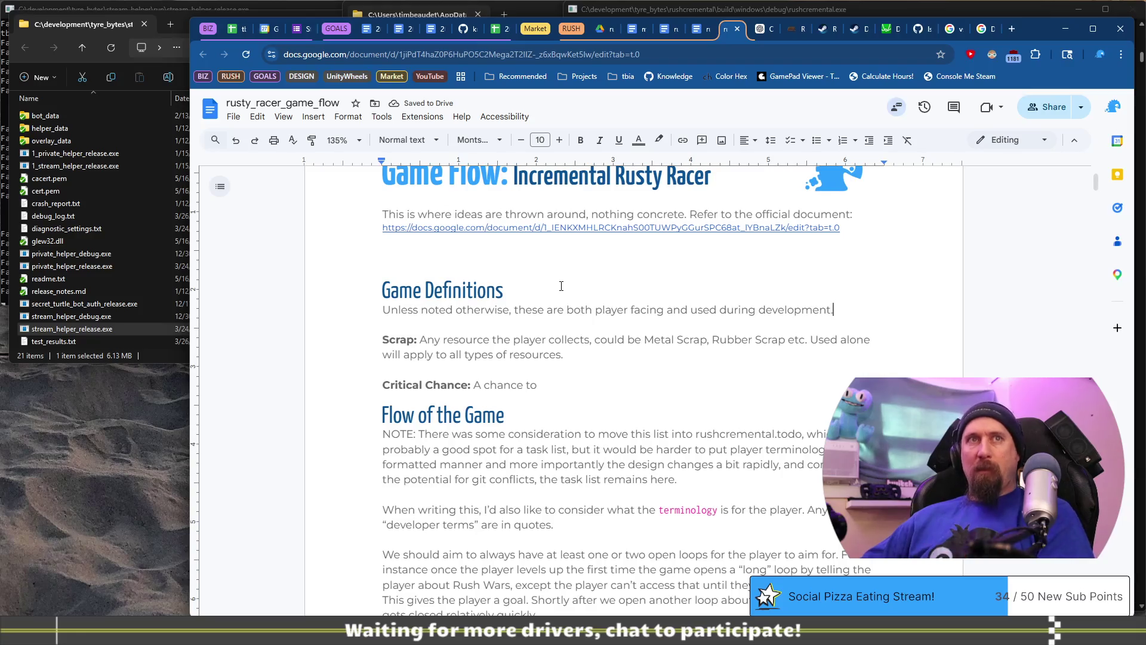
pyautogui.write('Ant')
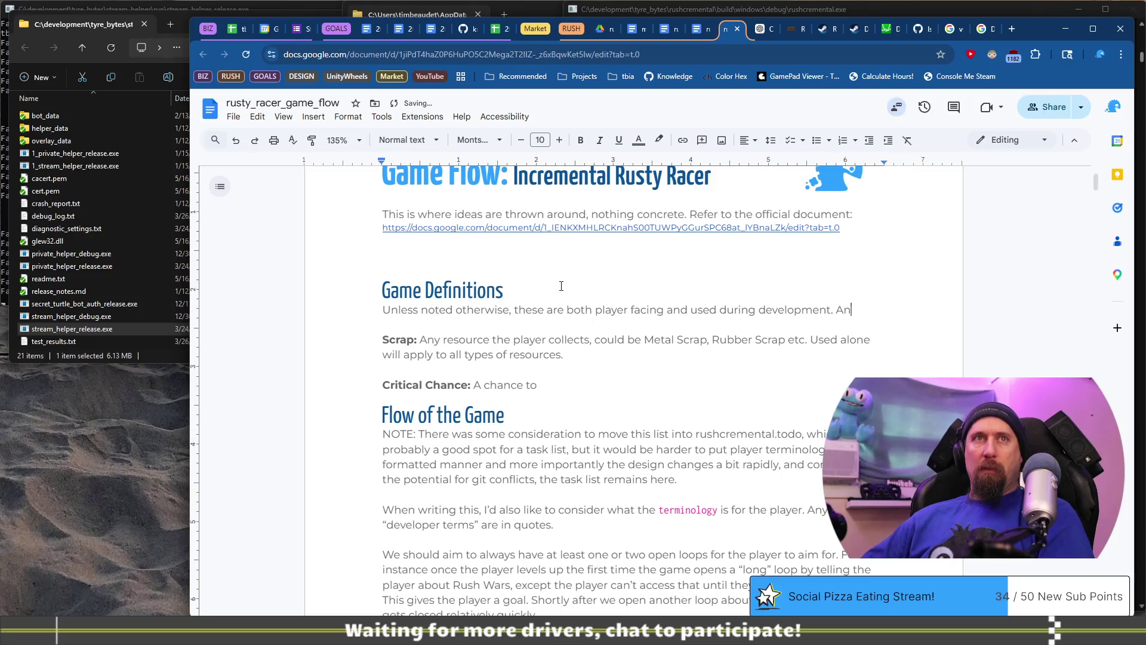
pyautogui.press('BackSpace')
pyautogui.press('BackSpace')
pyautogui.press('BackSpace')
# Add a line after the Critical Chance entry, removing an accidental page break.
pyautogui.press('Down')
pyautogui.press('Down')
pyautogui.press('Down')
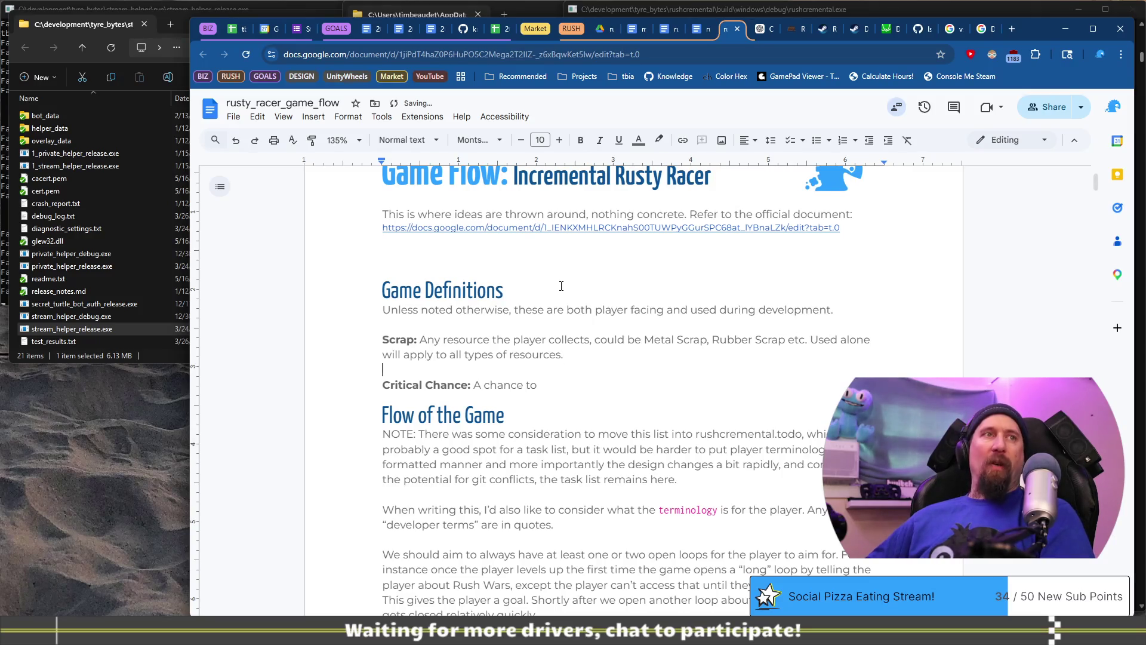
pyautogui.press('Return')
pyautogui.hotkey('ctrl', 'Return')
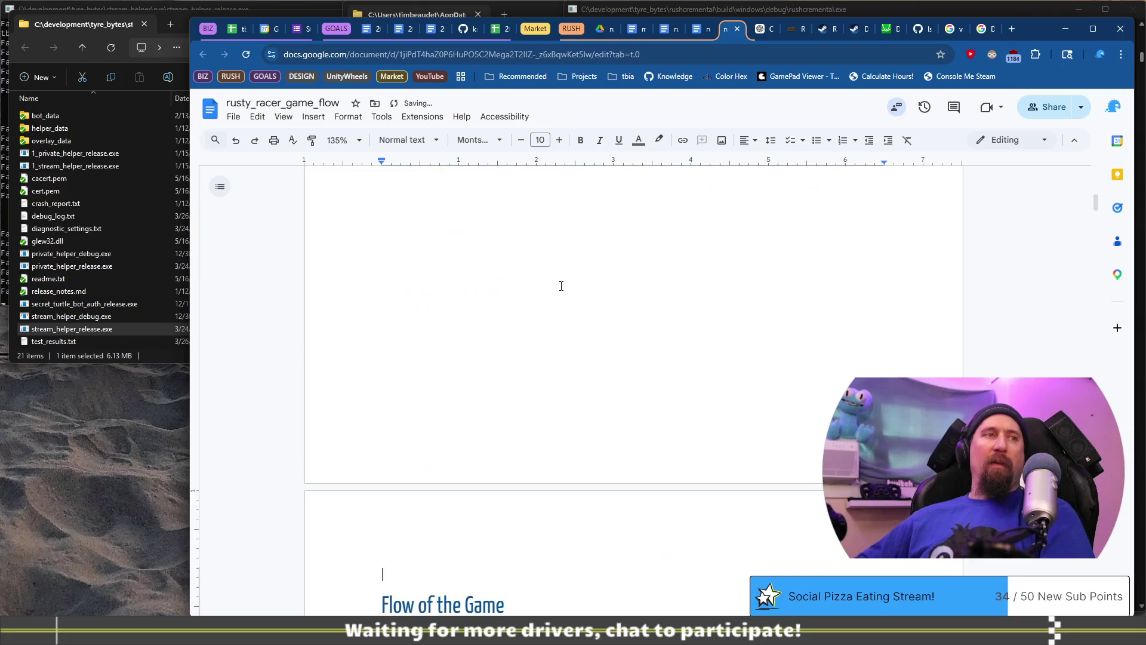
pyautogui.press('BackSpace')
pyautogui.press('BackSpace')
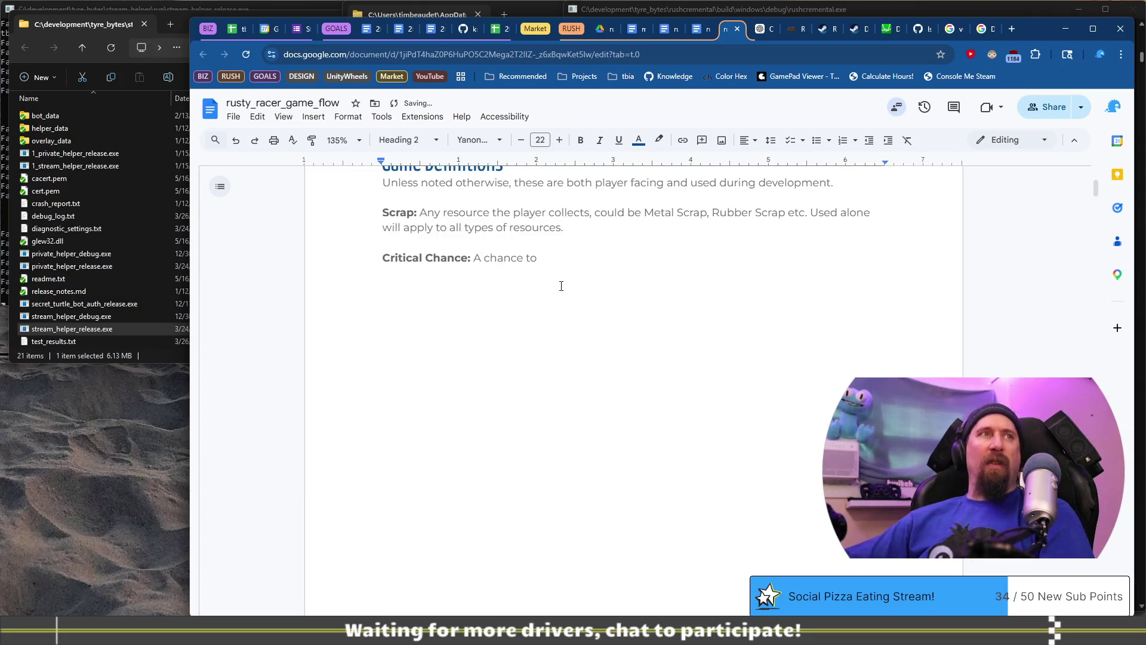
pyautogui.scroll(3, 603, 280)
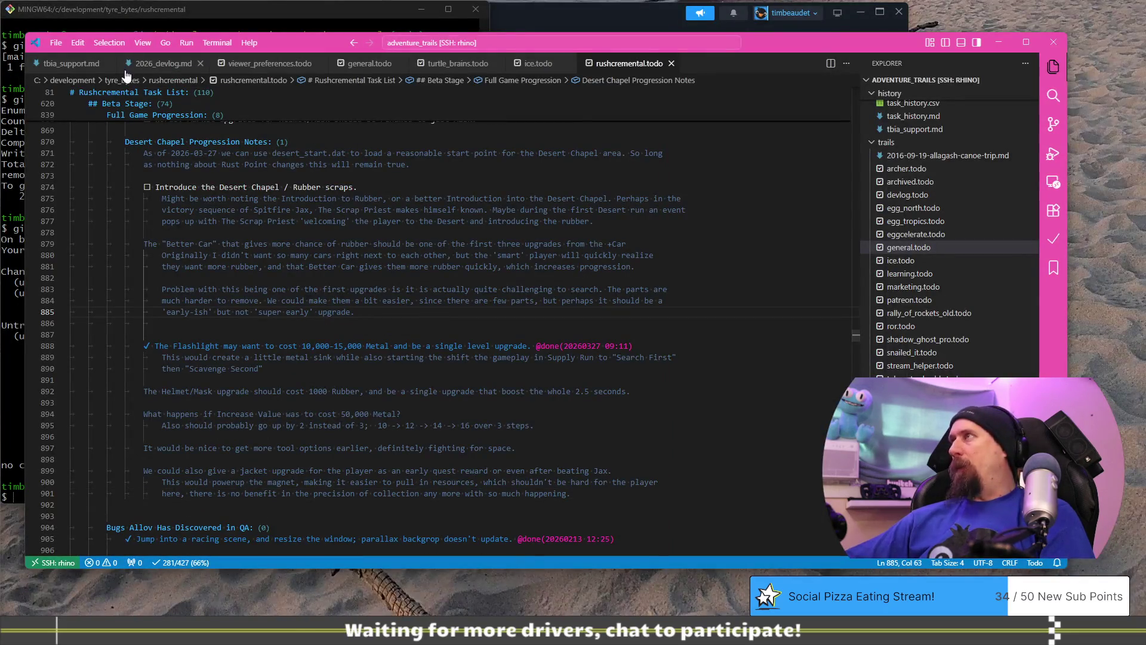
# In 2026_devlog.md, add a new line reading 'Create a "Game Definitions" List/Area'.
pyautogui.click(51, 63)
pyautogui.click(131, 66)
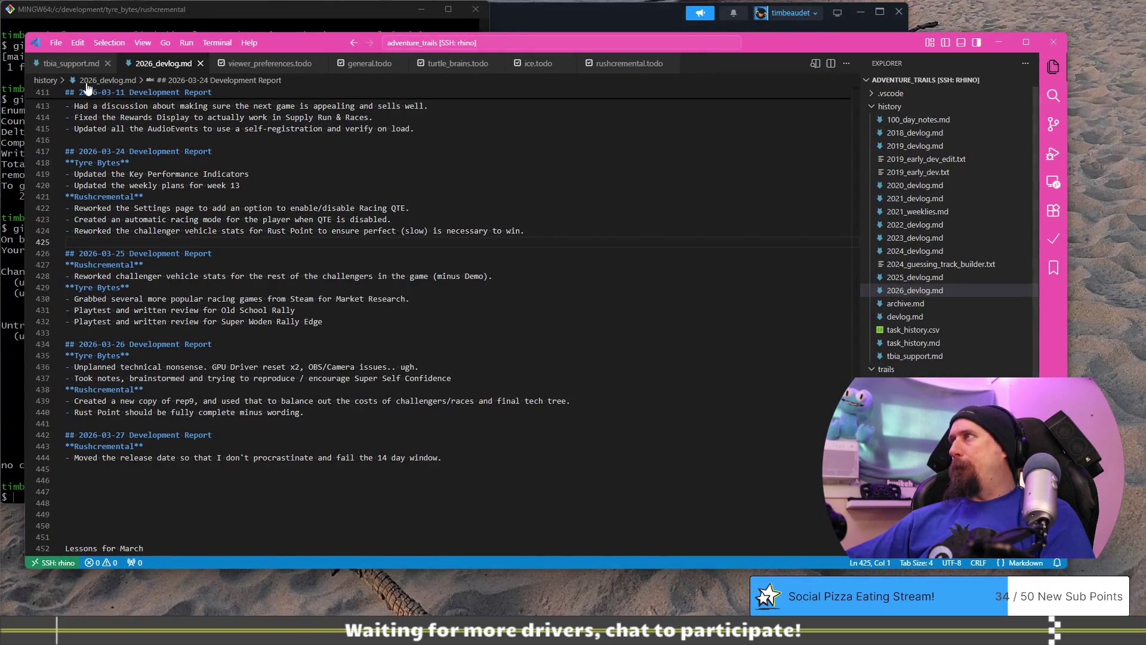
pyautogui.scroll(-8, 356, 389)
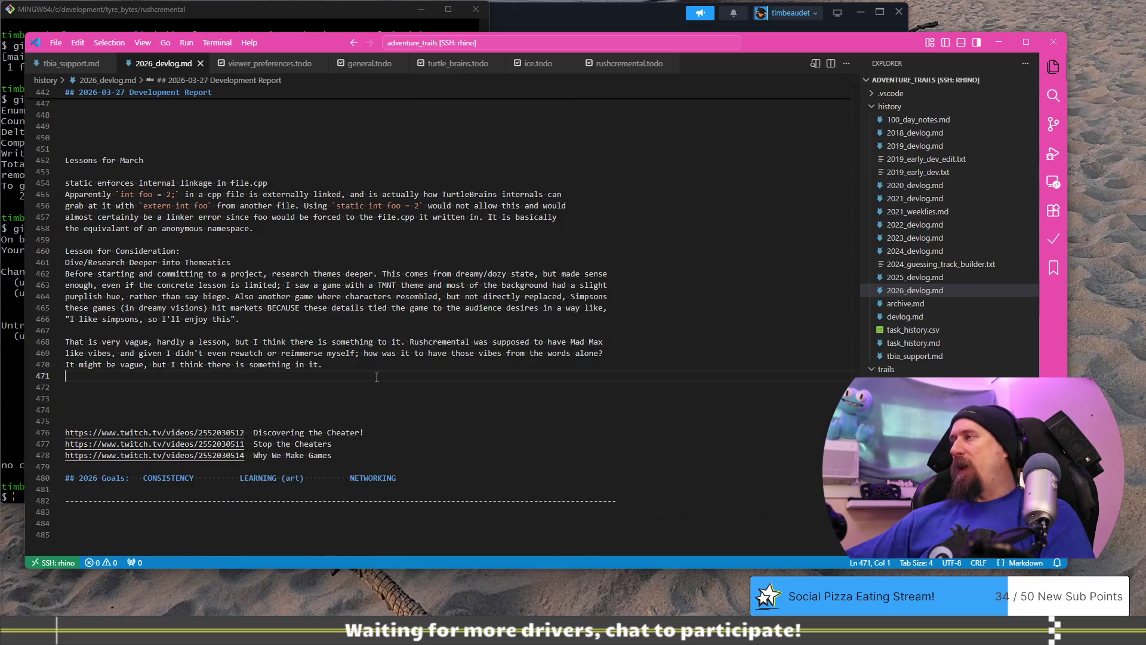
pyautogui.press('Return')
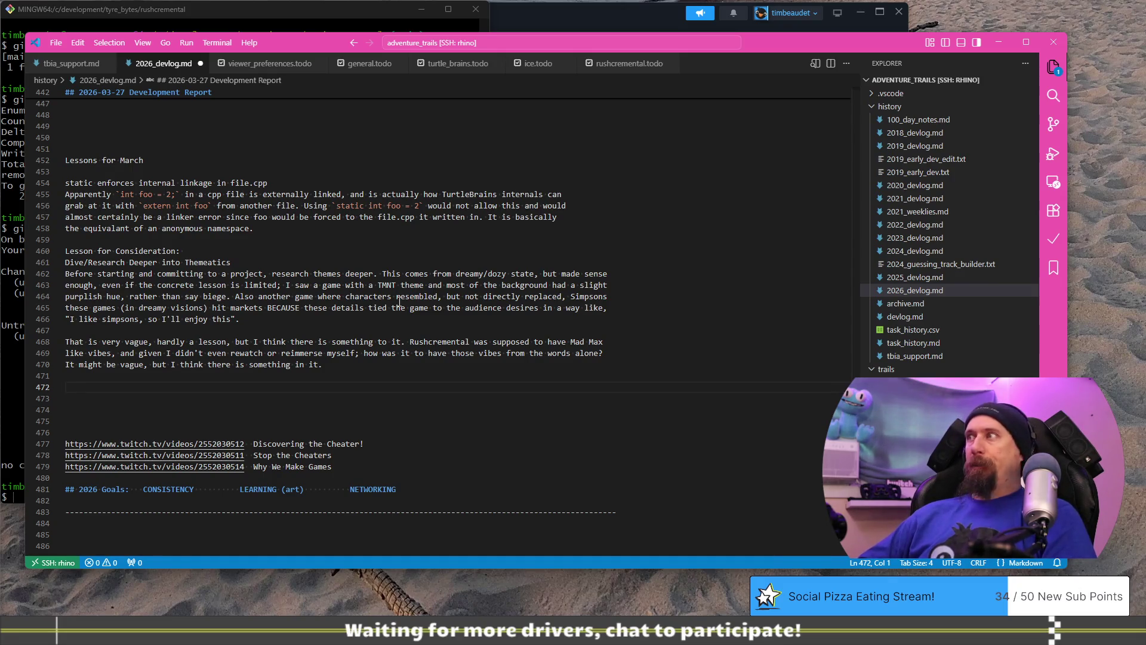
pyautogui.write('Perahams')
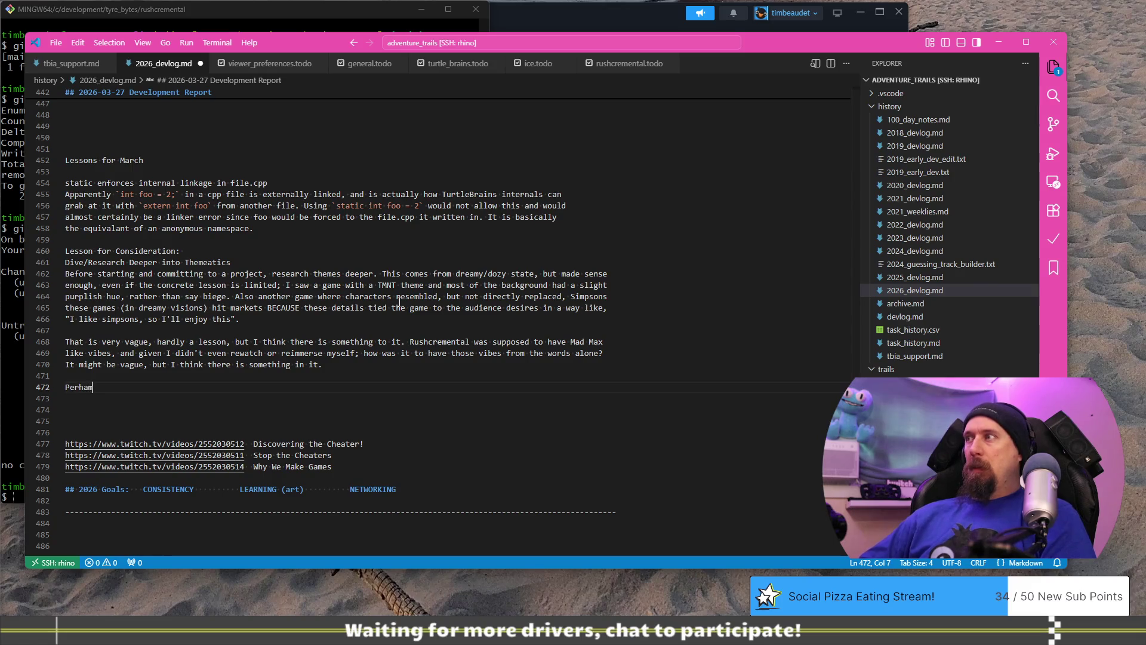
pyautogui.hotkey('shift', 'Home')
pyautogui.press('BackSpace')
pyautogui.write('Crea')
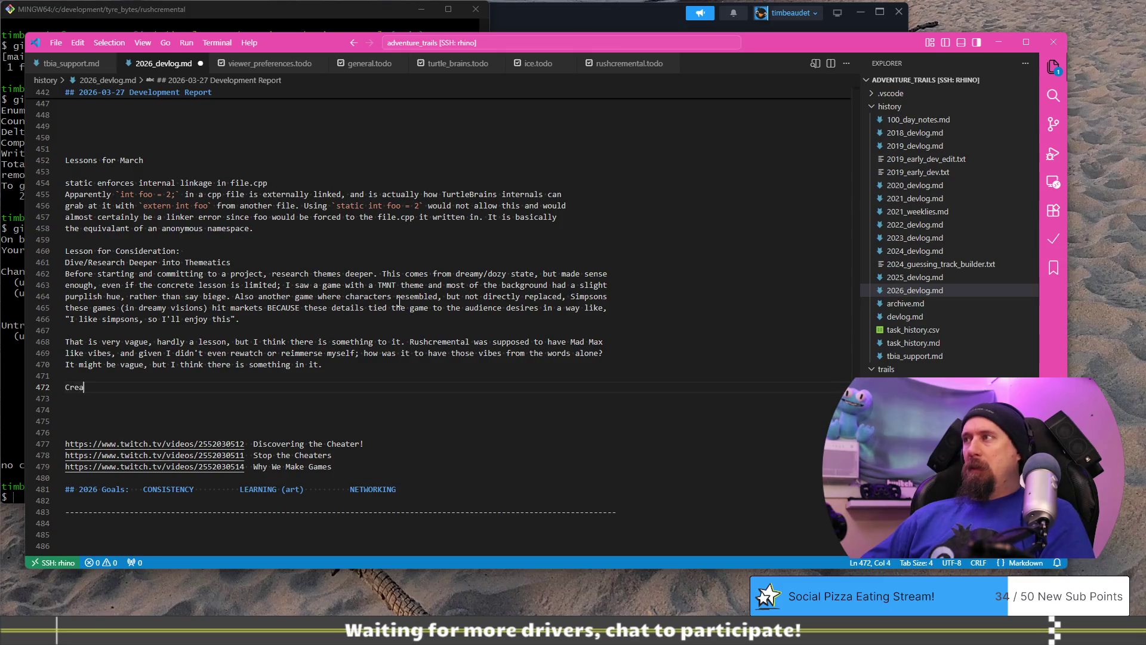
pyautogui.write('te a "Game D')
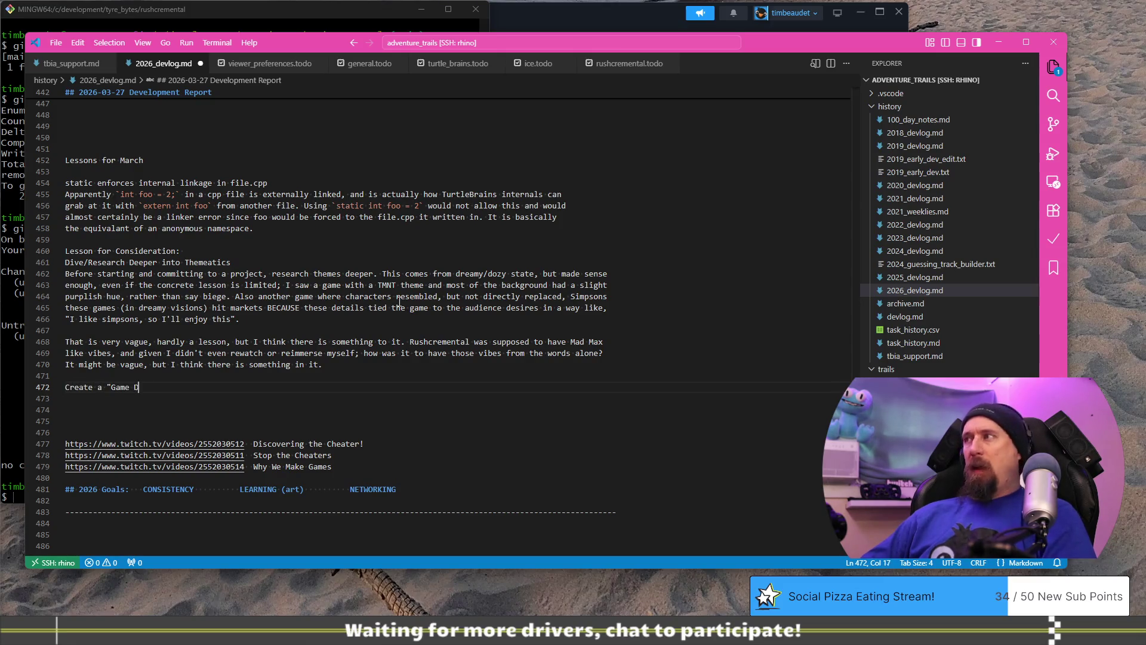
pyautogui.write('efinitions')
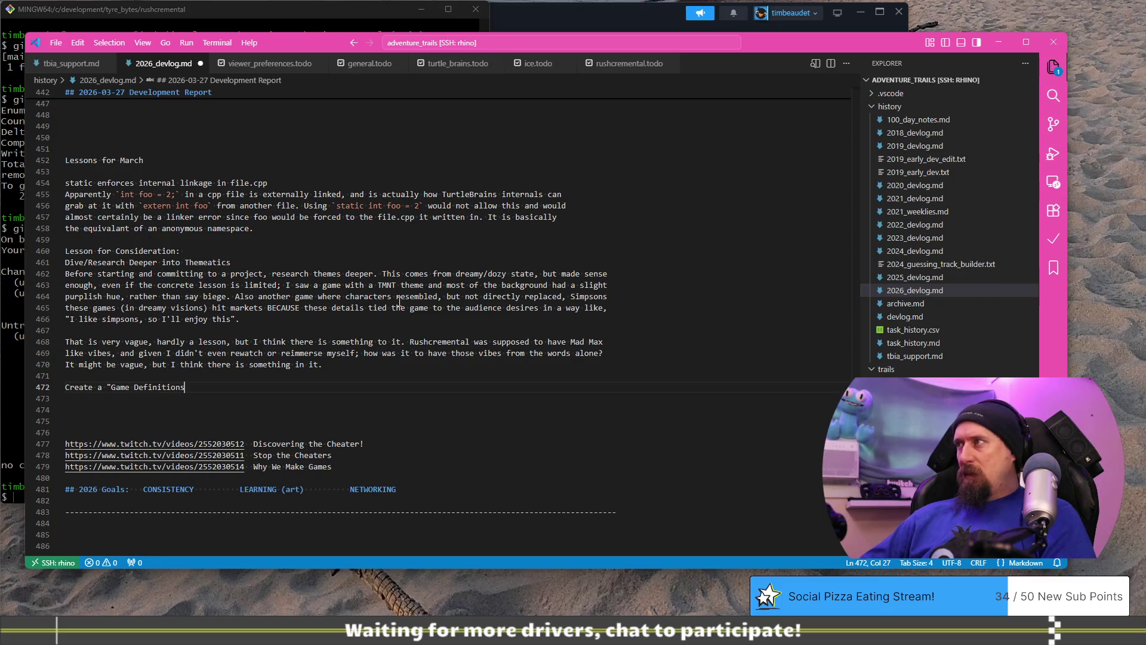
pyautogui.write('" List/A')
pyautogui.write('rea')
# Begin the note 'This one probably depends on a lot of variables, but having a list of definitions and meanings…'.
pyautogui.press('Return')
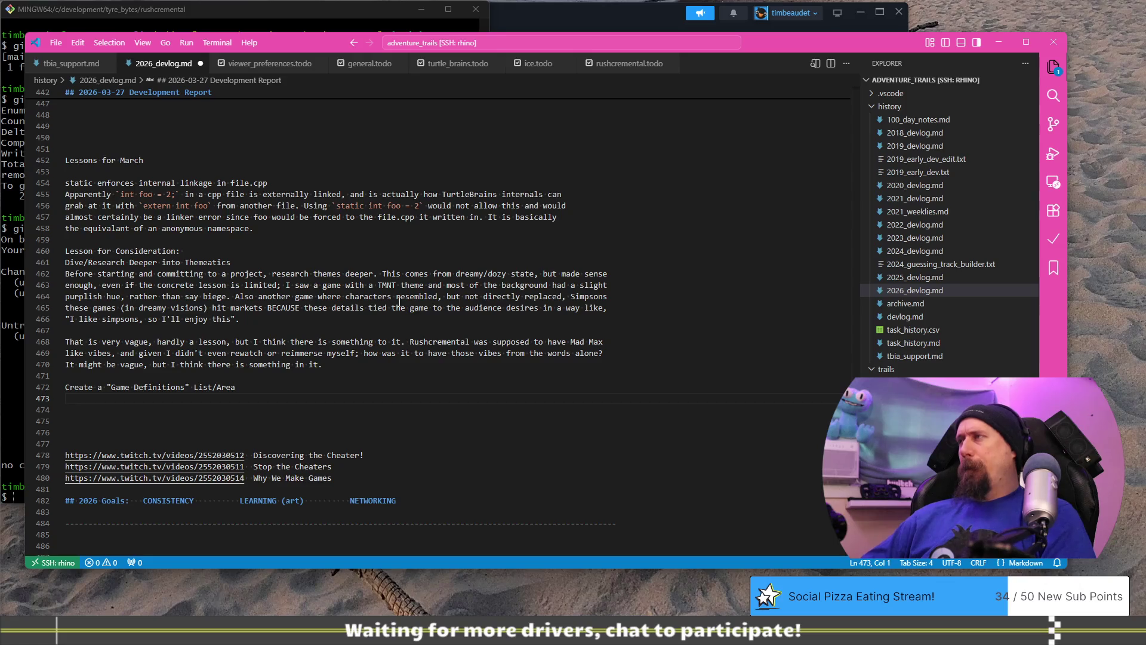
pyautogui.write('This is ')
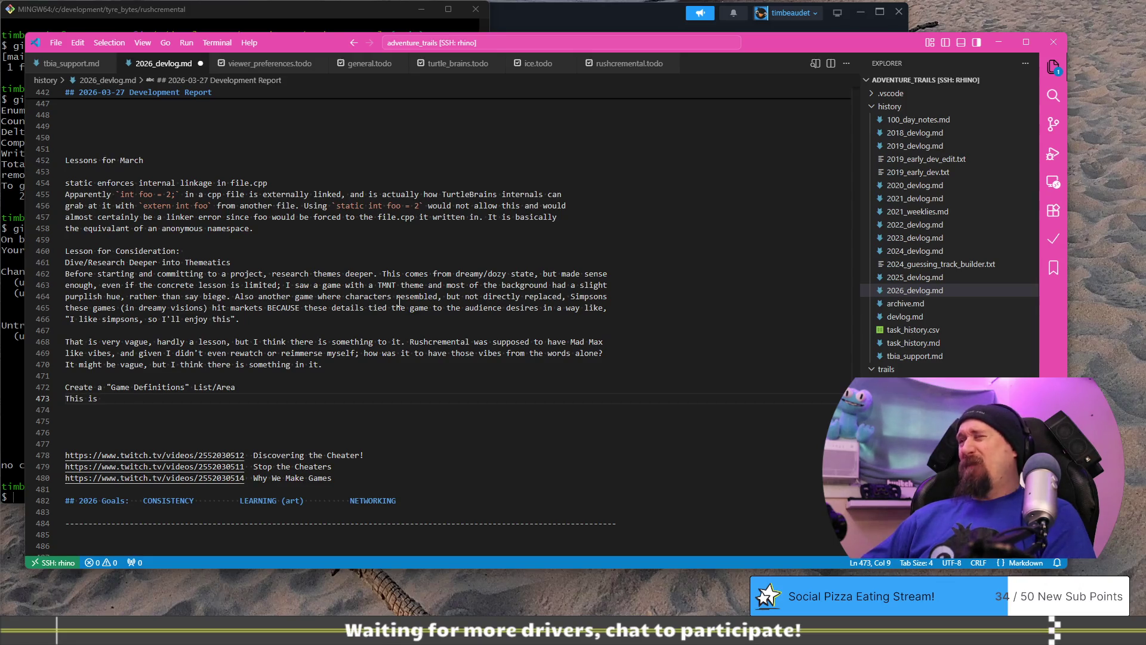
pyautogui.write('pr')
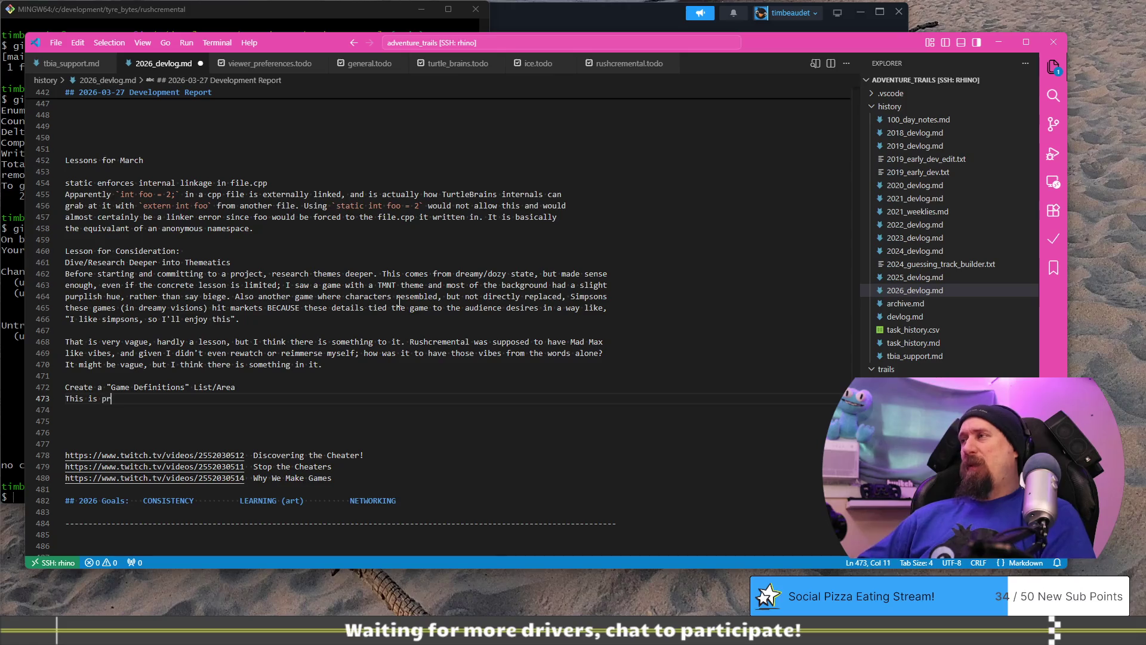
pyautogui.write('obably better ')
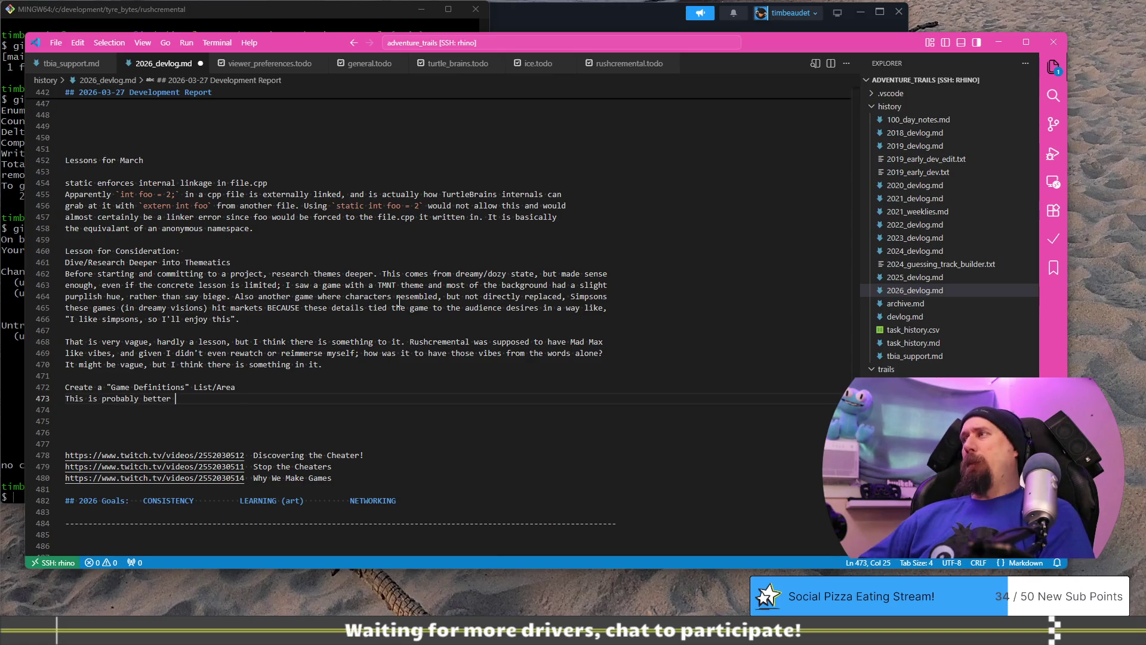
pyautogui.write('late game, b')
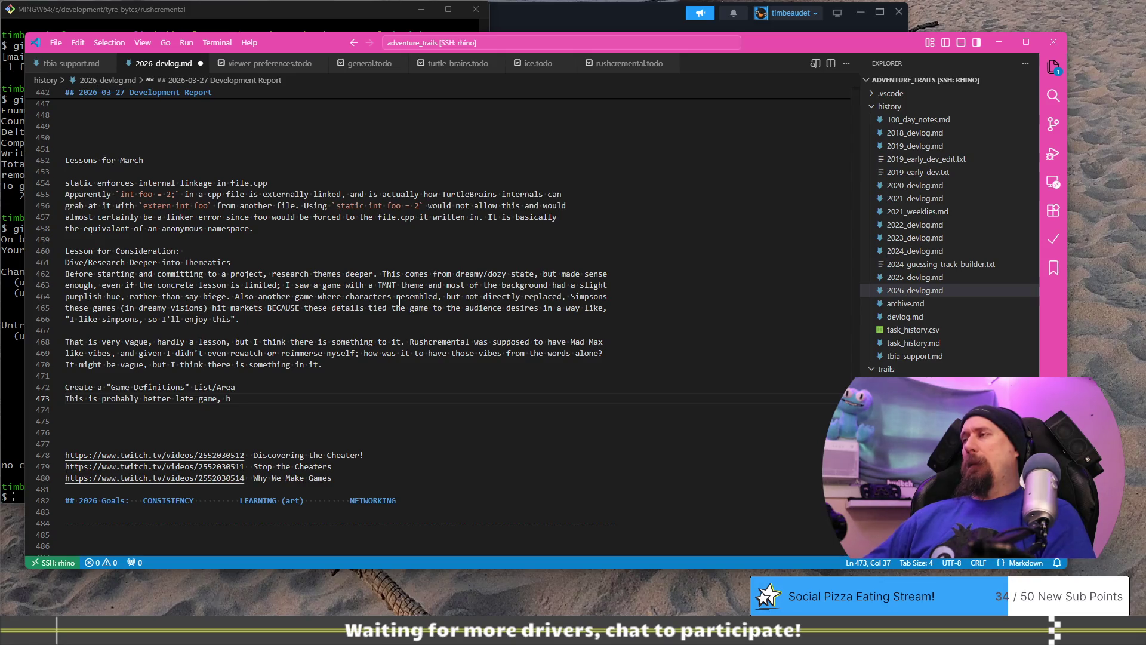
pyautogui.hotkey('shift', 'Home')
pyautogui.hotkey('ctrl', 'shift', 'Right')
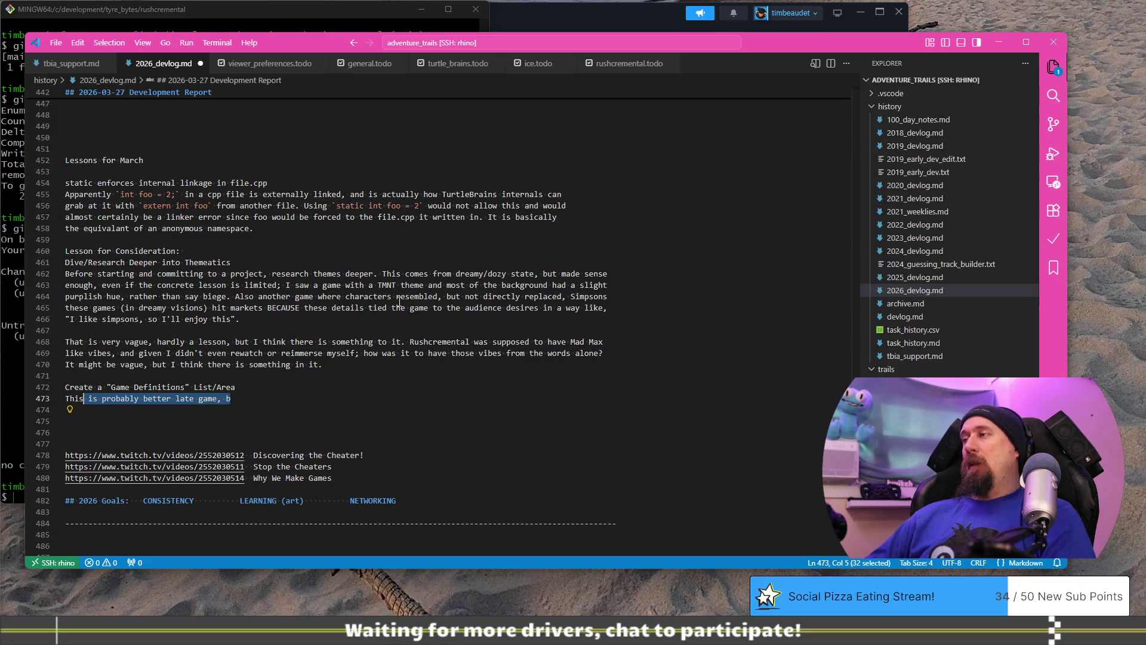
pyautogui.write('one probabl')
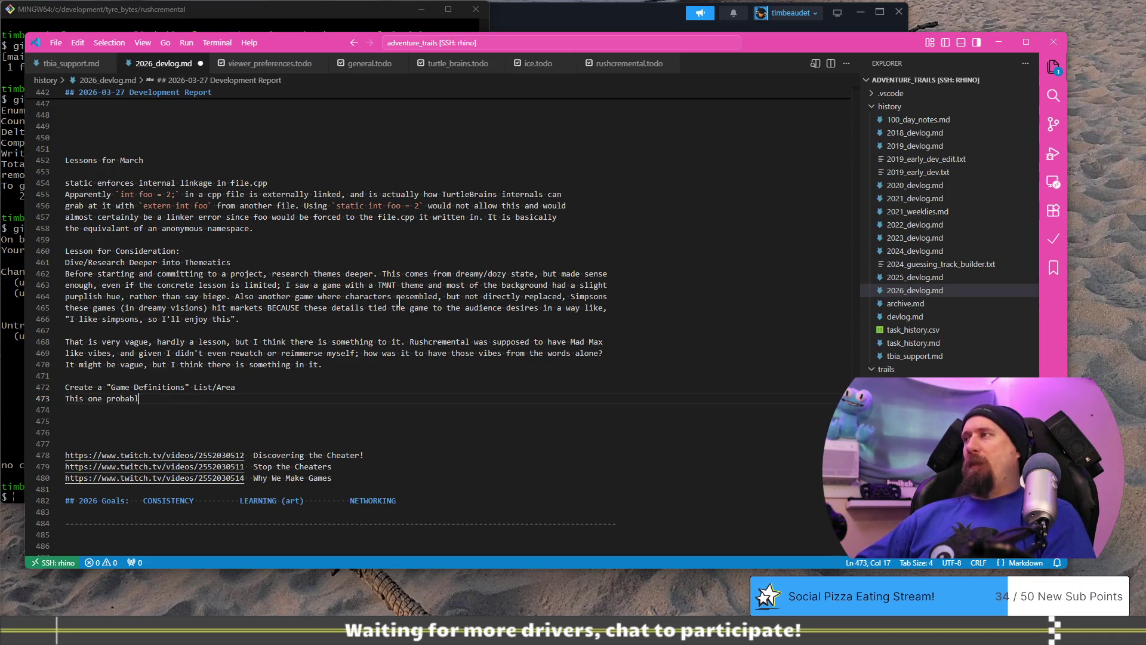
pyautogui.write('y depends on a l')
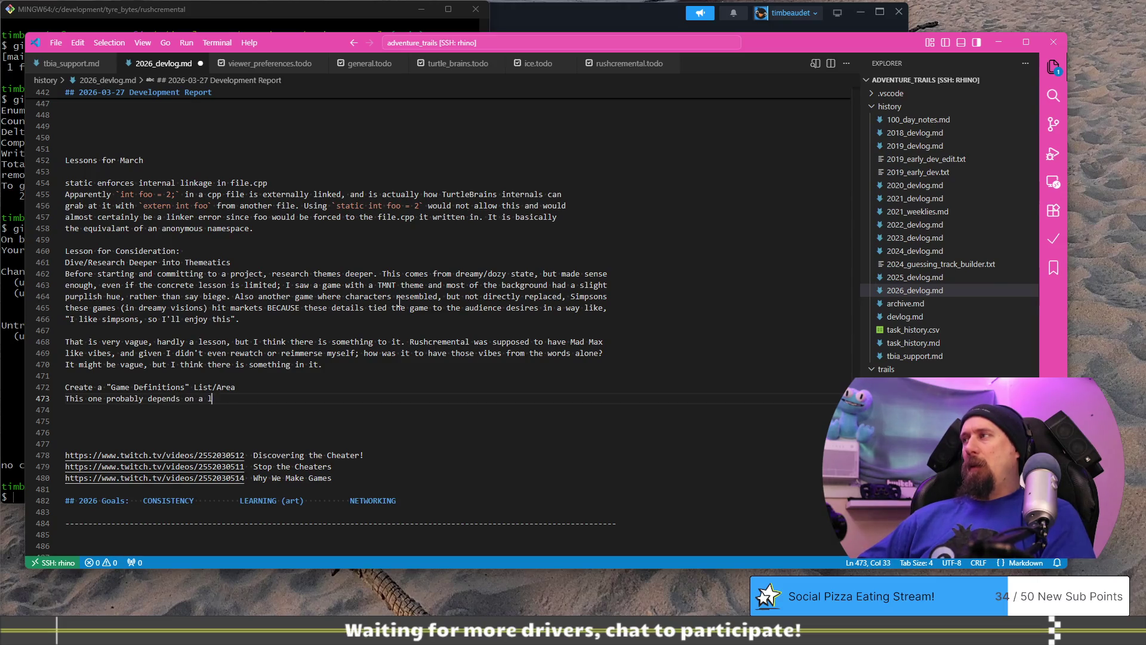
pyautogui.write('ot of ')
pyautogui.write('va')
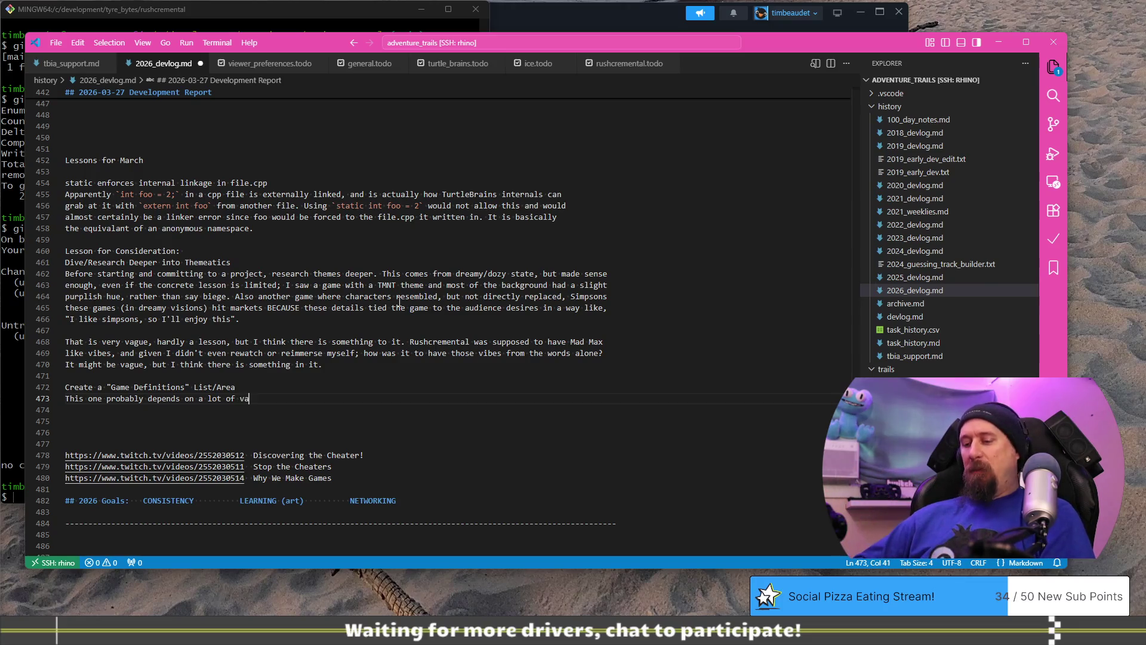
pyautogui.write('riables, but ')
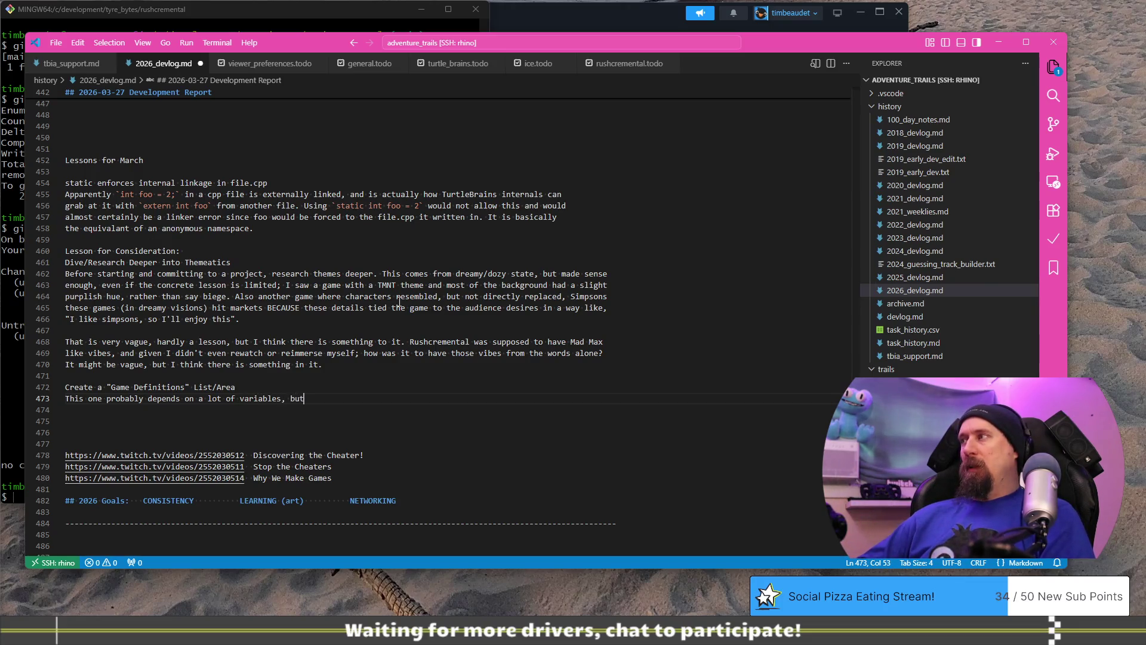
pyautogui.write('having a list of definitions,')
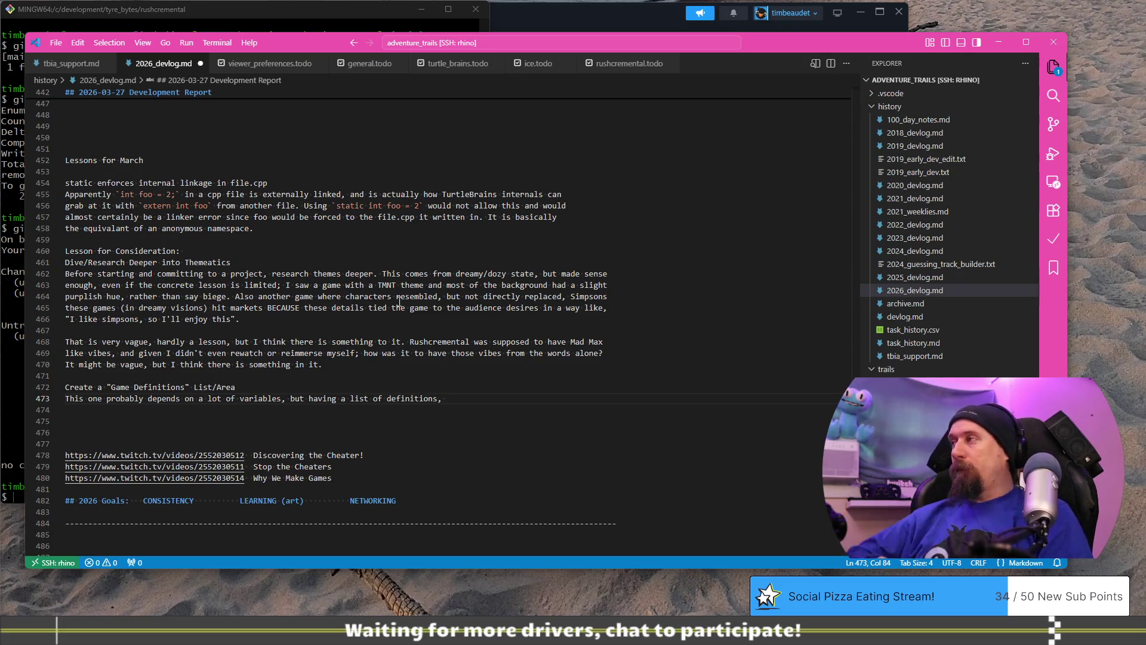
pyautogui.press('BackSpace')
pyautogui.press('BackSpace')
pyautogui.write('and meanings, especia')
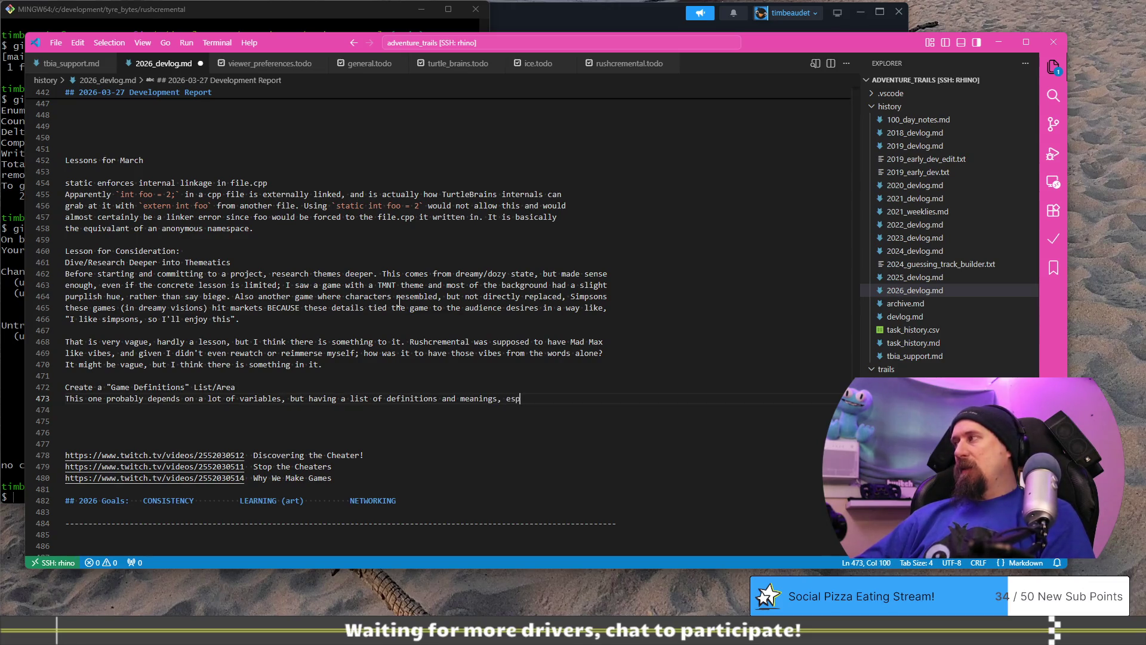
pyautogui.write('lly when there')
# Continue on a new line: '…a lot of terms that are player facing, like Rushcremental has,'.
pyautogui.press('Return')
pyautogui.write('ot of terms th')
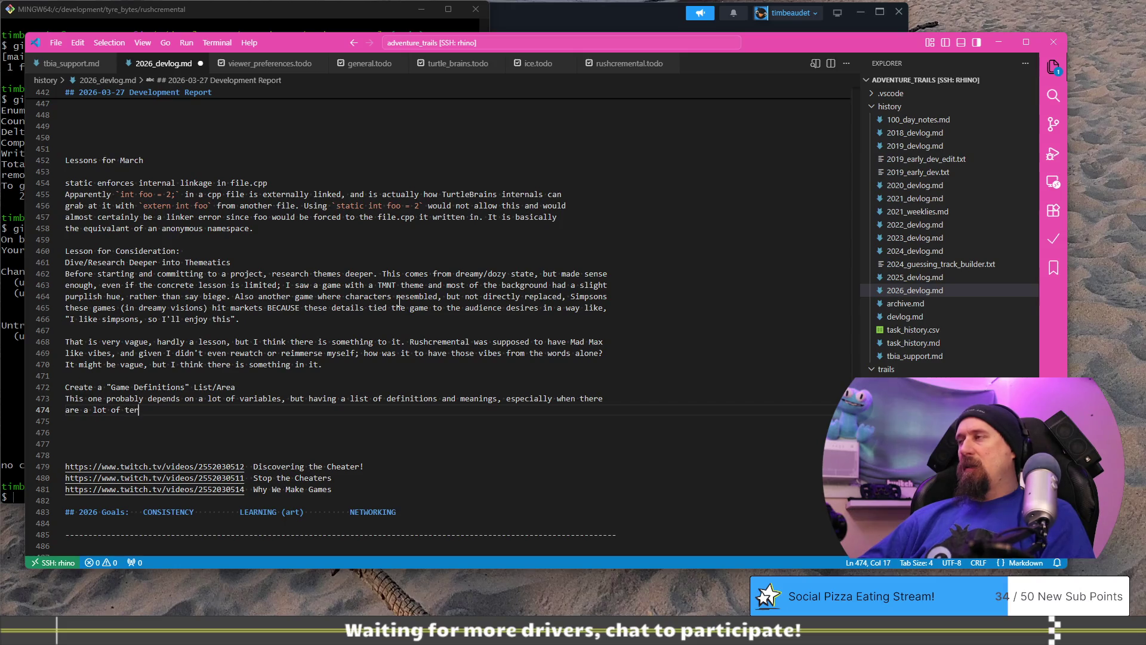
pyautogui.write('at are player f')
pyautogui.write('acing like R')
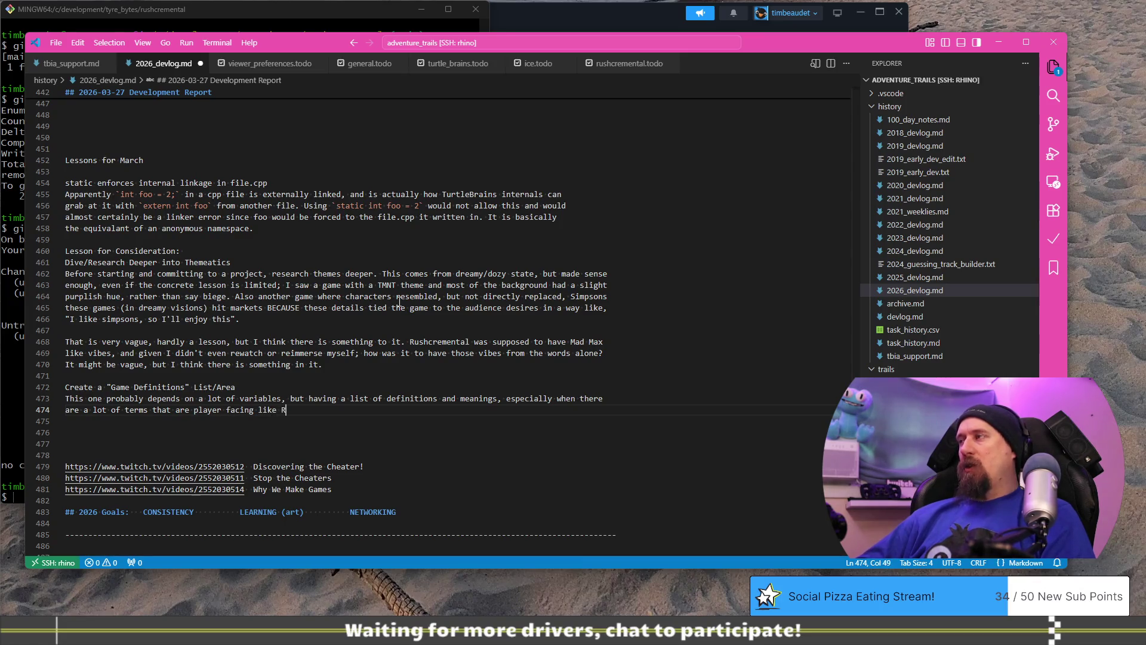
pyautogui.write('ushcremental has,')
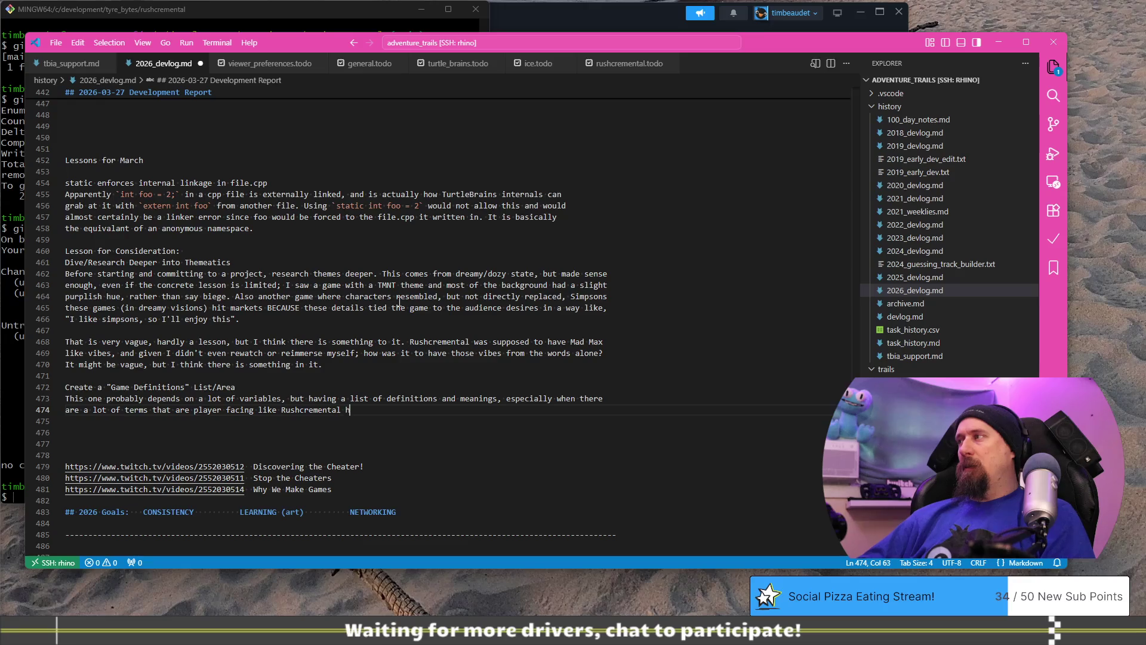
pyautogui.hotkey('ctrl', 'Left')
pyautogui.hotkey('ctrl', 'Left')
pyautogui.hotkey('ctrl', 'Left')
pyautogui.press('Left')
pyautogui.write(',')
pyautogui.press('End')
# Try continuing with 'it would be good to keep…', then delete that unfinished clause.
pyautogui.write('it would')
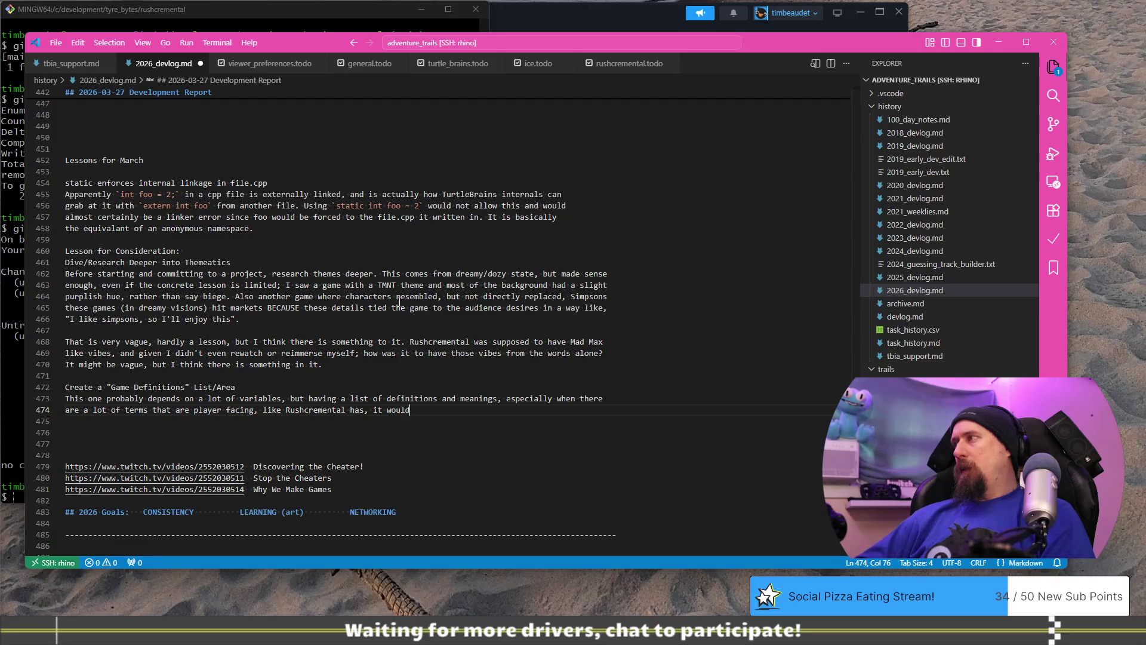
pyautogui.write(' be good to keep')
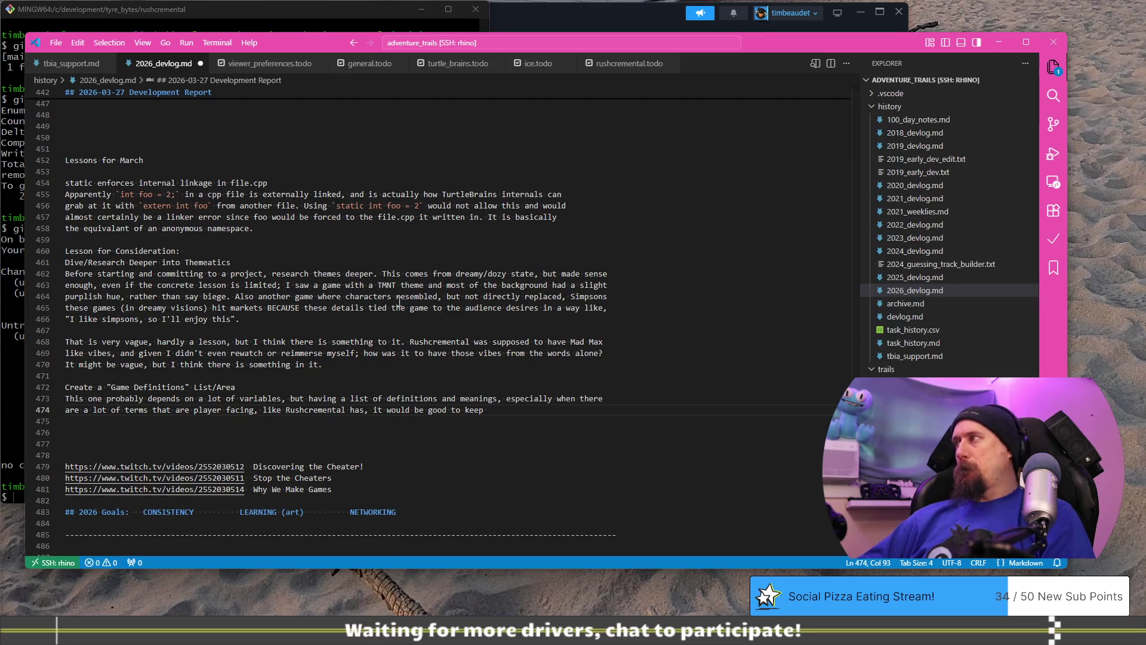
pyautogui.write('on')
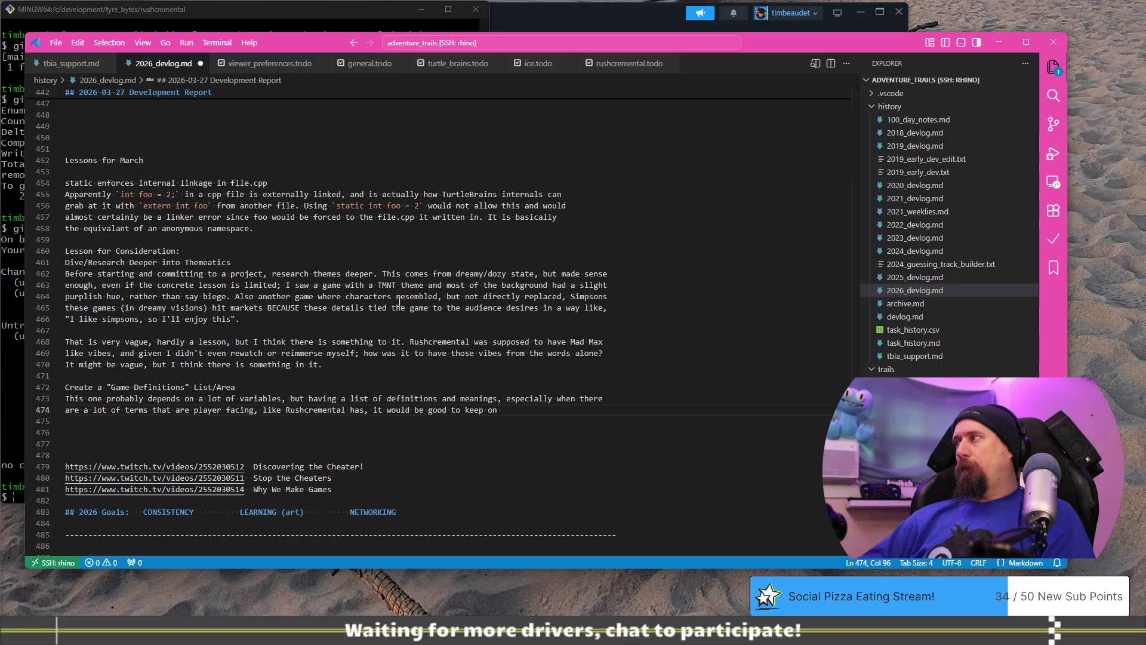
pyautogui.press('BackSpace')
pyautogui.press('BackSpace')
pyautogui.press('BackSpace')
pyautogui.write('th')
pyautogui.hotkey('ctrl', 'BackSpace')
pyautogui.hotkey('ctrl', 'BackSpace')
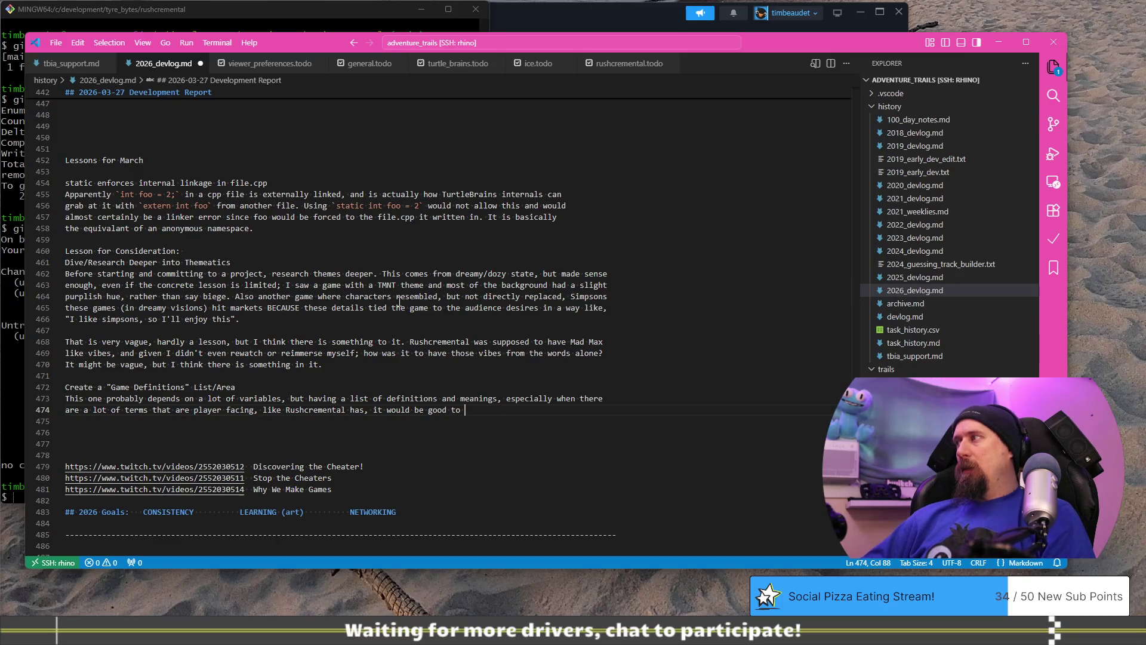
pyautogui.write('se')
pyautogui.hotkey('ctrl', 'BackSpace')
pyautogui.hotkey('ctrl', 'BackSpace')
pyautogui.hotkey('ctrl', 'BackSpace')
pyautogui.hotkey('ctrl', 'BackSpace')
pyautogui.hotkey('ctrl', 'BackSpace')
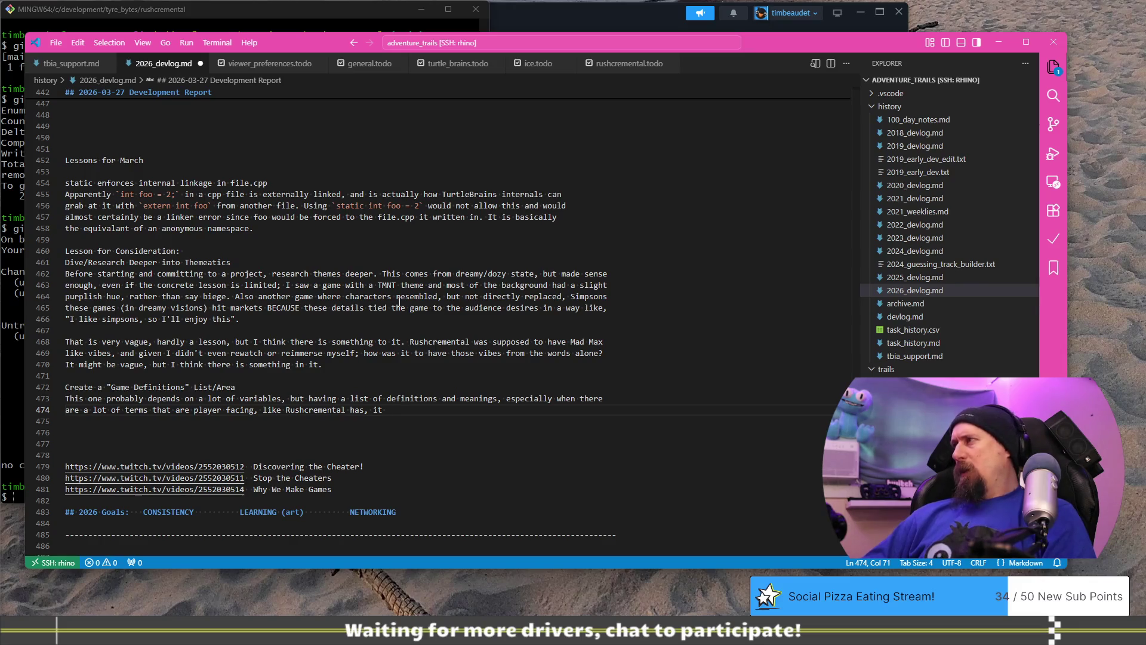
pyautogui.press('BackSpace')
pyautogui.press('BackSpace')
pyautogui.write('.')
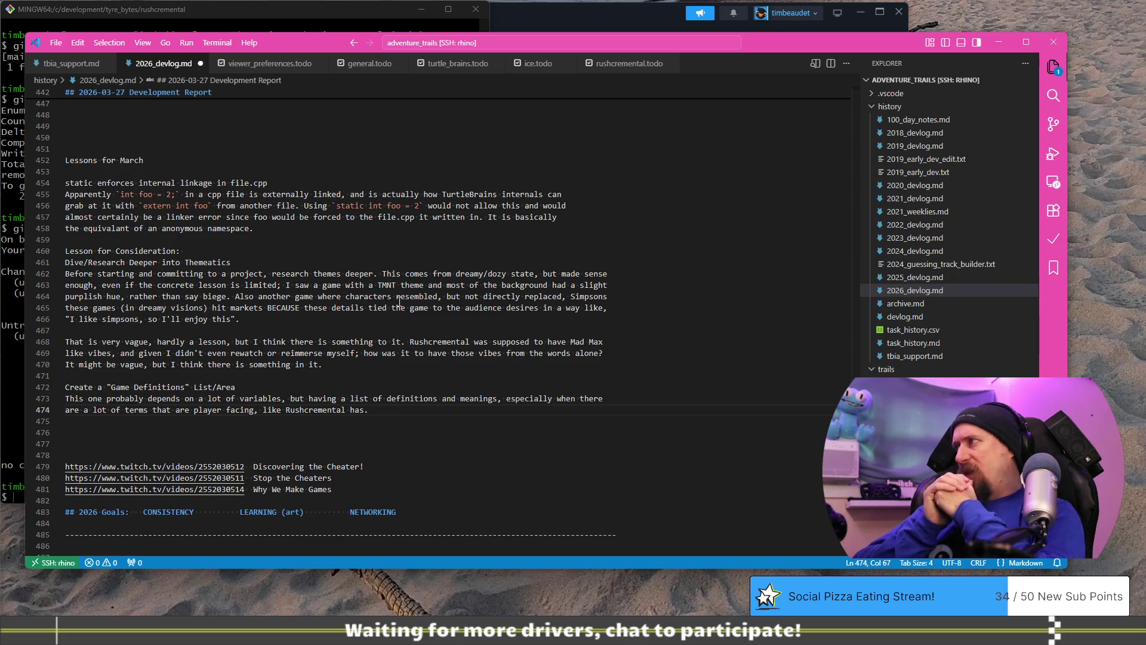
# Change 'and' to 'with' and extend the line to 'meanings/values can be useful'.
pyautogui.press('Up')
pyautogui.hotkey('ctrl', 'Right')
pyautogui.hotkey('ctrl', 'Right')
pyautogui.hotkey('ctrl', 'Right')
pyautogui.press('BackSpace')
pyautogui.press('BackSpace')
pyautogui.press('BackSpace')
pyautogui.write('with')
pyautogui.hotkey('ctrl', 'Right')
pyautogui.write('/values')
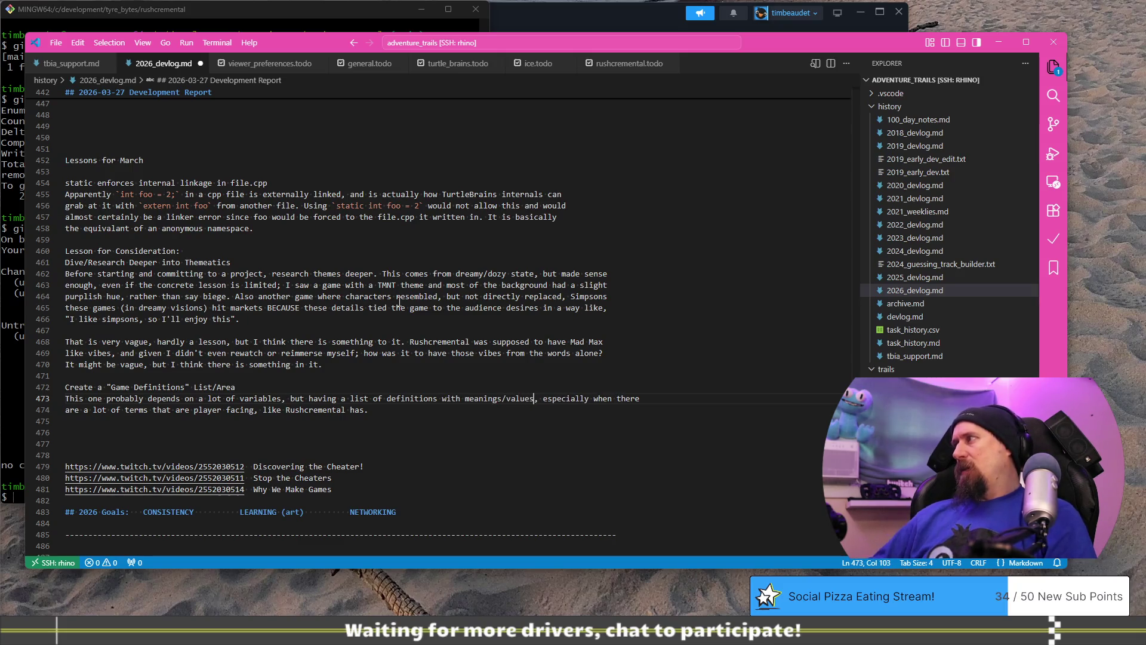
pyautogui.write(' can be useful')
# Rejoin the rest of the sentence and delete the comma after 'variables'.
pyautogui.press('Return')
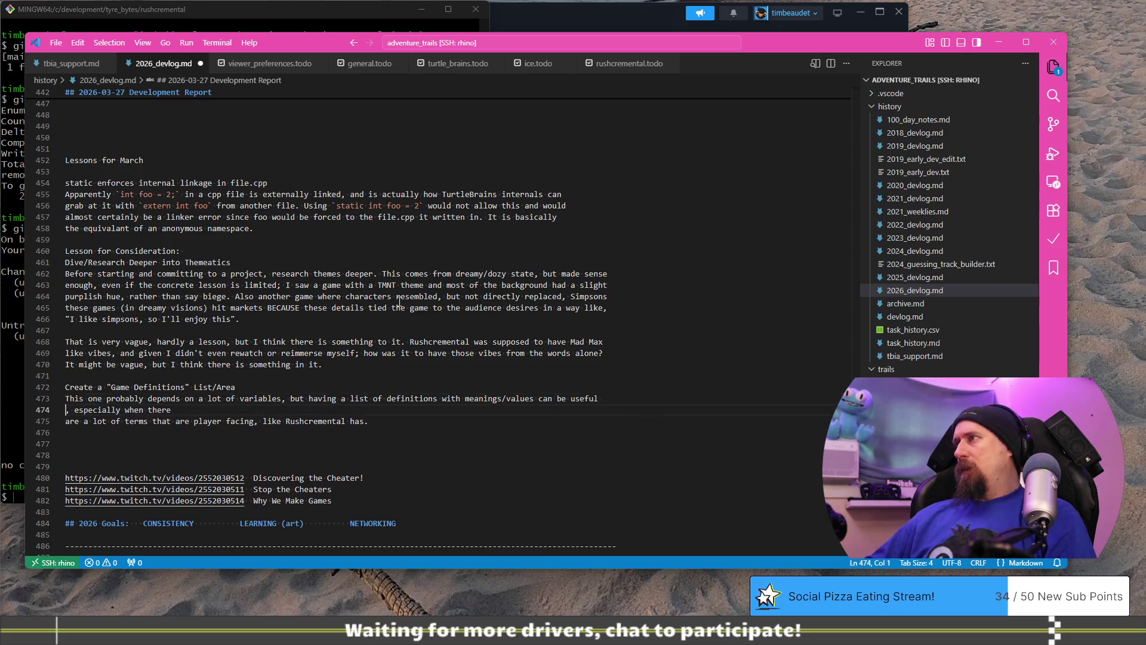
pyautogui.press('Delete')
pyautogui.press('Delete')
pyautogui.press('End')
pyautogui.press('Delete')
pyautogui.press('Up')
pyautogui.hotkey('ctrl', 'Right')
pyautogui.hotkey('ctrl', 'Right')
pyautogui.hotkey('ctrl', 'Right')
pyautogui.press('Delete')
pyautogui.press('Down')
pyautogui.press('End')
# Add that with the game fresh and iterating quickly, definitions waste time while things constantly change.
pyautogui.write('I')
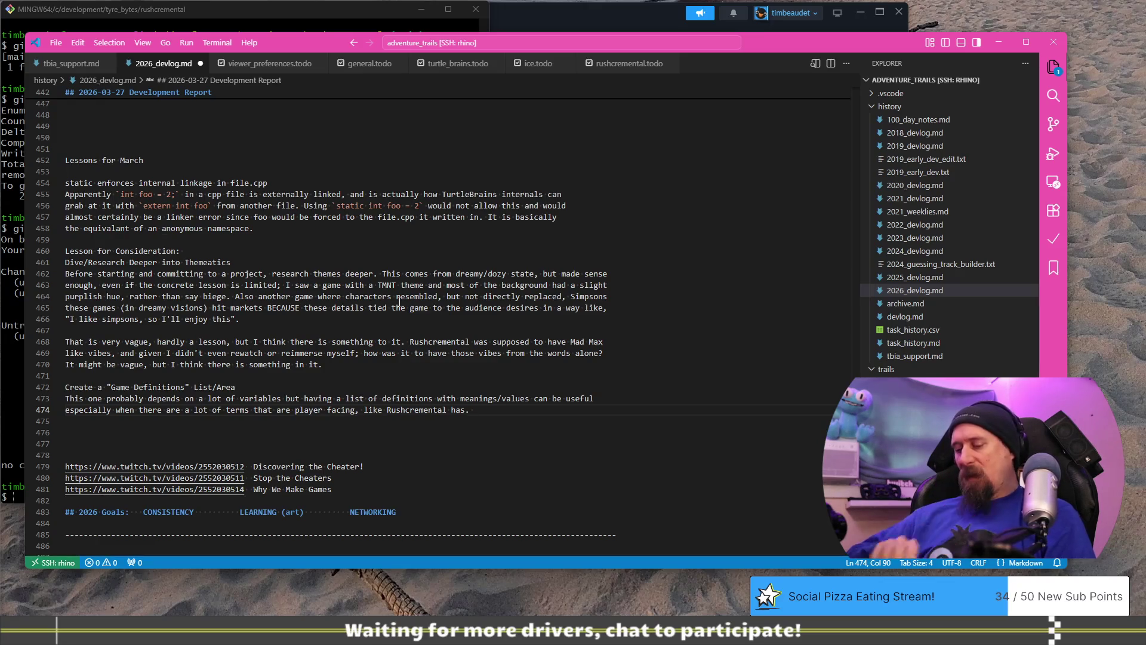
pyautogui.write('t coul')
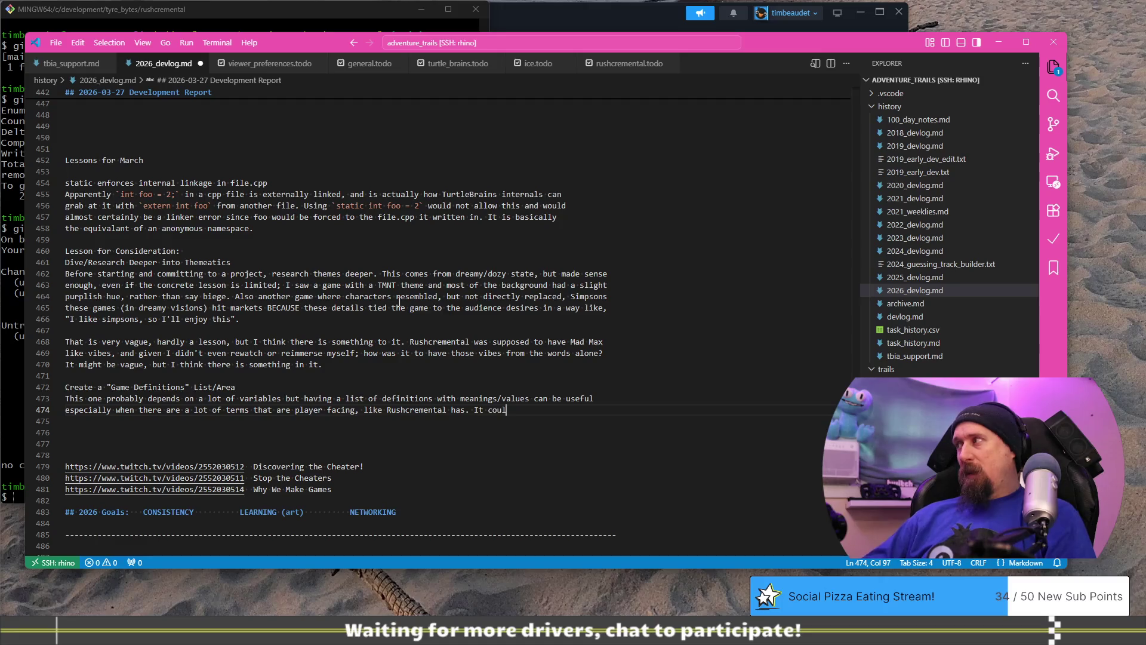
pyautogui.write('d be challenging')
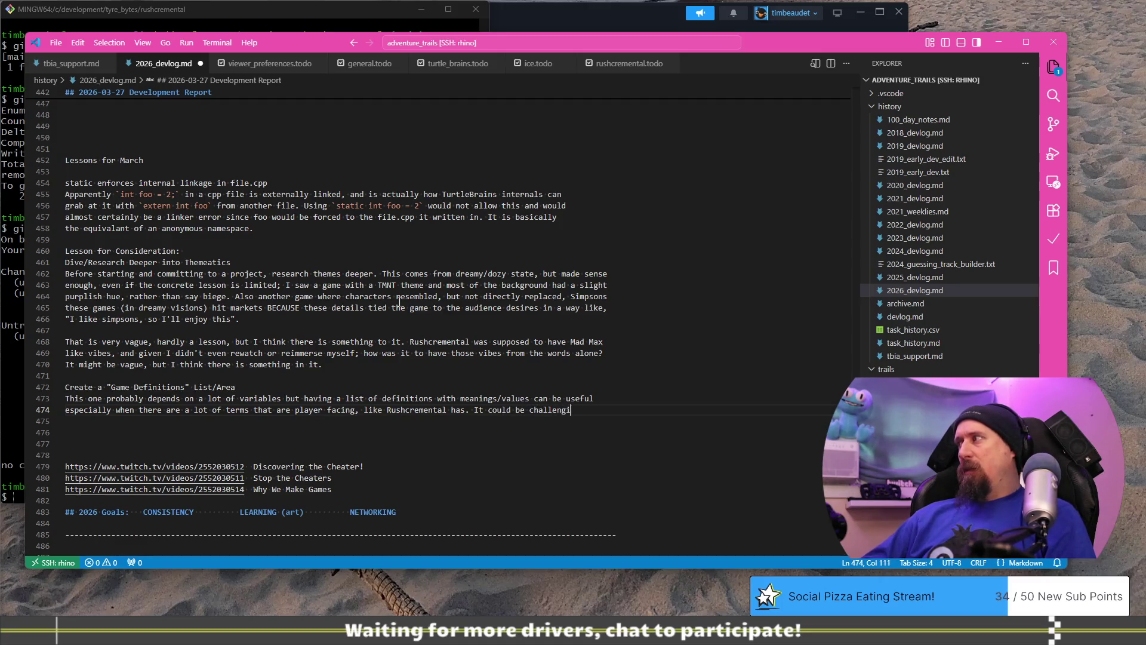
pyautogui.press('Return')
pyautogui.press('BackSpace')
pyautogui.press('BackSpace')
pyautogui.press('BackSpace')
pyautogui.write('en')
pyautogui.press('Return')
pyautogui.write('t')
pyautogui.press('BackSpace')
pyautogui.press('BackSpace')
pyautogui.write('the game')
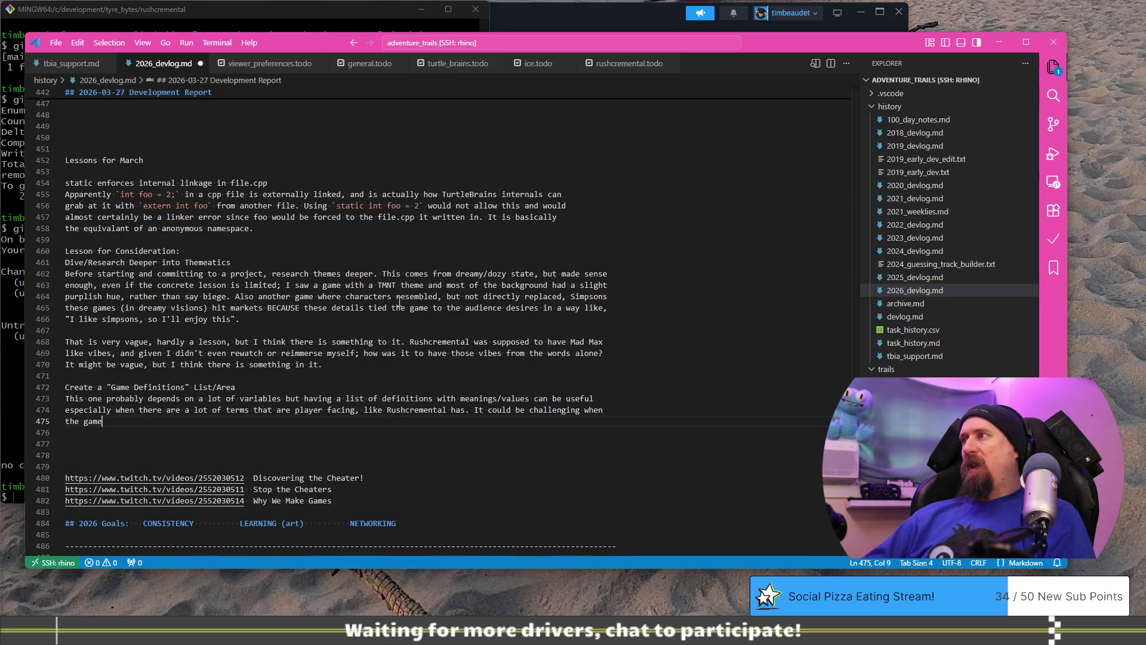
pyautogui.write(" is fresh and still iterating quickly, wouldn't want to waste time adding definitions and ")
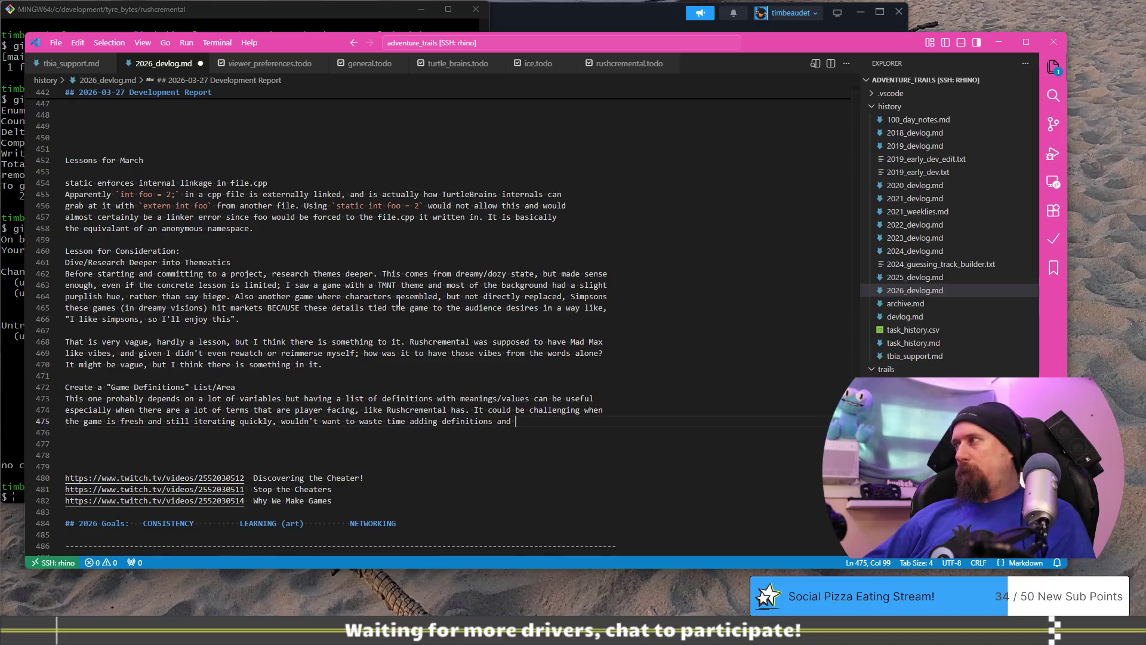
pyautogui.write('such when things')
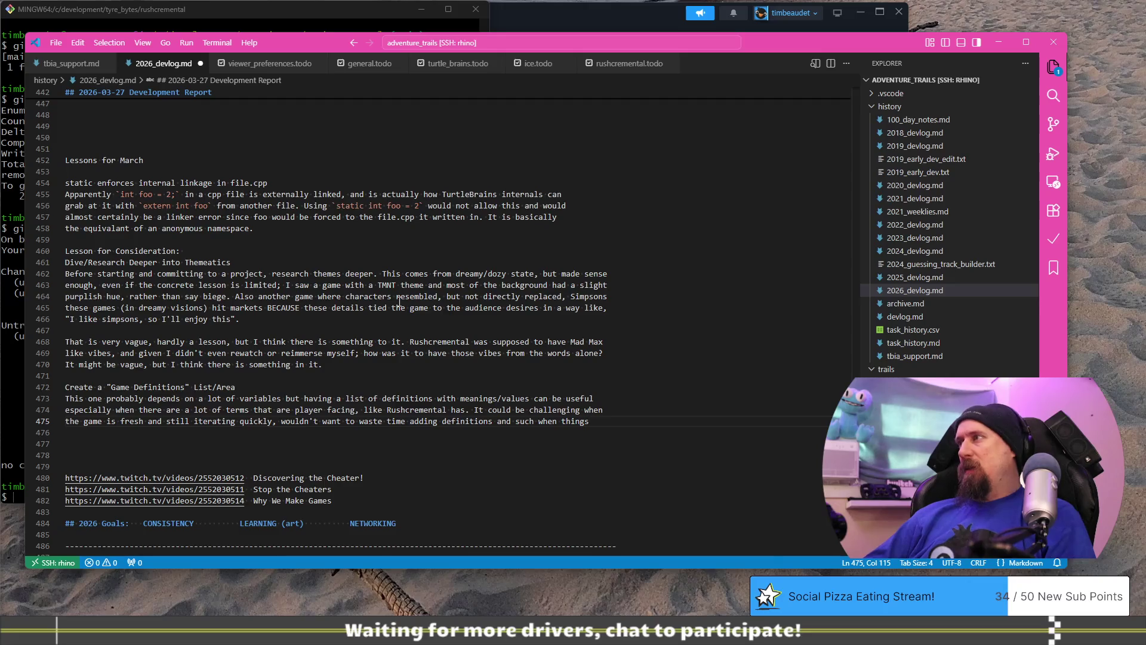
pyautogui.press('Return')
pyautogui.write('nstan')
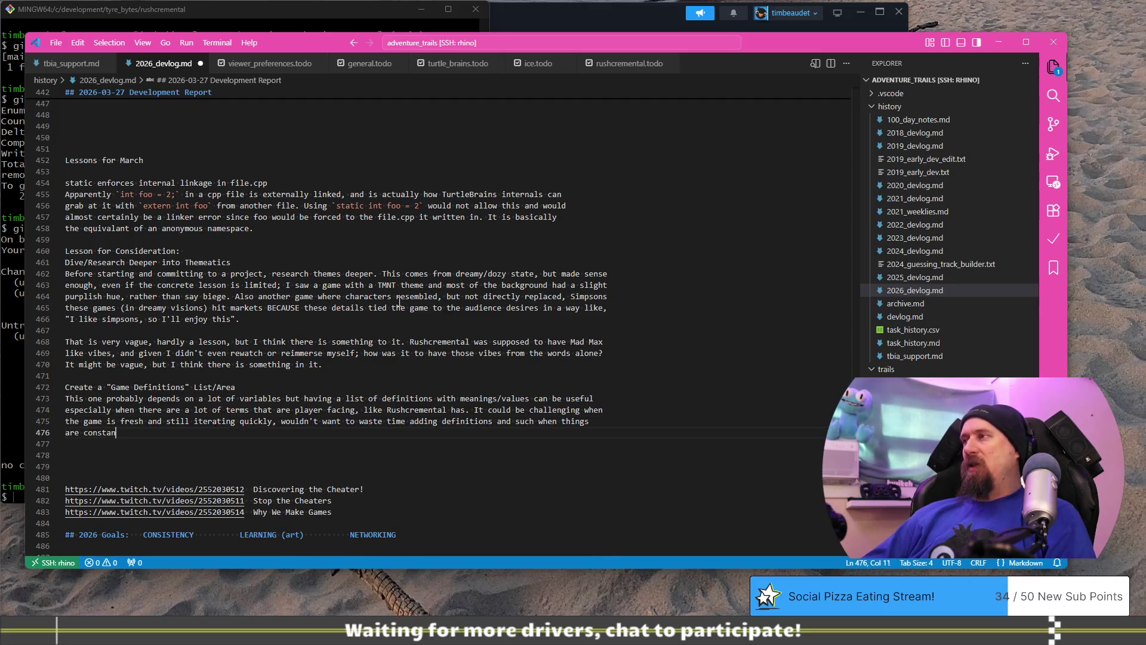
pyautogui.write('tly changing')
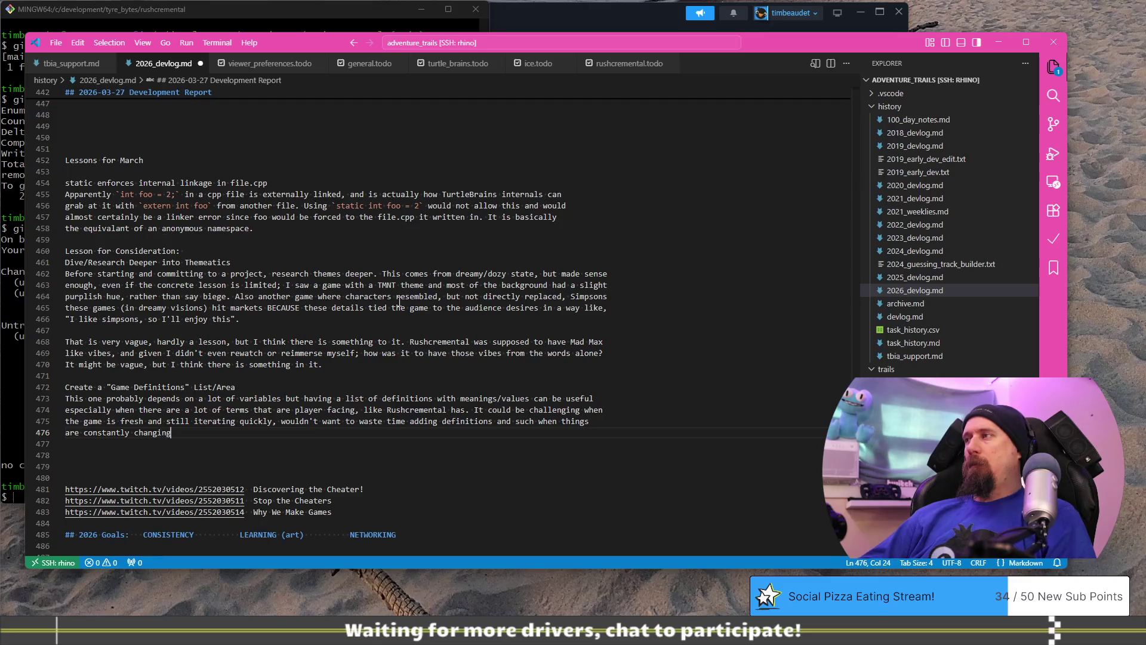
pyautogui.hotkey('alt', 'Tab')
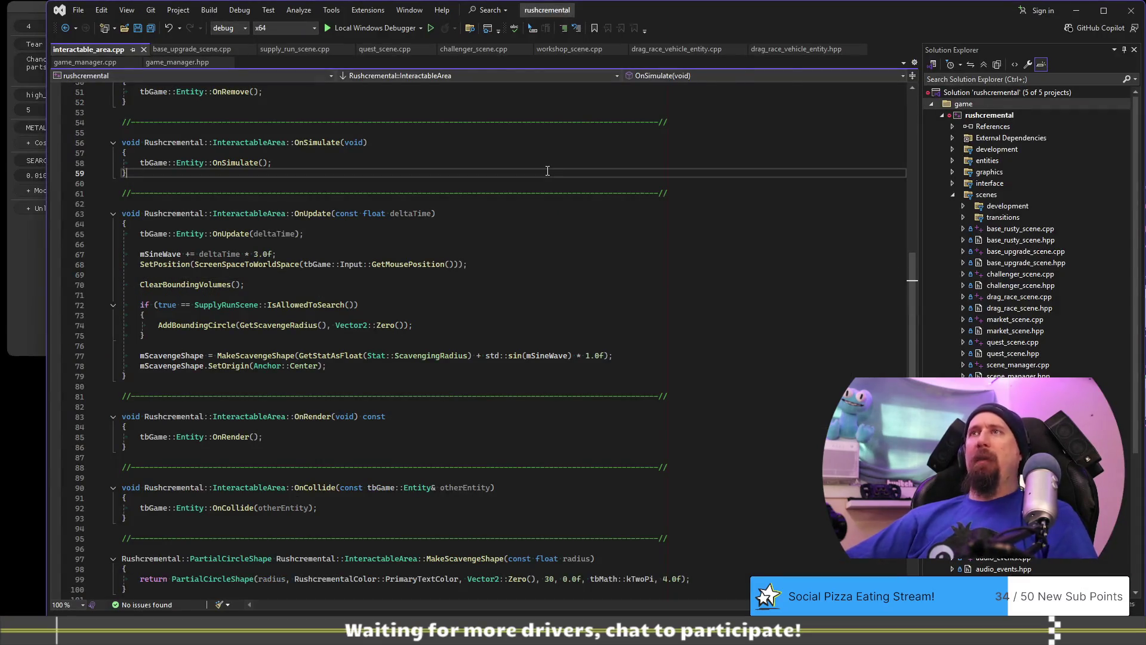
# Search for CRIT in the current file, then across the entire solution.
pyautogui.hotkey('ctrl', 'f')
pyautogui.write('CRIT')
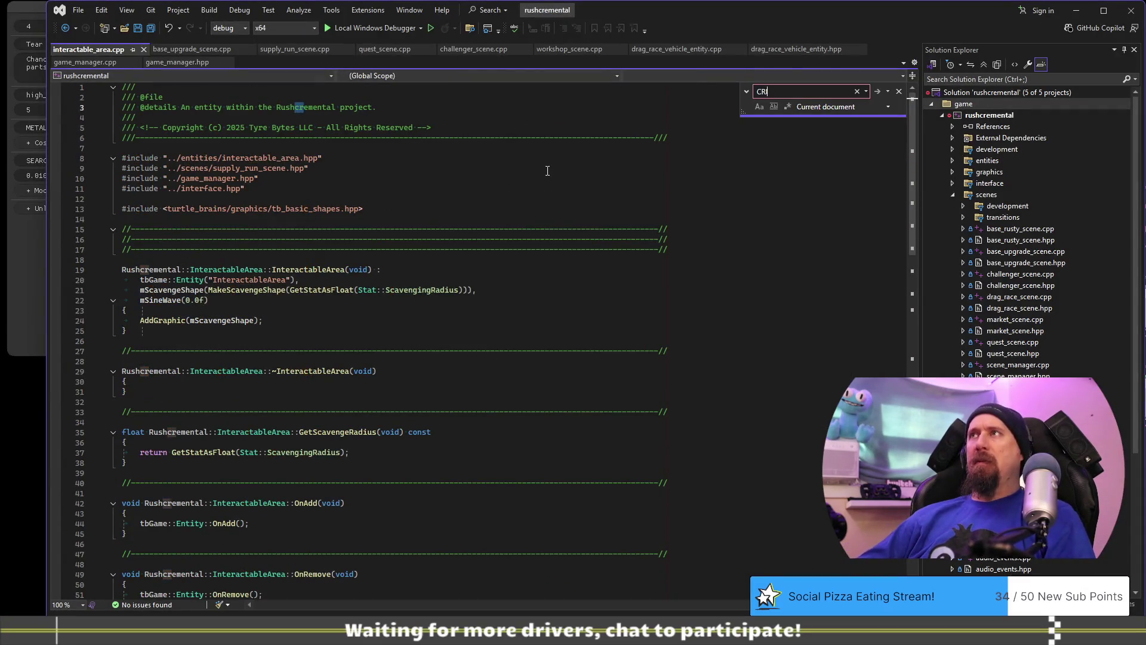
pyautogui.press('Return')
pyautogui.press('Return')
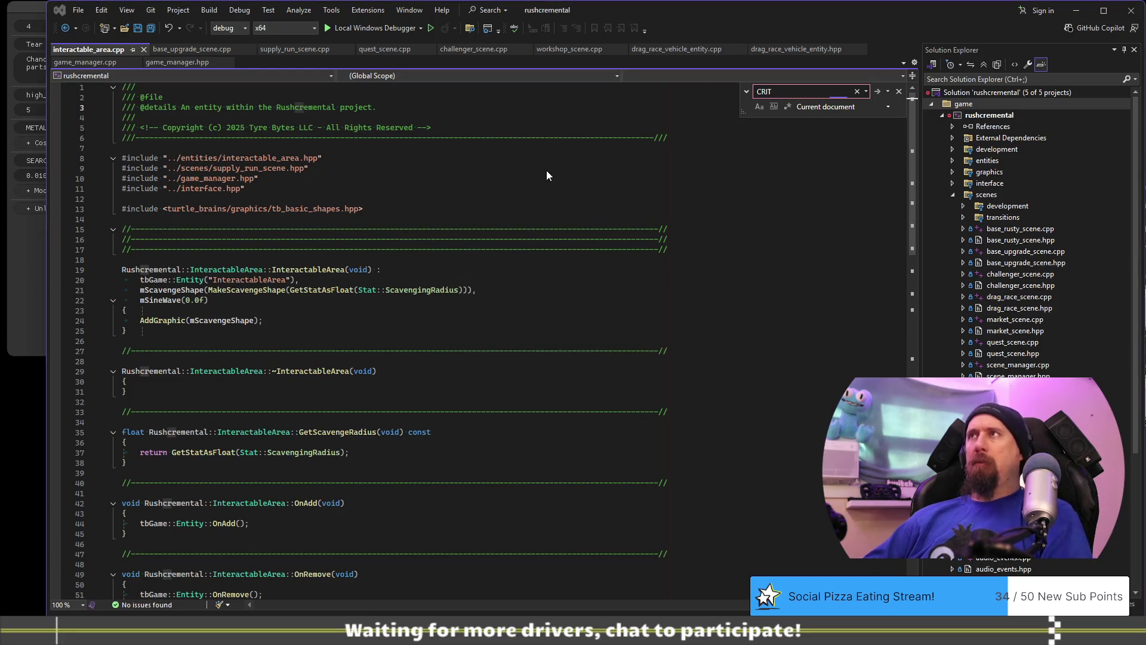
pyautogui.hotkey('ctrl', 'shift', 'f')
pyautogui.write('CRI')
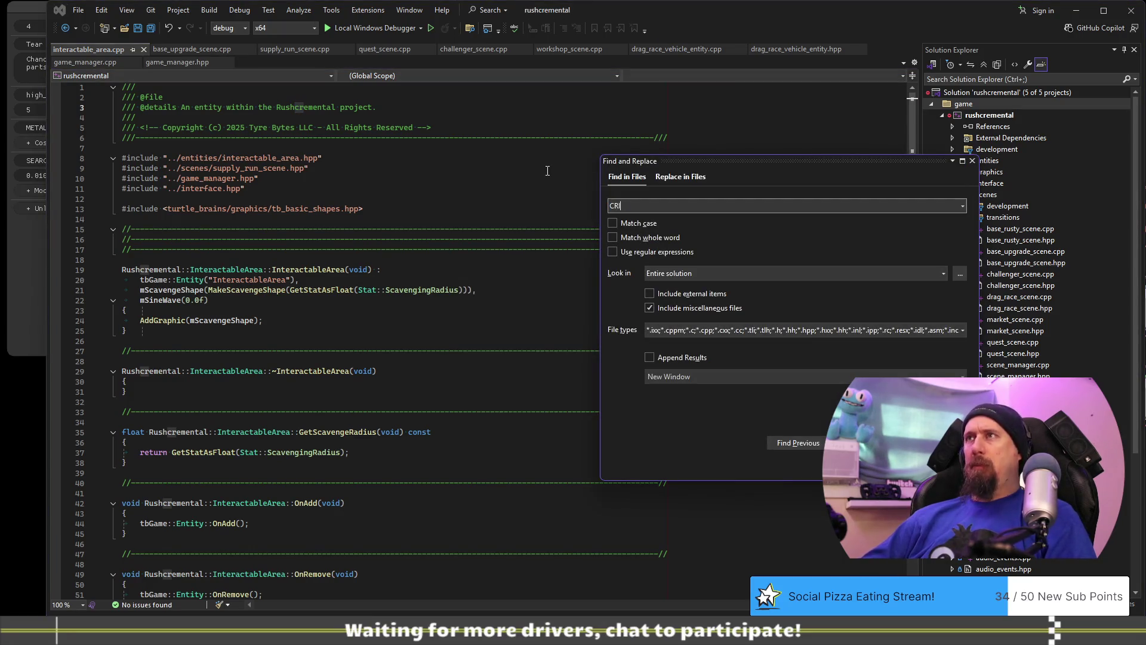
pyautogui.write('T')
pyautogui.press('Return')
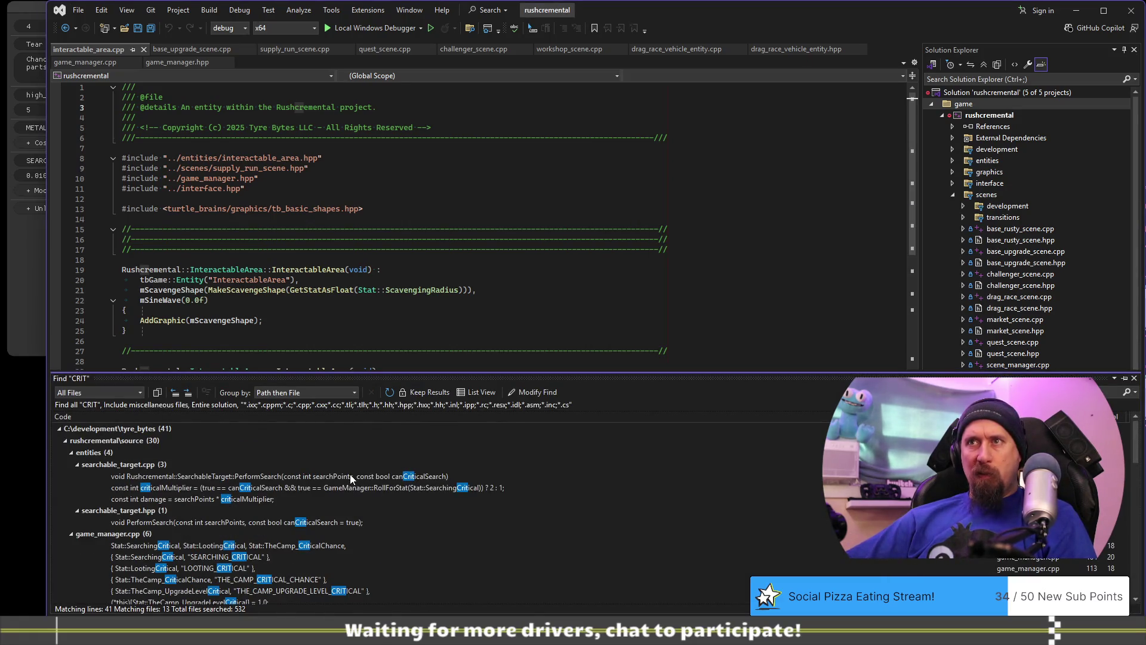
# Open the criticalMultiplier result in searchable_target.cpp and select the SearchingCritical stat name.
pyautogui.doubleClick(363, 487)
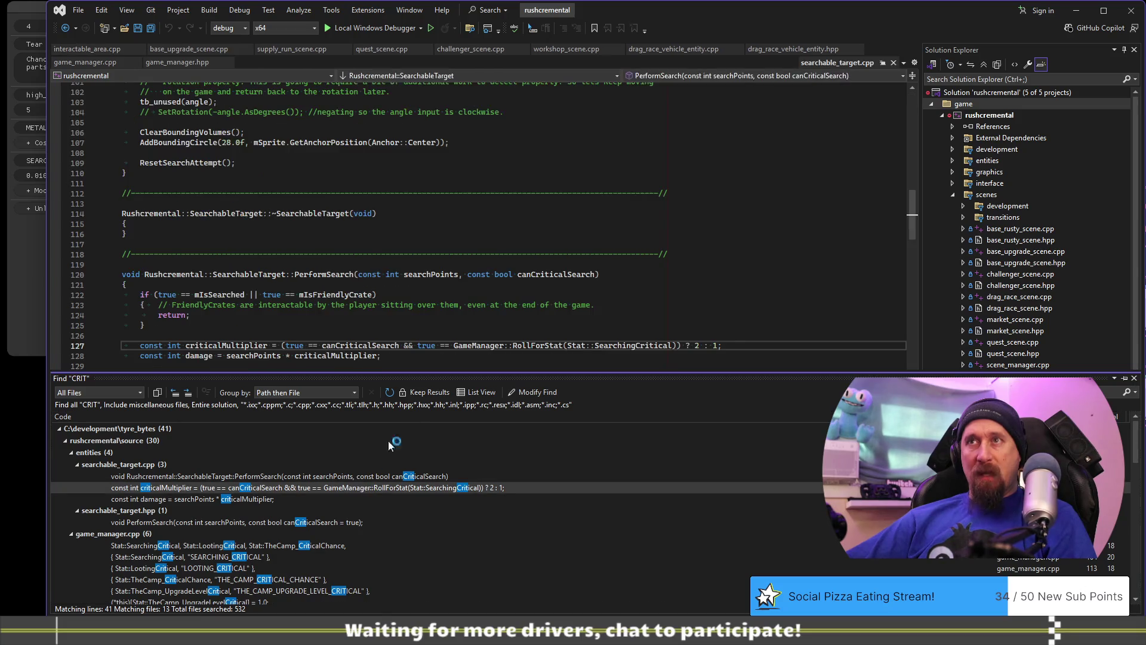
pyautogui.click(637, 242)
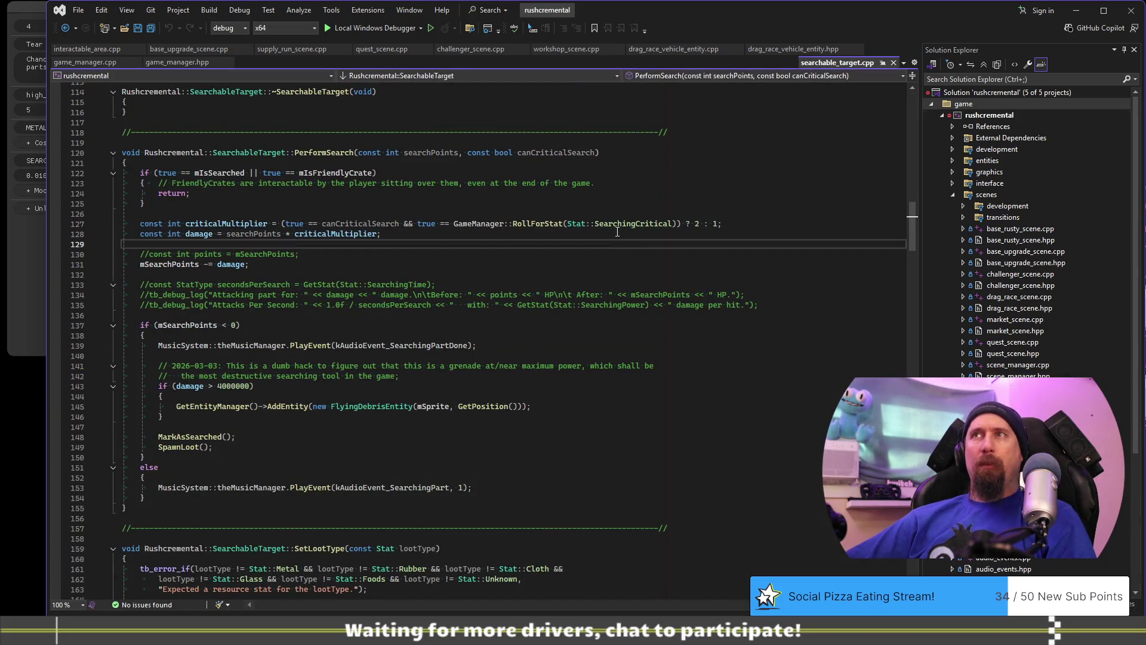
pyautogui.doubleClick(618, 224)
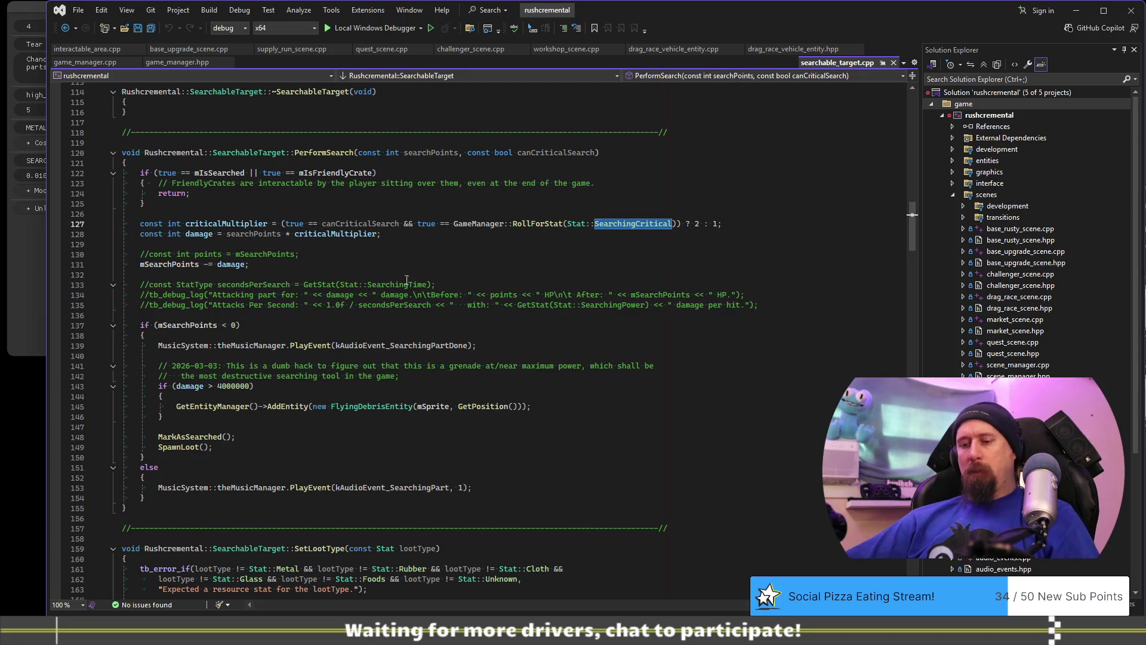
pyautogui.hotkey('alt', 'Tab')
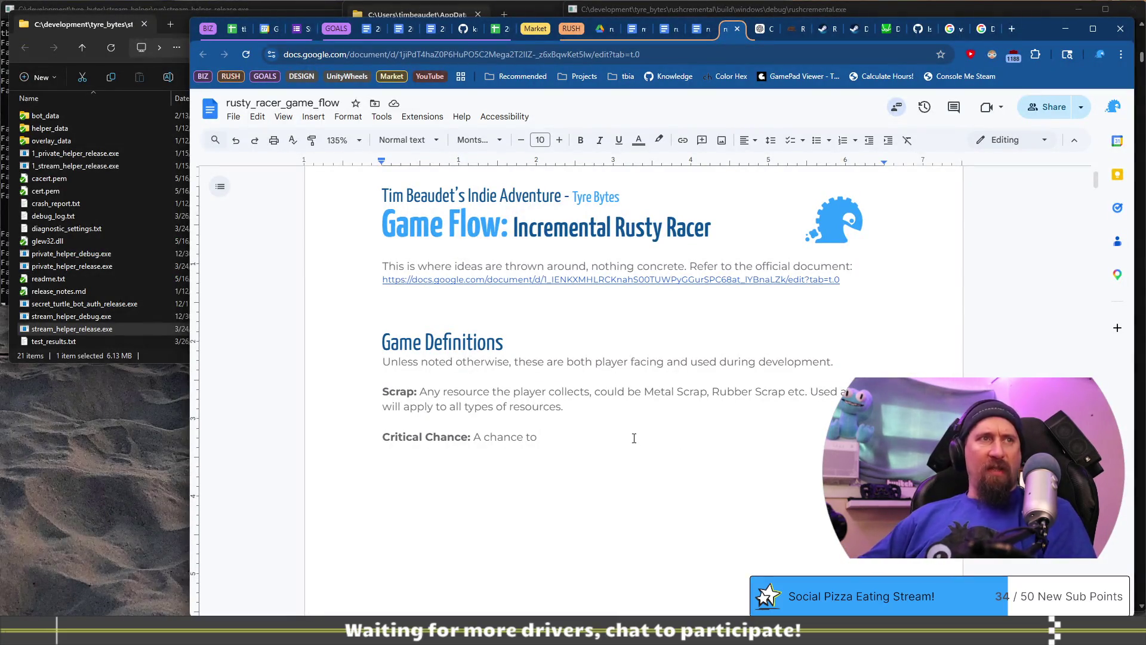
# Define Critical Chance as applying critical power when searching/removing a Part, controlled by SearchingCritical.
pyautogui.write('c')
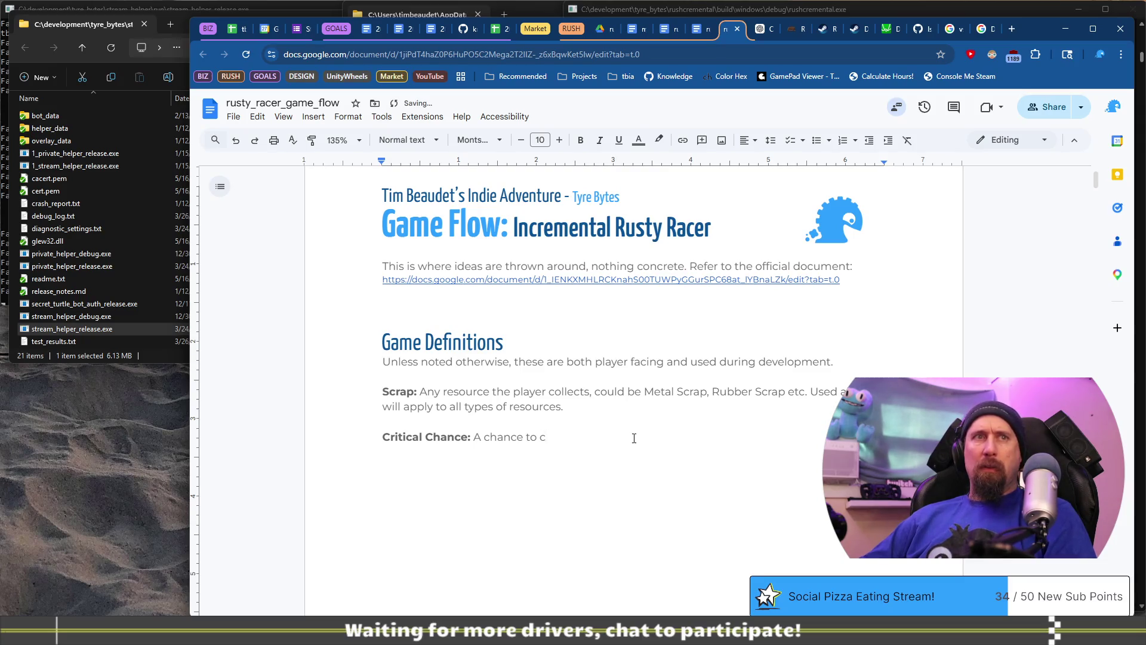
pyautogui.press('BackSpace')
pyautogui.write('apply')
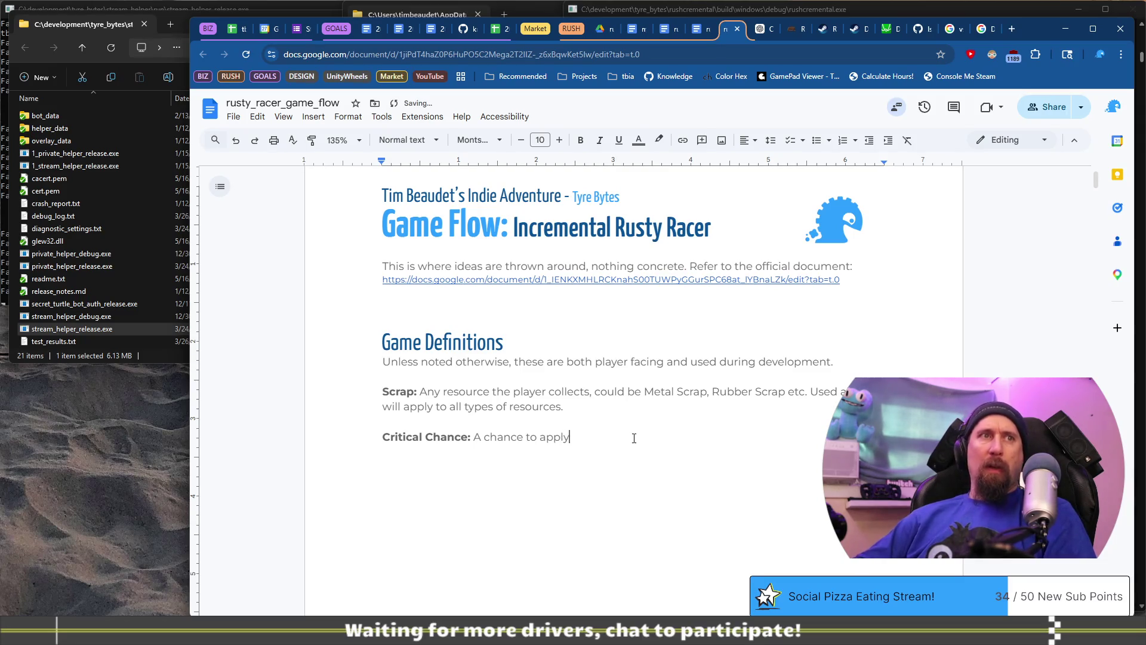
pyautogui.write(' dtical power when searching/removing a Part')
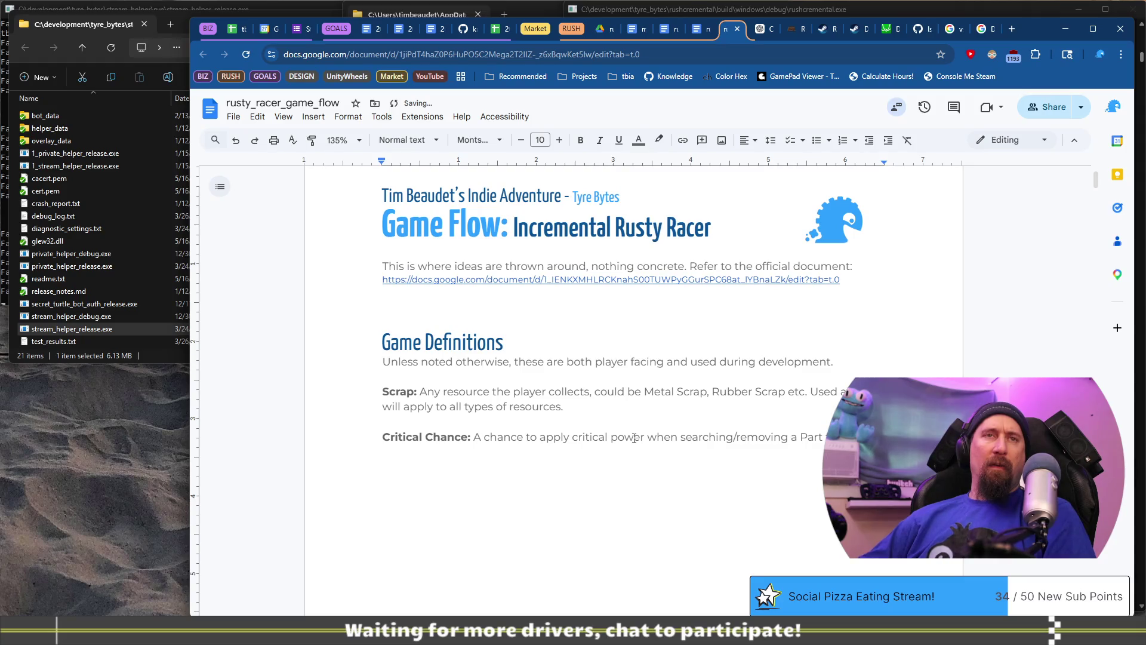
pyautogui.press('BackSpace')
pyautogui.write('.')
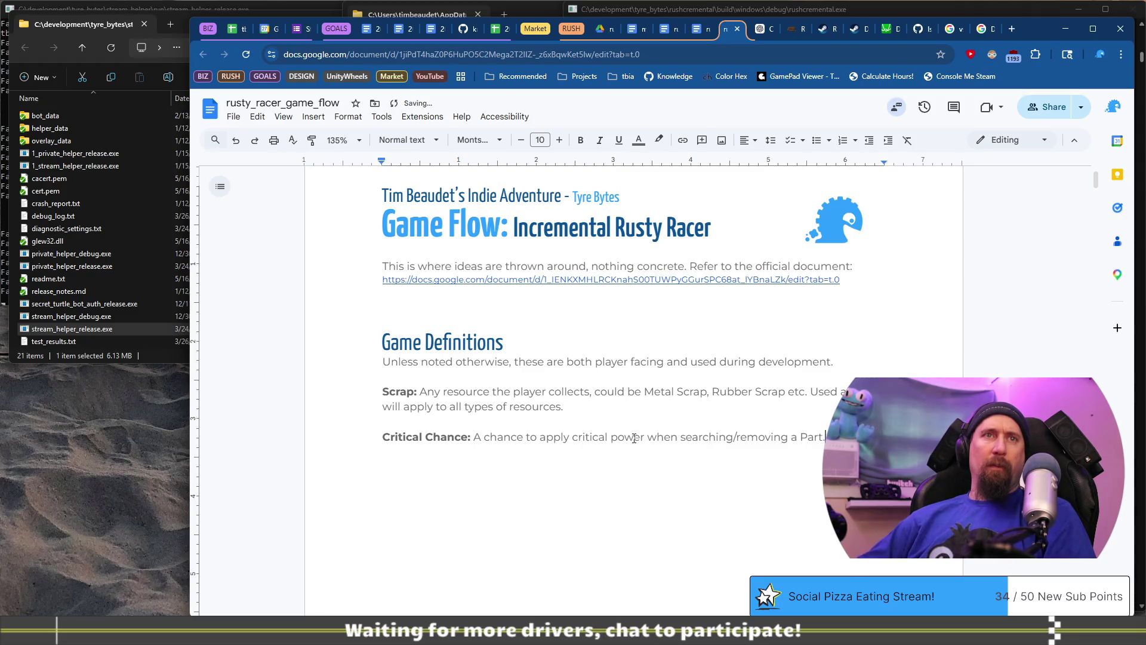
pyautogui.write(' connlled by the ')
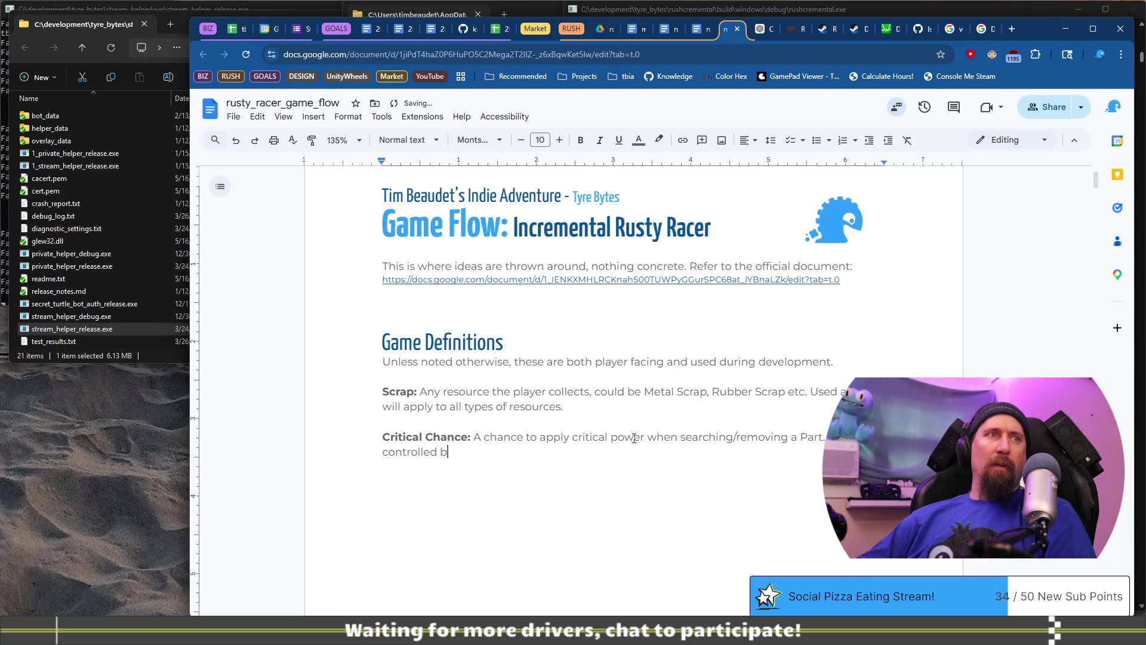
pyautogui.write('SearchingCritical')
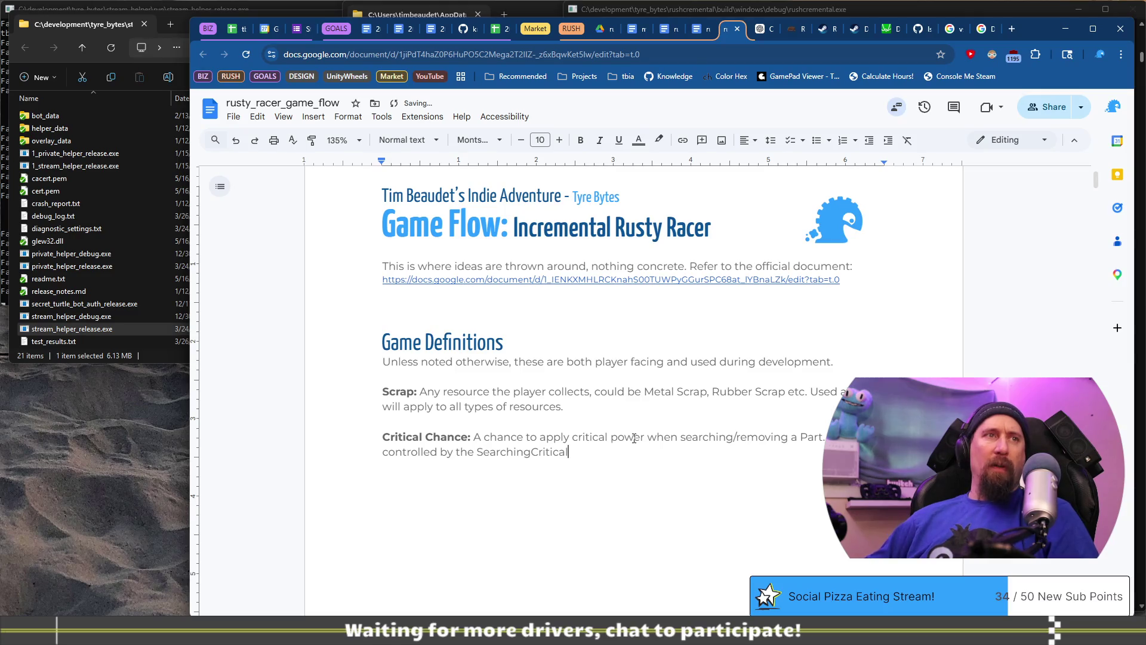
pyautogui.hotkey('alt', 'Tab')
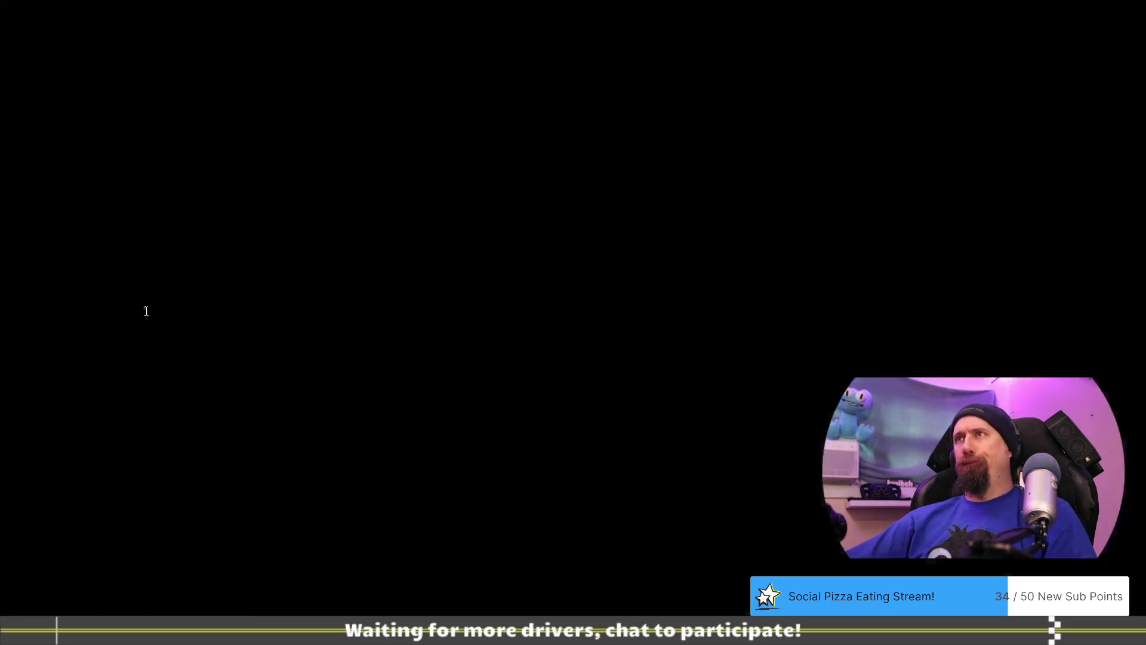
# Find SearchingCritical's key in game_manager.cpp and paste SEARCHING_CRITICAL over it in the definition.
pyautogui.click(633, 223)
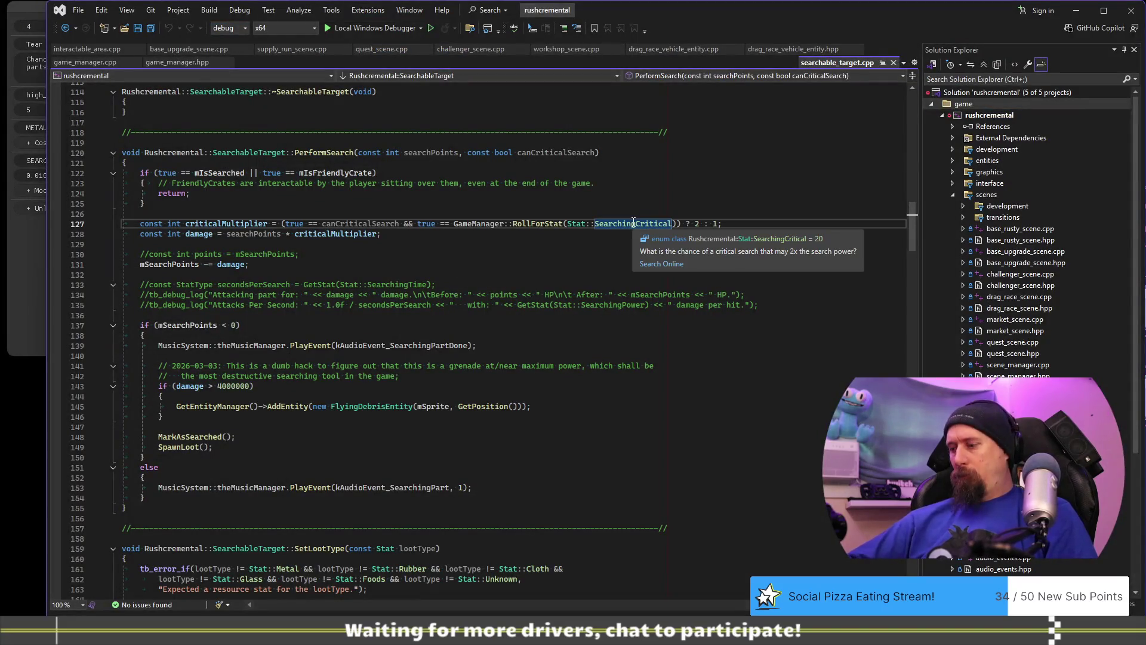
pyautogui.press('F12')
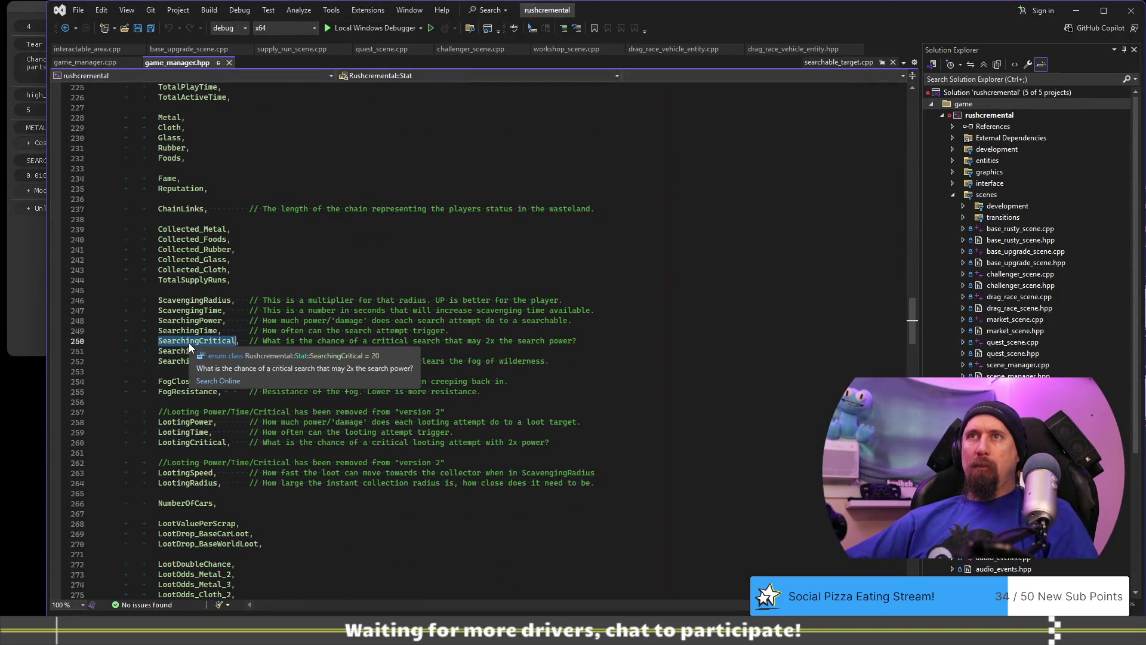
pyautogui.hotkey('ctrl', 'Tab')
pyautogui.hotkey('ctrl', 'f')
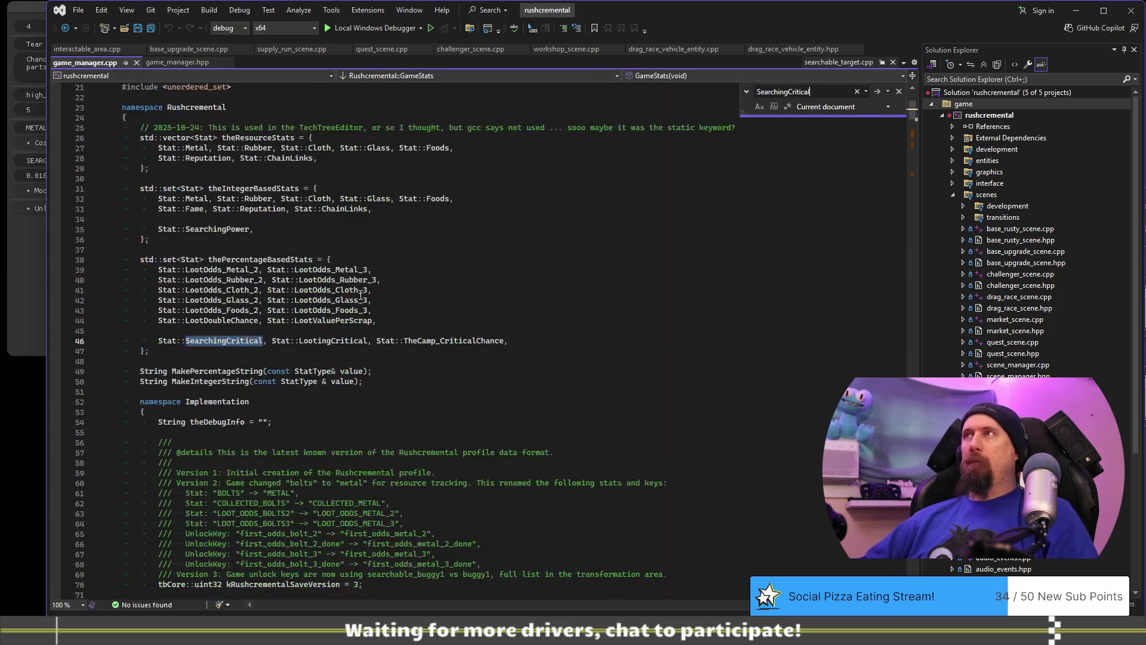
pyautogui.press('Return')
pyautogui.doubleClick(353, 340)
pyautogui.hotkey('ctrl', 'c')
pyautogui.hotkey('alt', 'Tab')
pyautogui.doubleClick(550, 455)
pyautogui.hotkey('ctrl', 'v')
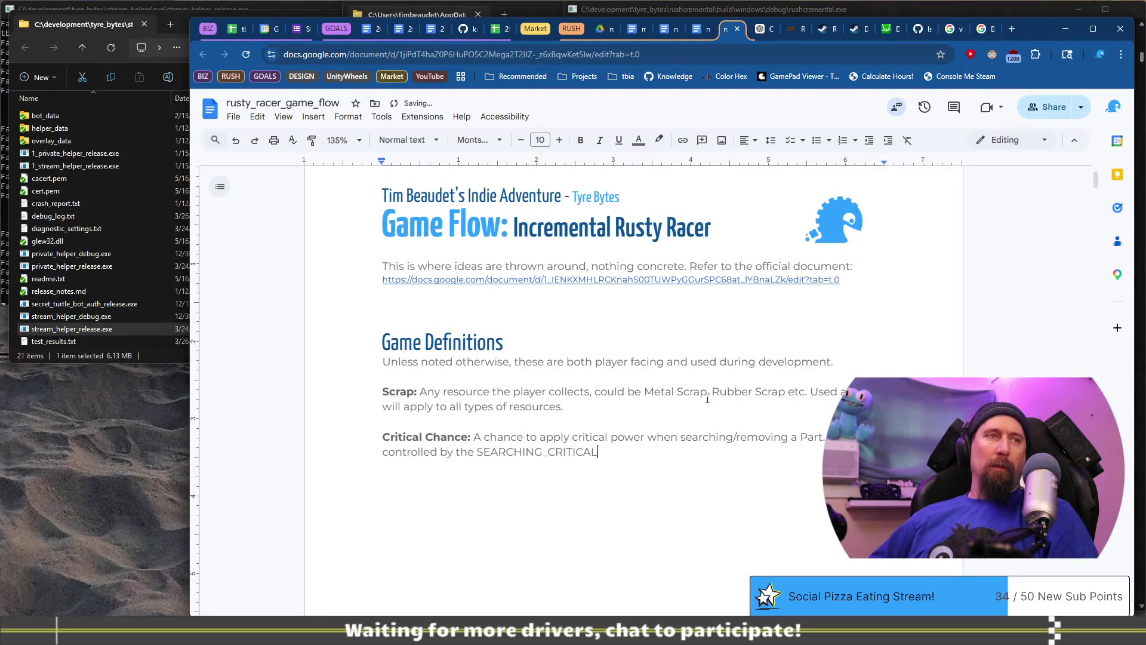
# End the sentence with 'variable.' and insert 'chance' before 'is controlled by'.
pyautogui.write(' variable.')
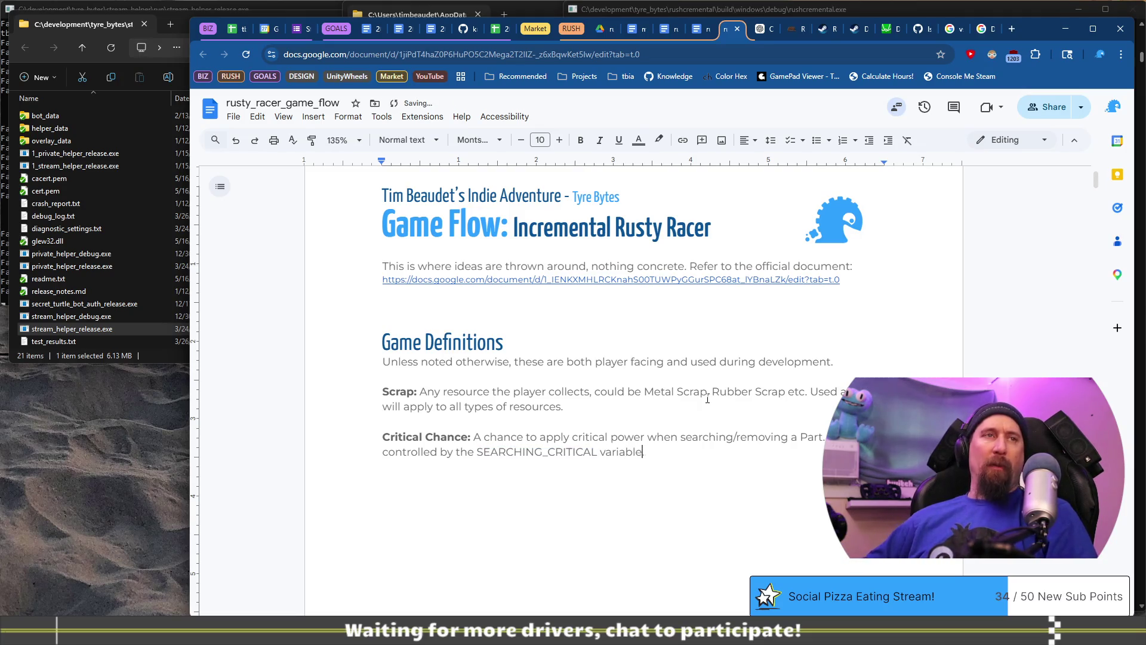
pyautogui.hotkey('ctrl', 'shift', 'Right')
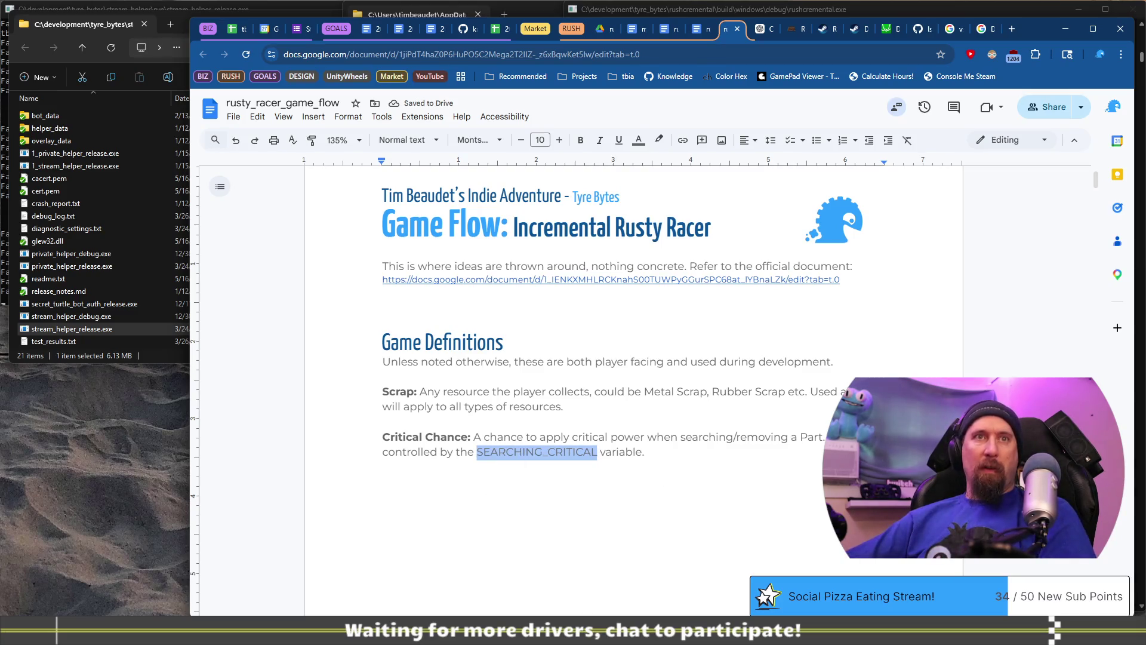
pyautogui.press('Right')
pyautogui.write('chance')
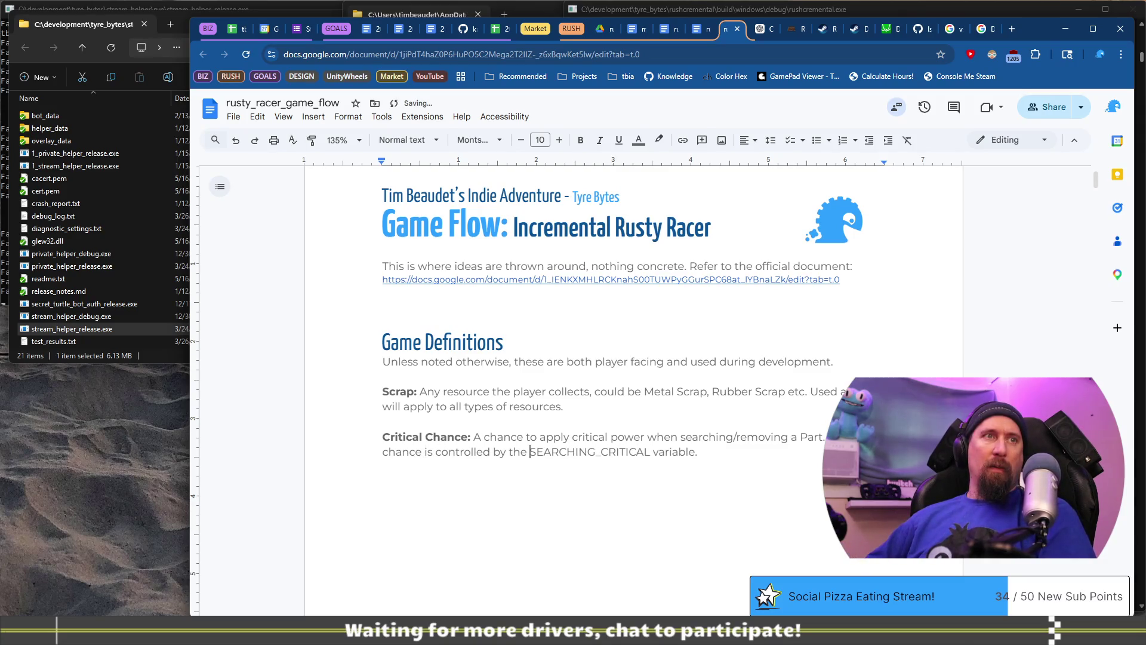
# Set SEARCHING_CRITICAL in the Inconsolata font and start a new paragraph below the definition.
pyautogui.hotkey('ctrl', 'shift', 'Right')
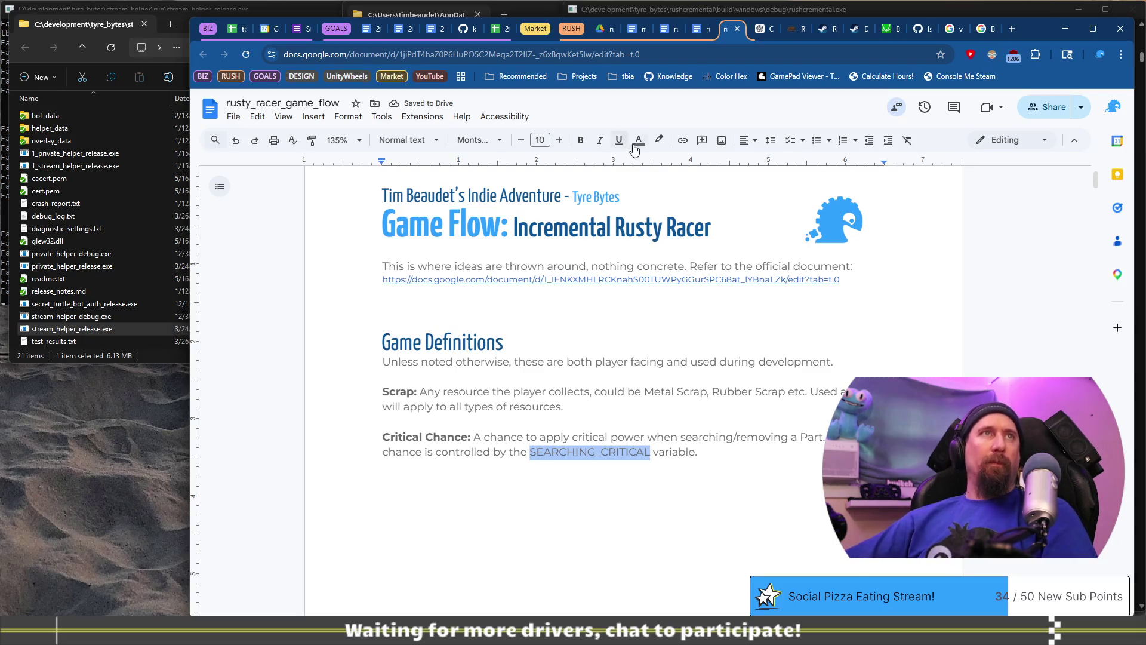
pyautogui.click(478, 140)
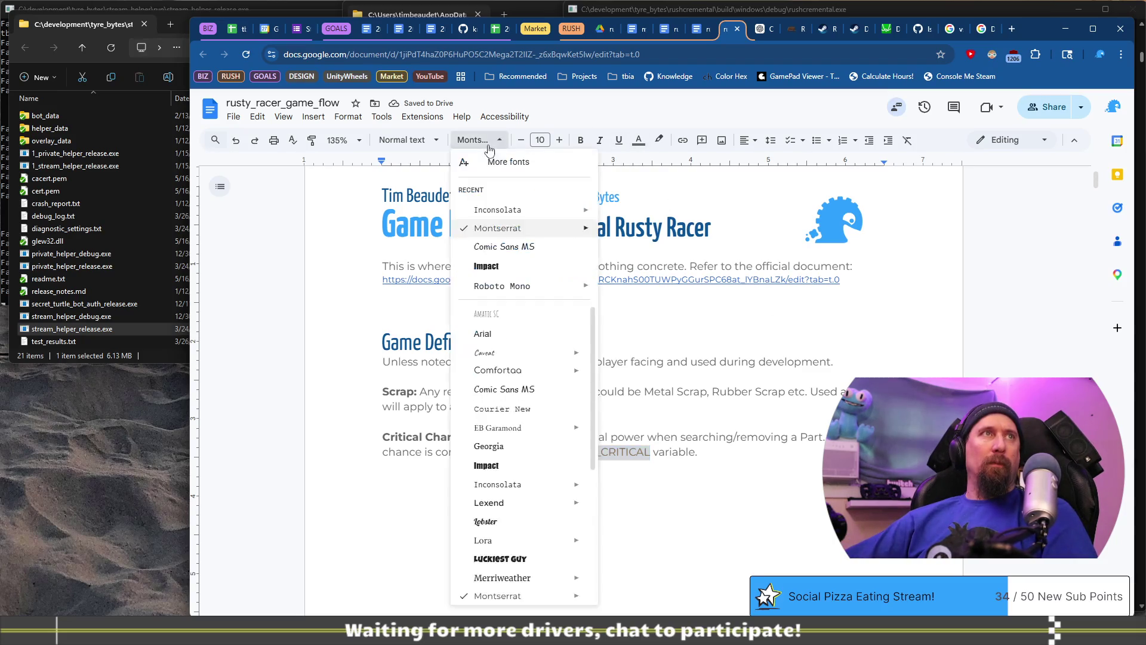
pyautogui.click(521, 212)
pyautogui.click(739, 453)
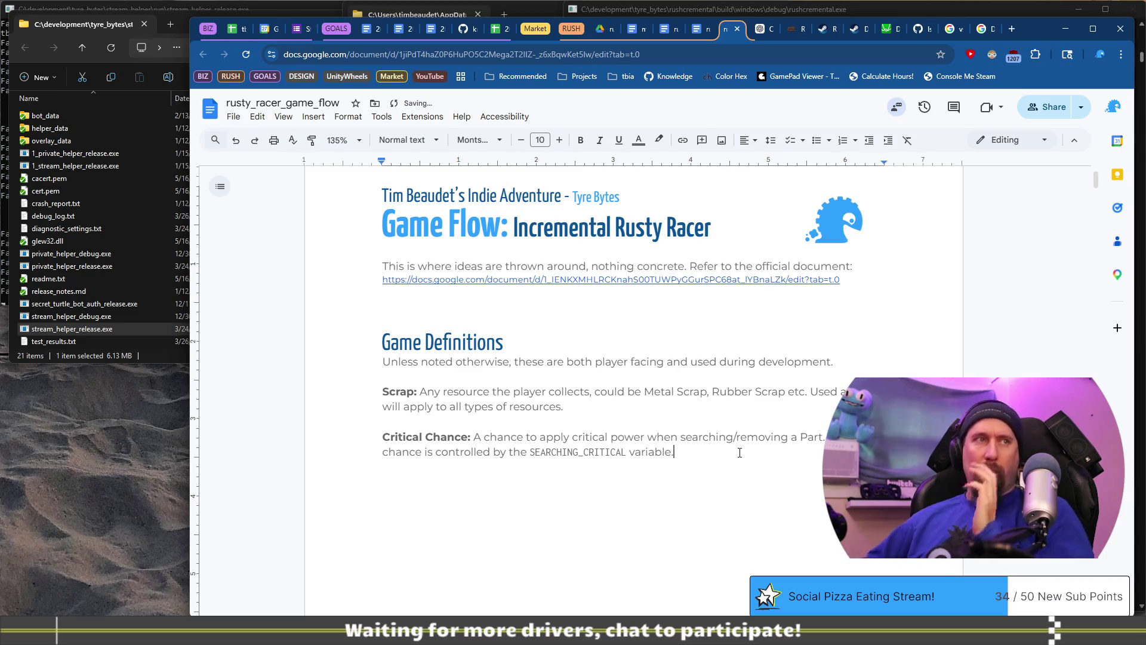
pyautogui.press('Up')
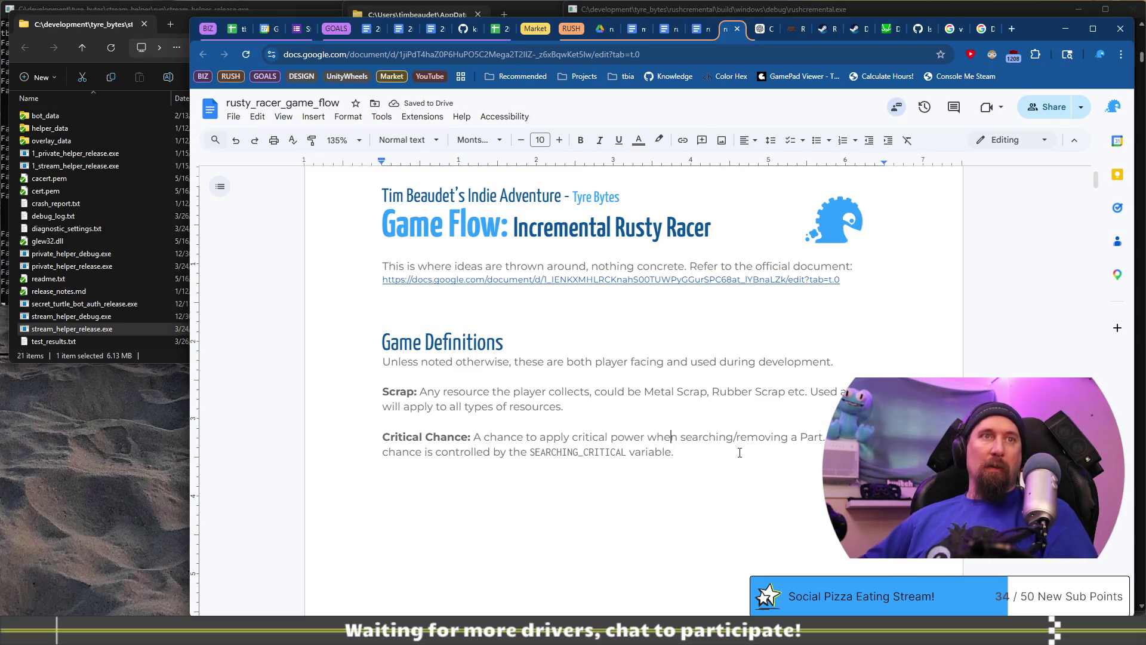
pyautogui.press('Home')
pyautogui.hotkey('ctrl', 'shift', 'Right')
pyautogui.hotkey('ctrl', 'c')
pyautogui.hotkey('ctrl', 'End')
pyautogui.press('Return')
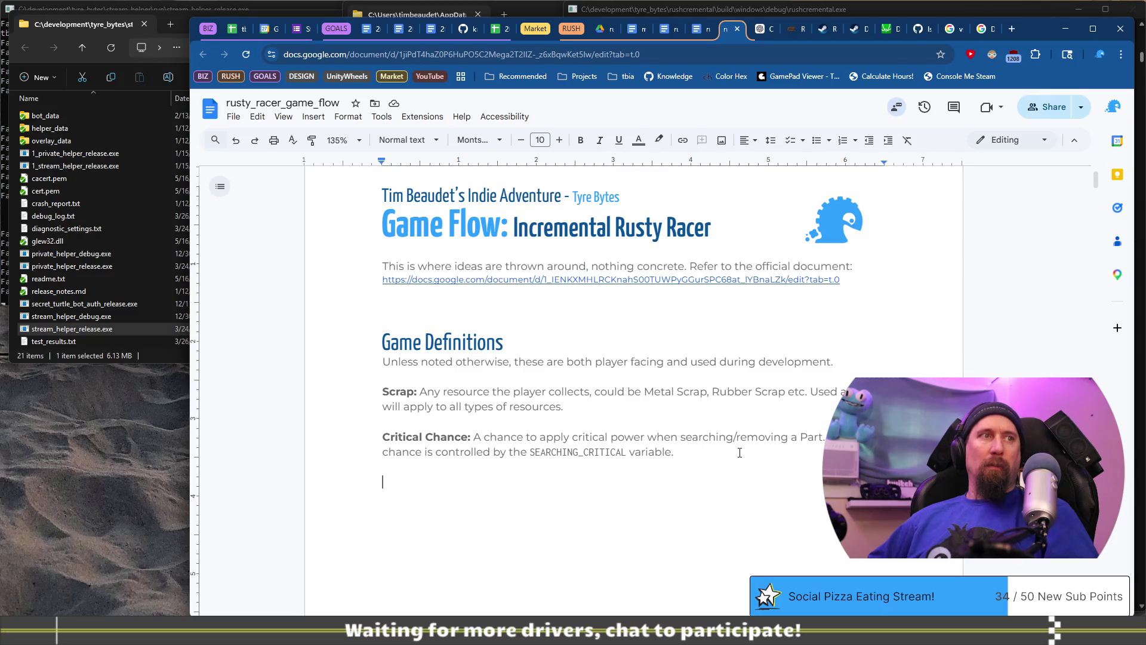
# Create a bold 'Part:' label on the new line, with unbolded text to follow.
pyautogui.hotkey('ctrl', 'v')
pyautogui.hotkey('ctrl', 'shift', 'Left')
pyautogui.write('Part:')
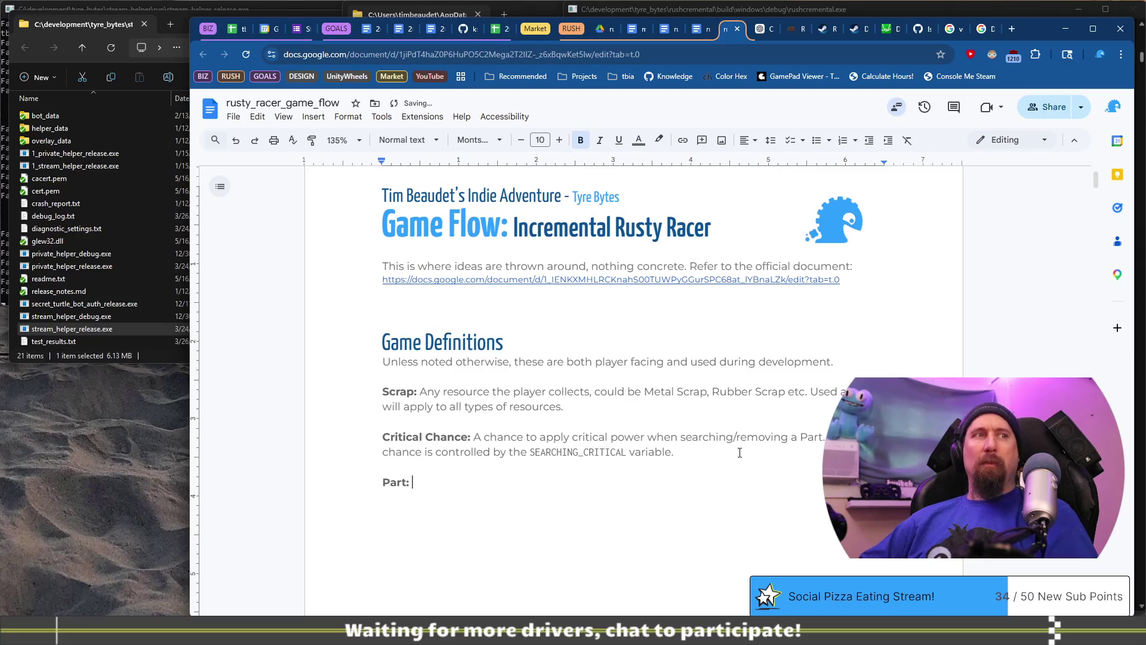
pyautogui.write(' Critical')
pyautogui.hotkey('ctrl', 'BackSpace')
pyautogui.hotkey('ctrl', 'b')
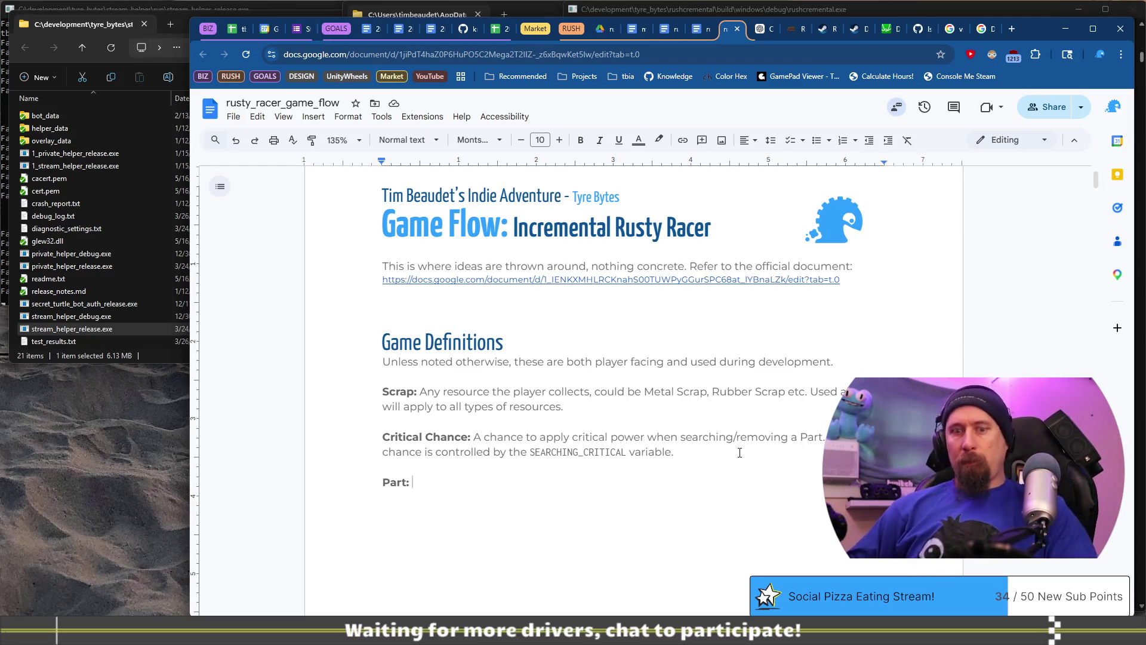
# Define Part as a searchable area the player can remove resources from, player facing, SearchableTarget.
pyautogui.write('A ')
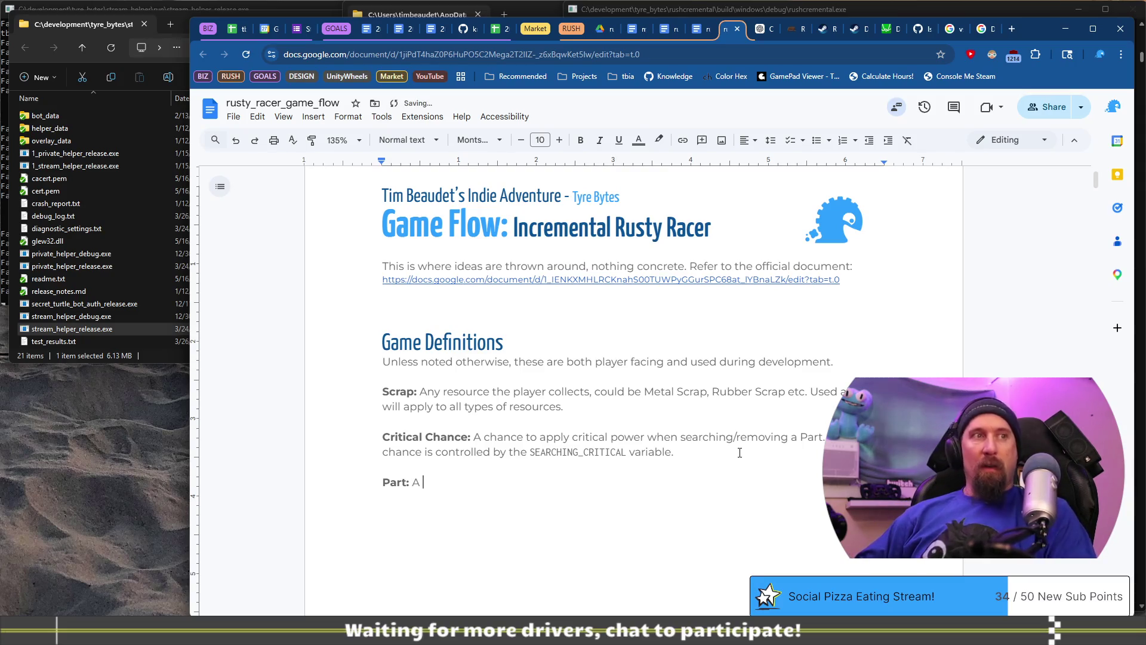
pyautogui.write('searchable area w')
pyautogui.write('ithin a ')
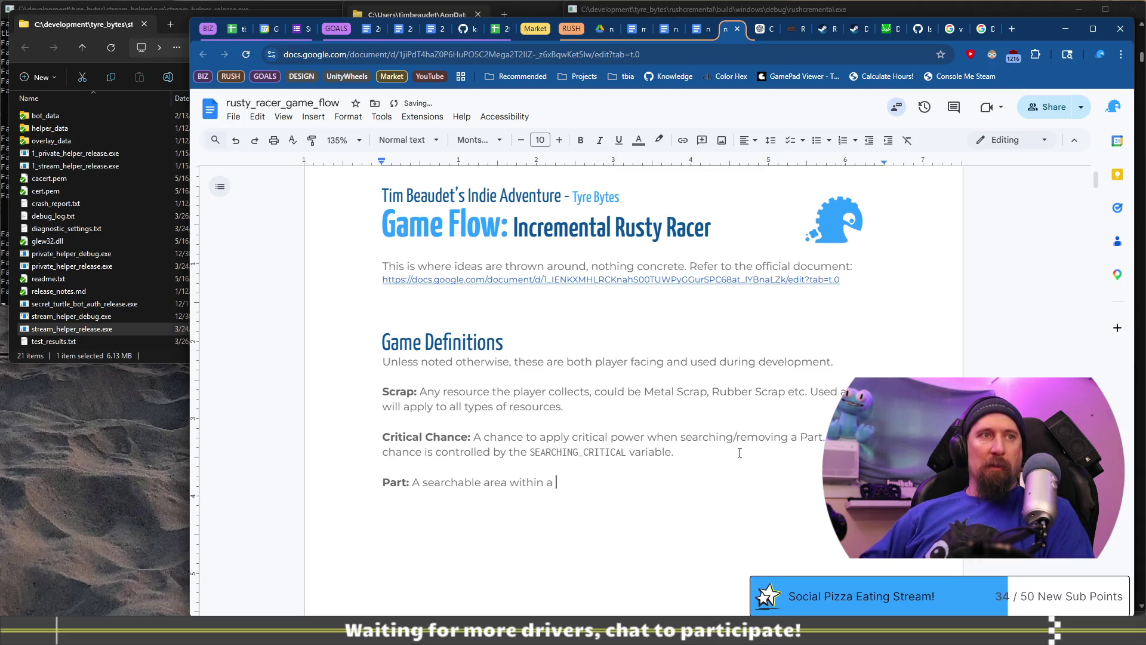
pyautogui.write('car/')
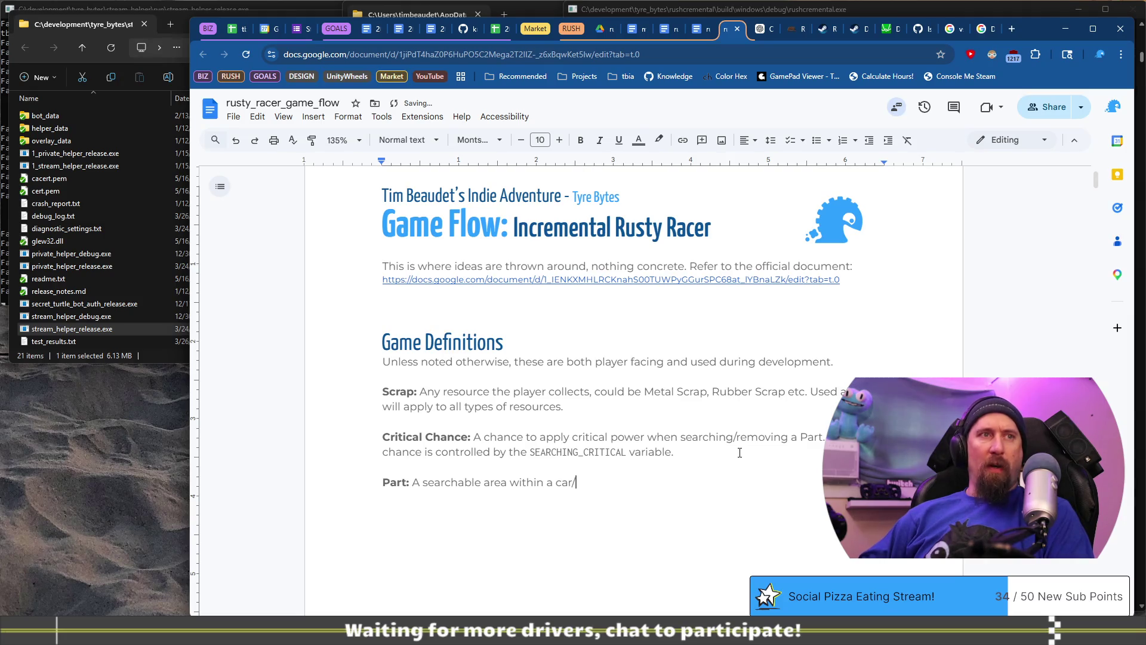
pyautogui.write('searchabl')
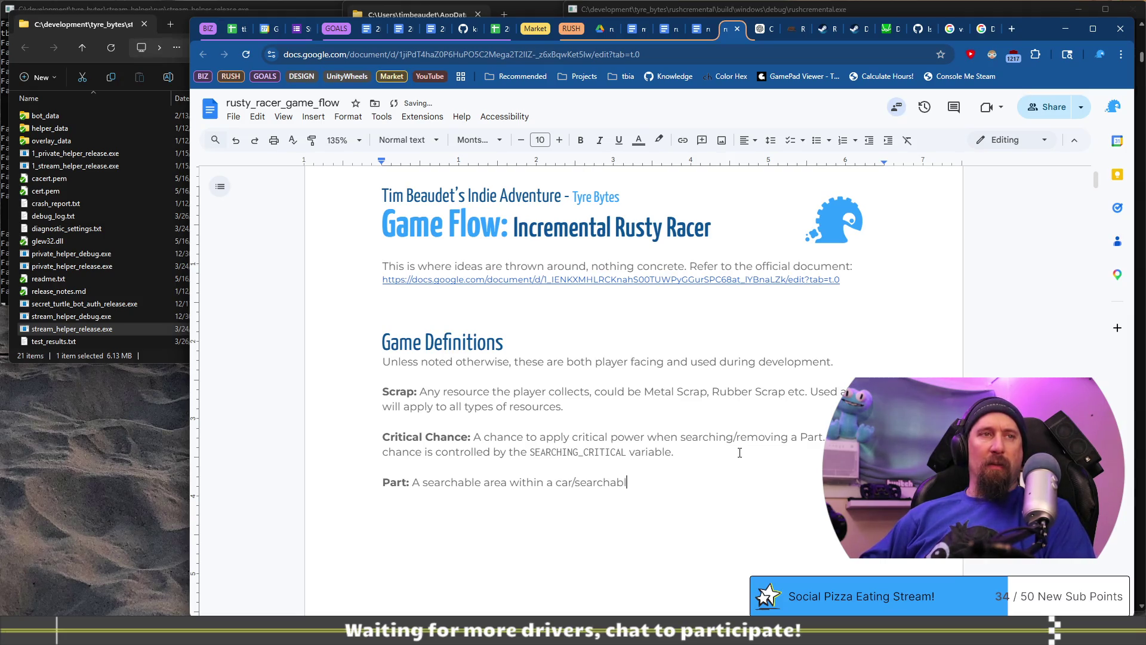
pyautogui.write('e target ')
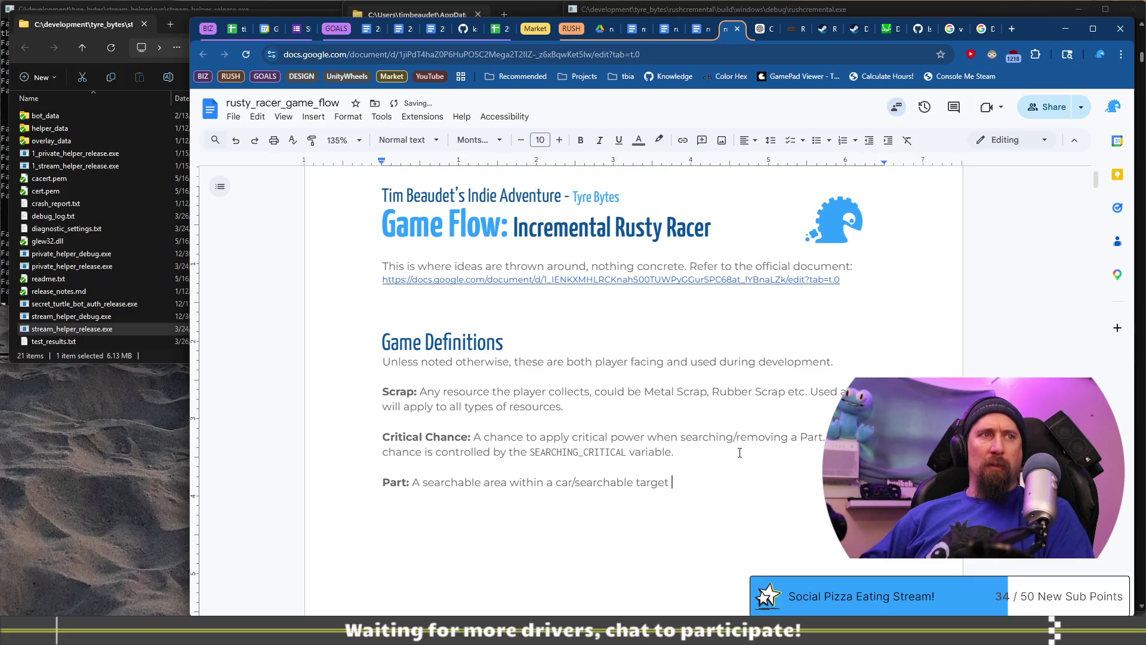
pyautogui.write('that the player ga')
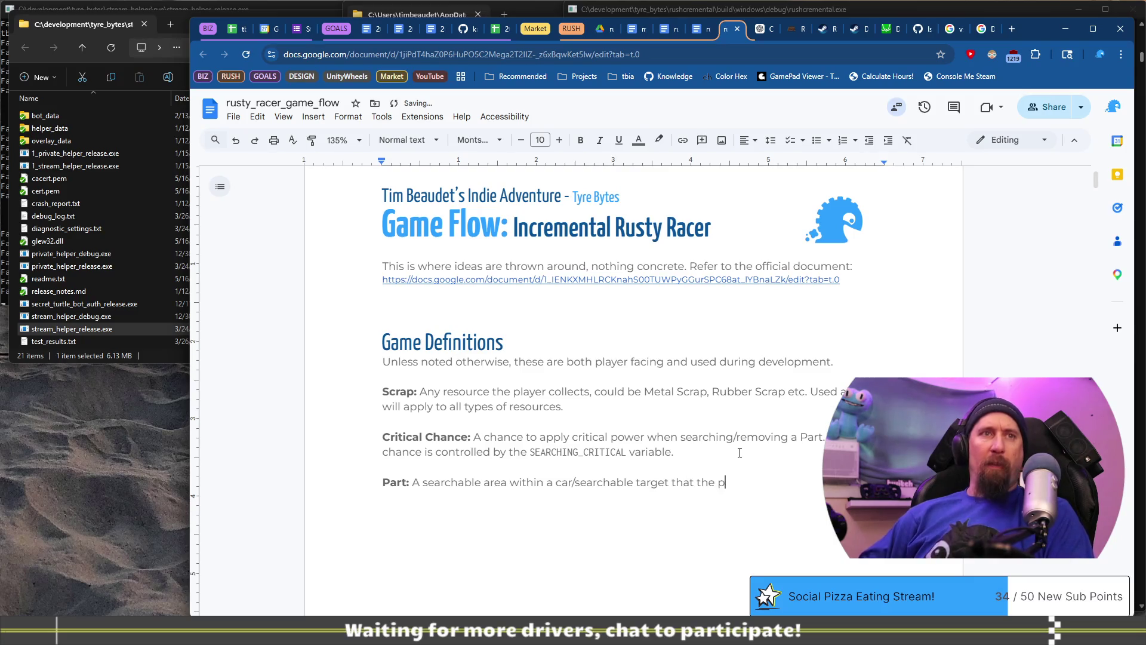
pyautogui.press('BackSpace')
pyautogui.press('BackSpace')
pyautogui.write('can rem')
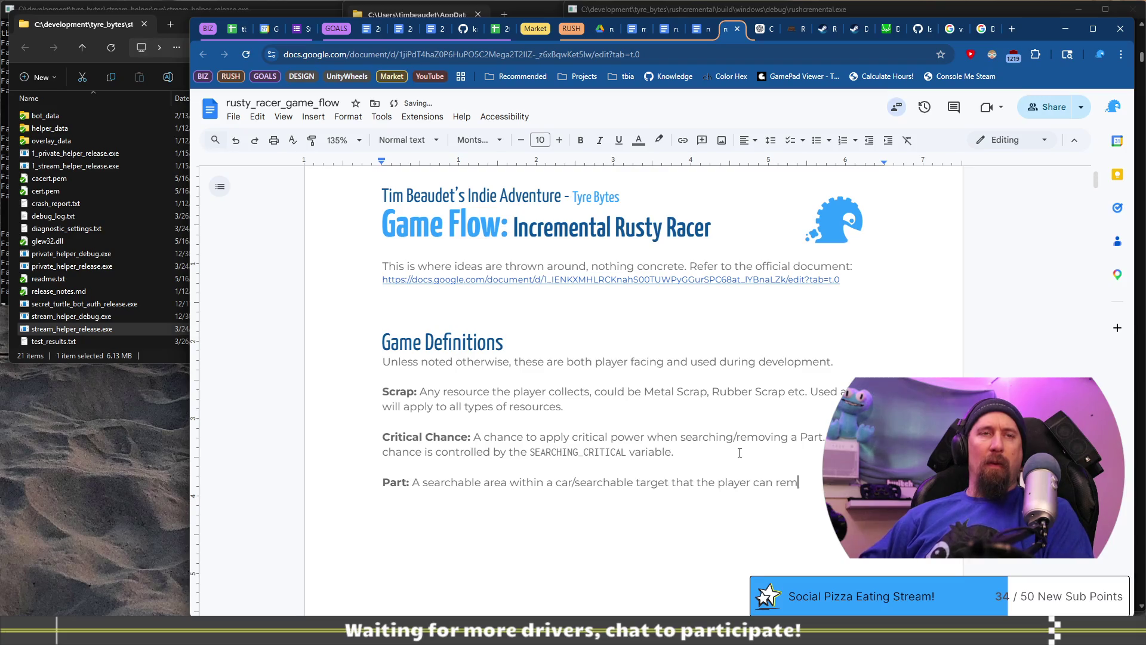
pyautogui.write('ove a resources from.')
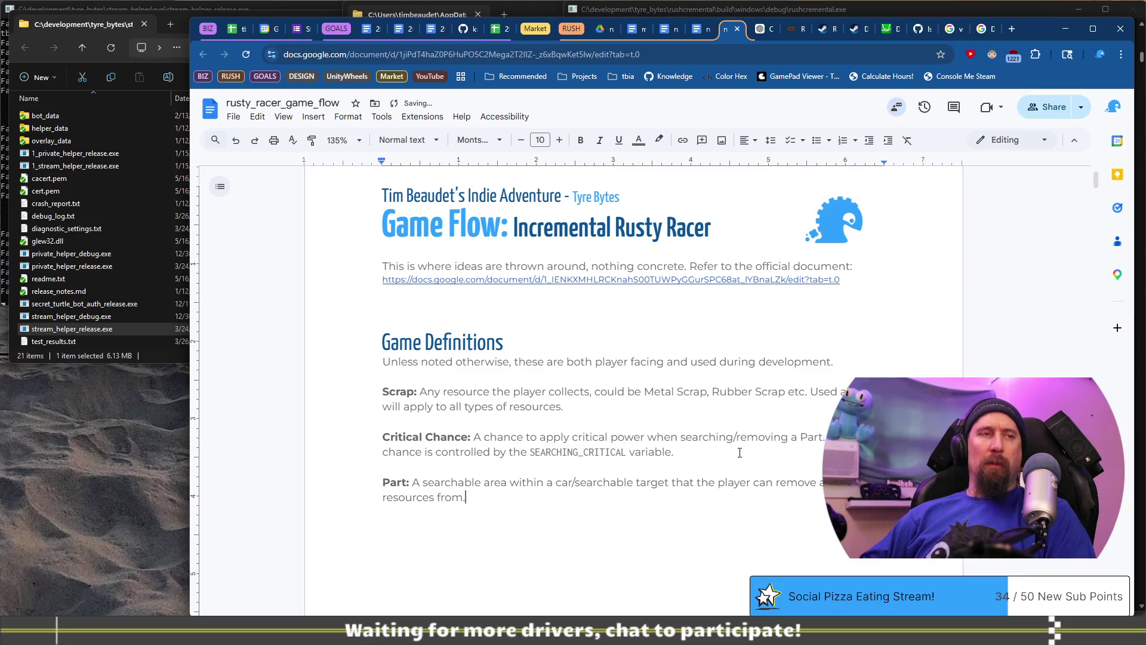
pyautogui.write(' Par')
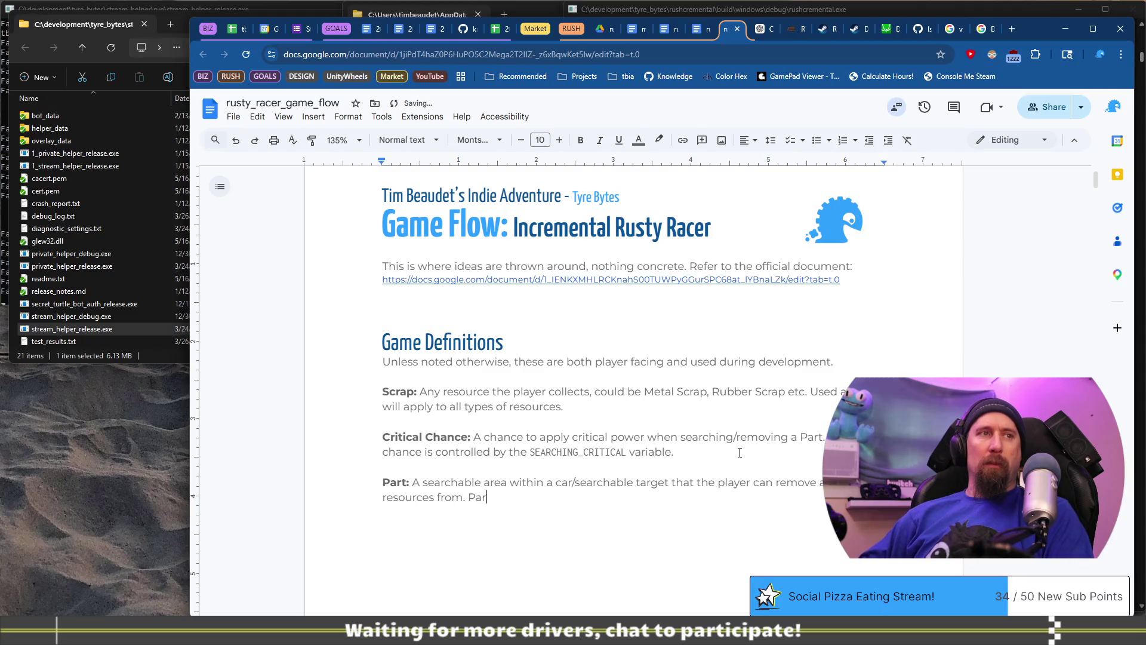
pyautogui.write('t is player ')
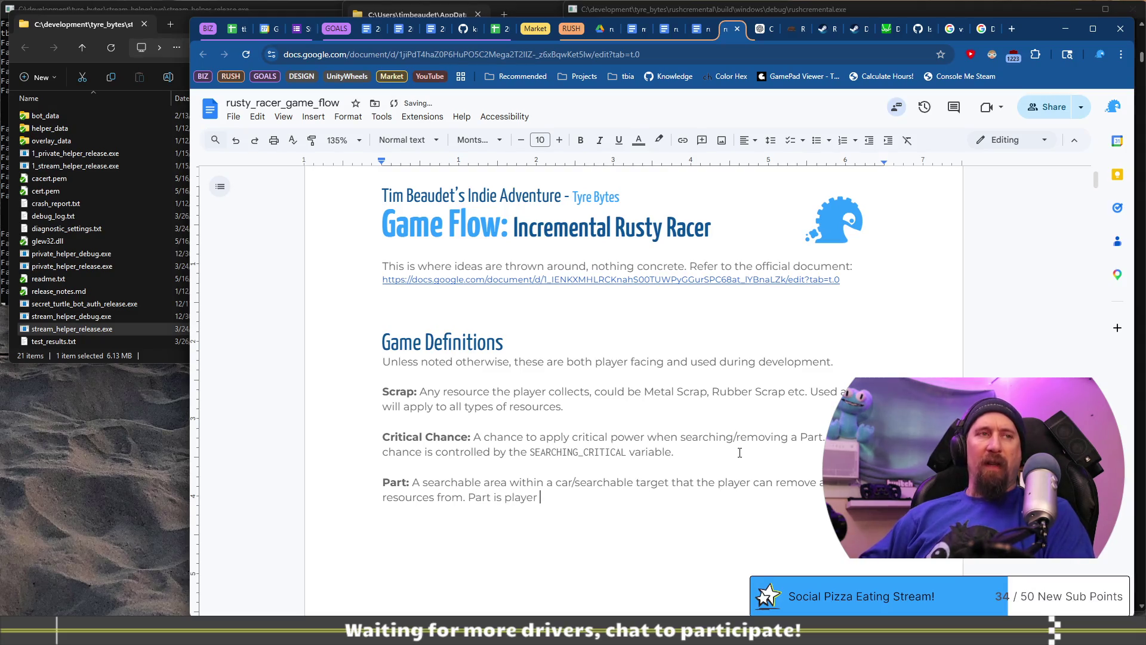
pyautogui.write('facing')
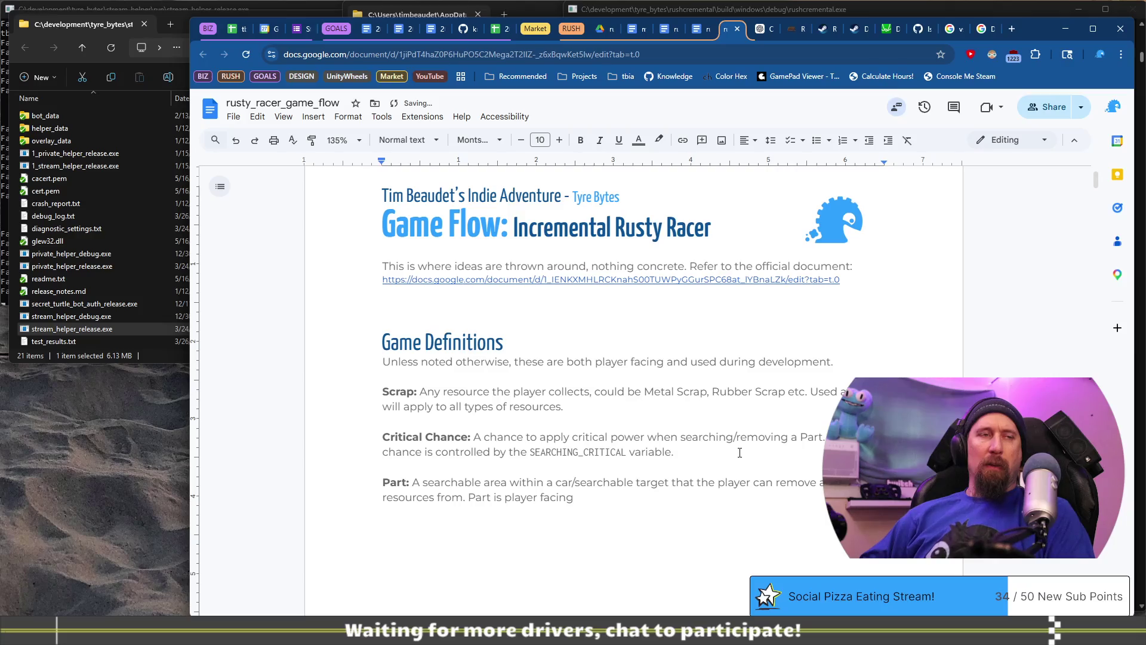
pyautogui.write(', it tends to be SearchableTarget')
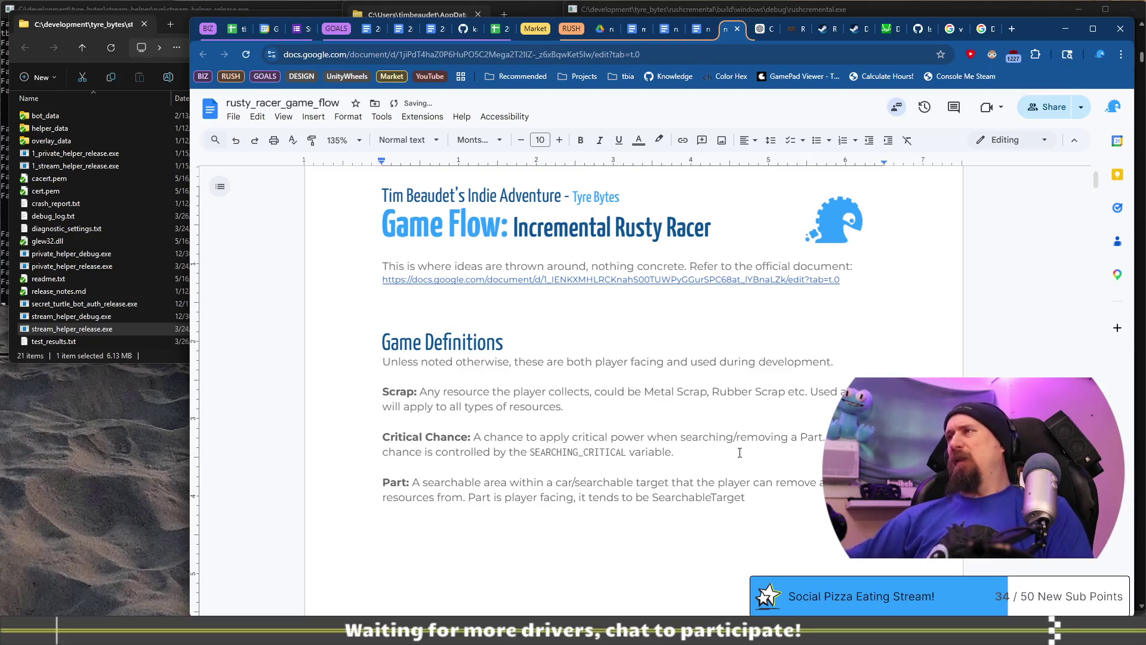
# Confirm the SearchableTarget name in Solution Explorer and finish with 'in code.'.
pyautogui.hotkey('alt', 'Tab')
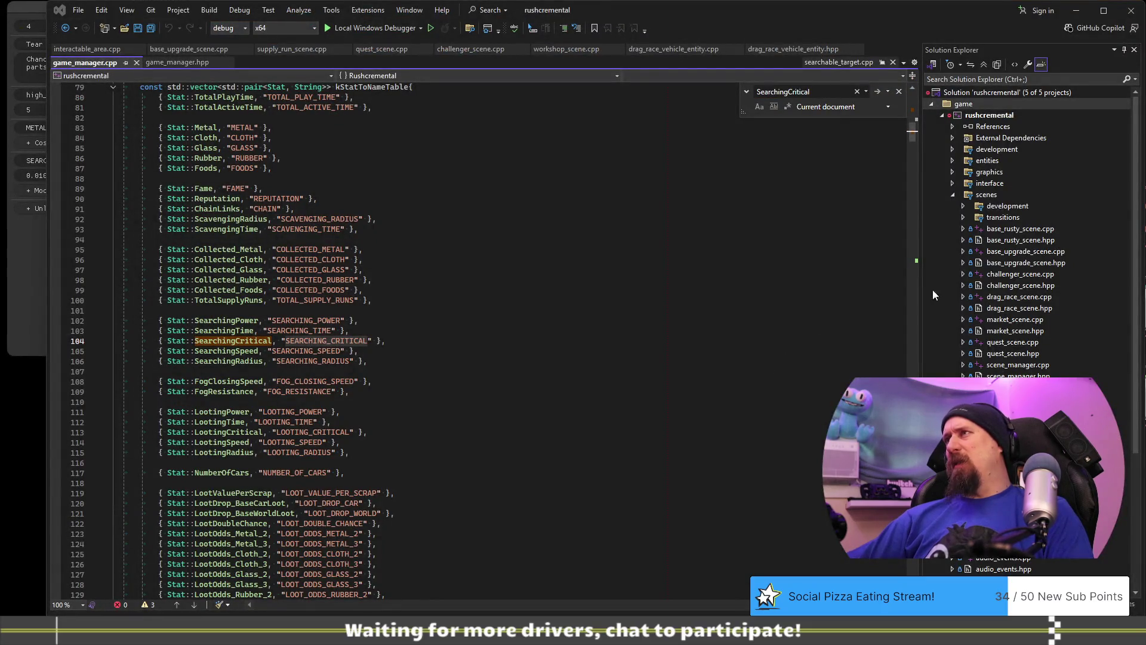
pyautogui.click(953, 162)
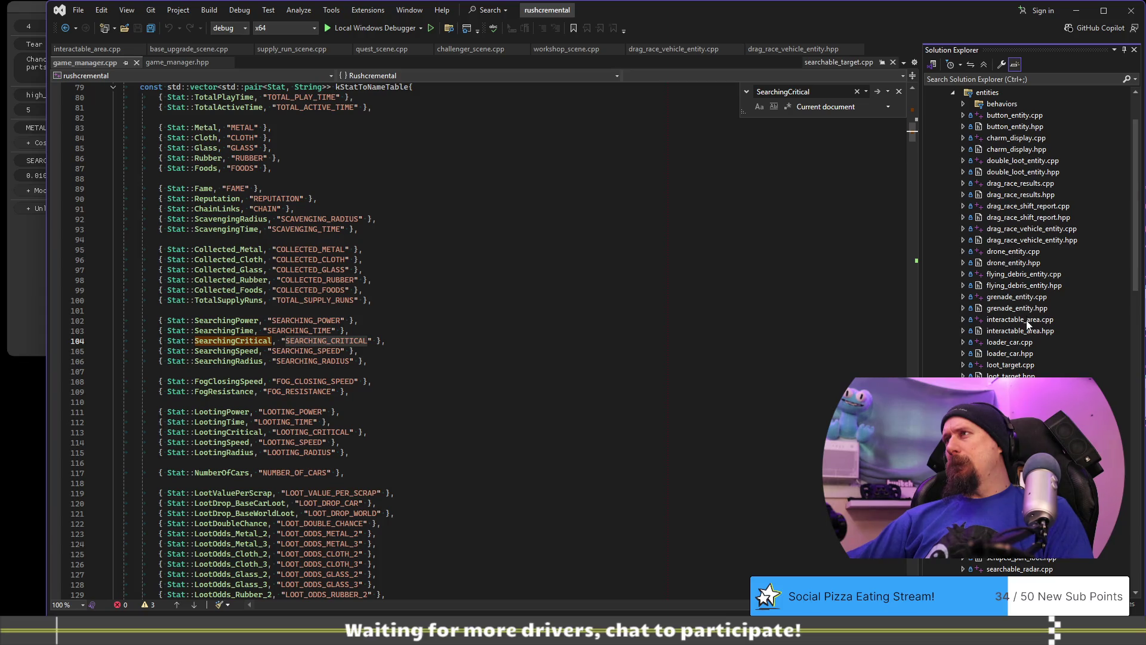
pyautogui.hotkey('alt', 'Tab')
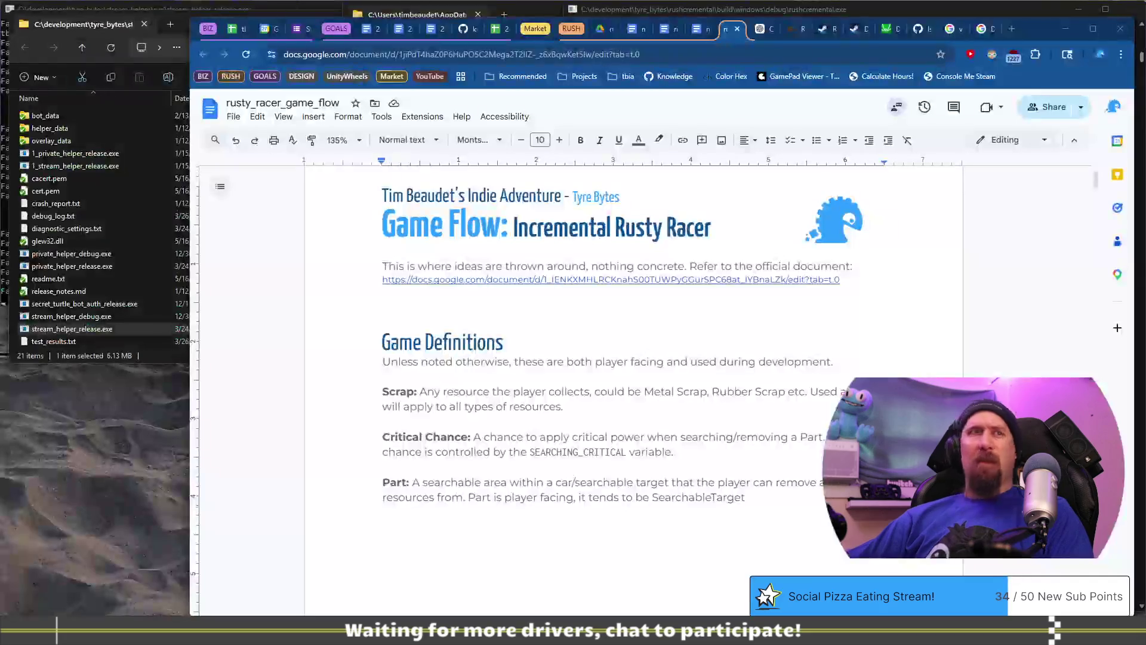
pyautogui.write('in code.')
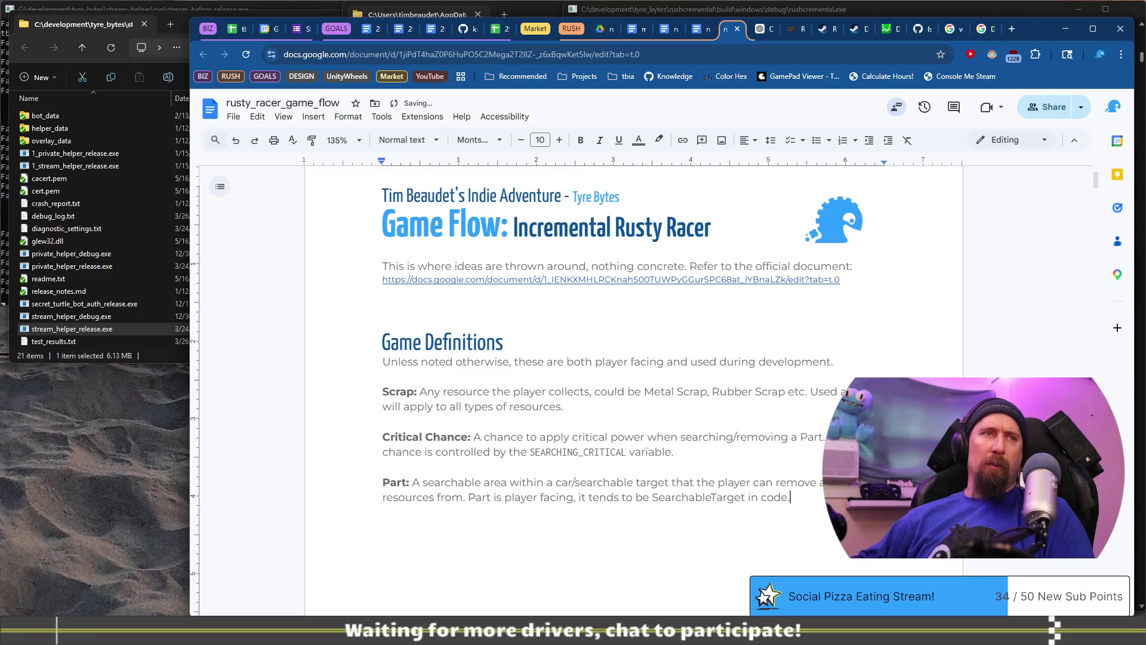
# Replace 'searchable target' with 'object' so the definition reads 'within a car/object'.
pyautogui.moveTo(672, 482); pyautogui.dragTo(572, 482)
pyautogui.press('BackSpace')
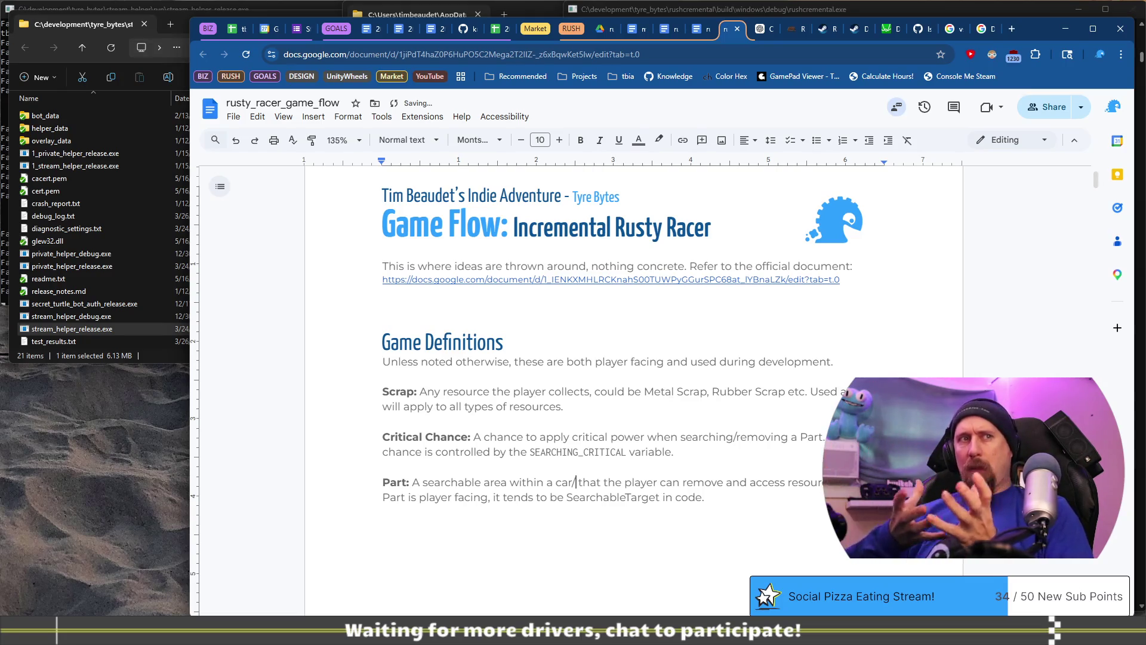
pyautogui.write('object')
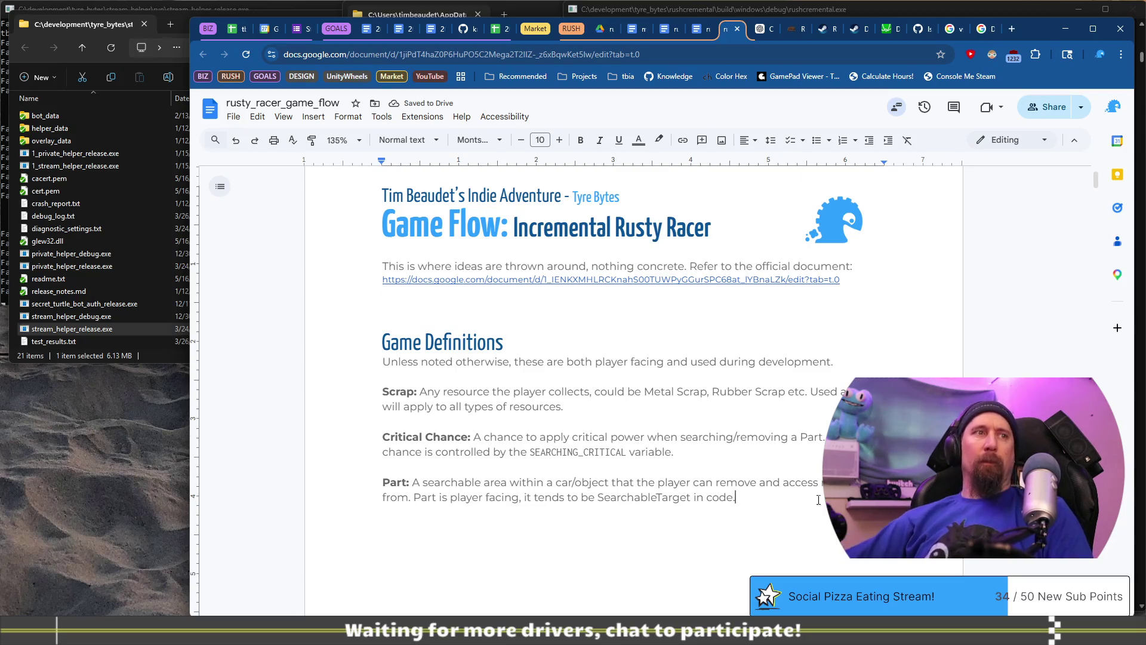
pyautogui.scroll(-2, 786, 438)
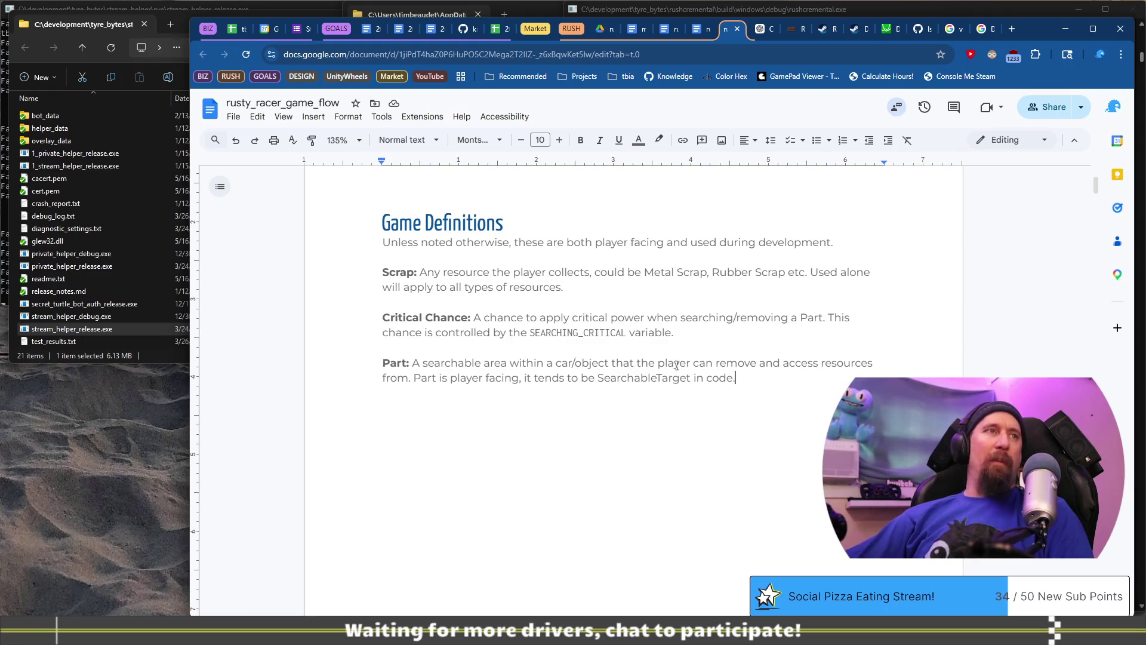
pyautogui.click(699, 347)
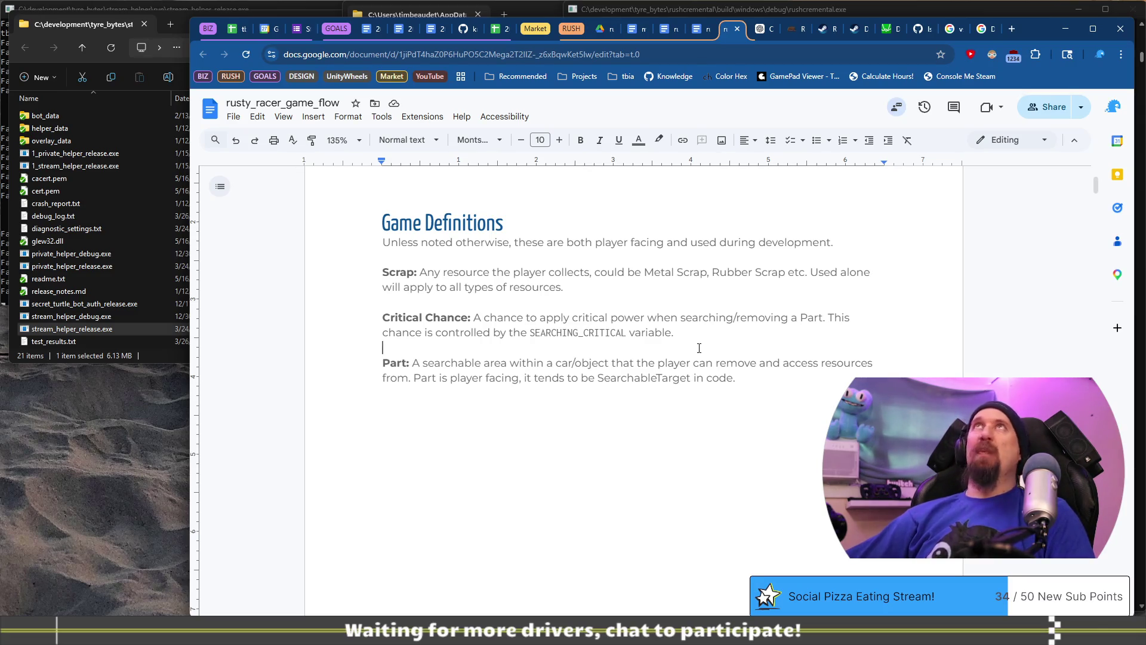
# Append 'If this chance is rolled 2x searching power will be applied.' and scroll to the checklist.
pyautogui.scroll(-15, 694, 426)
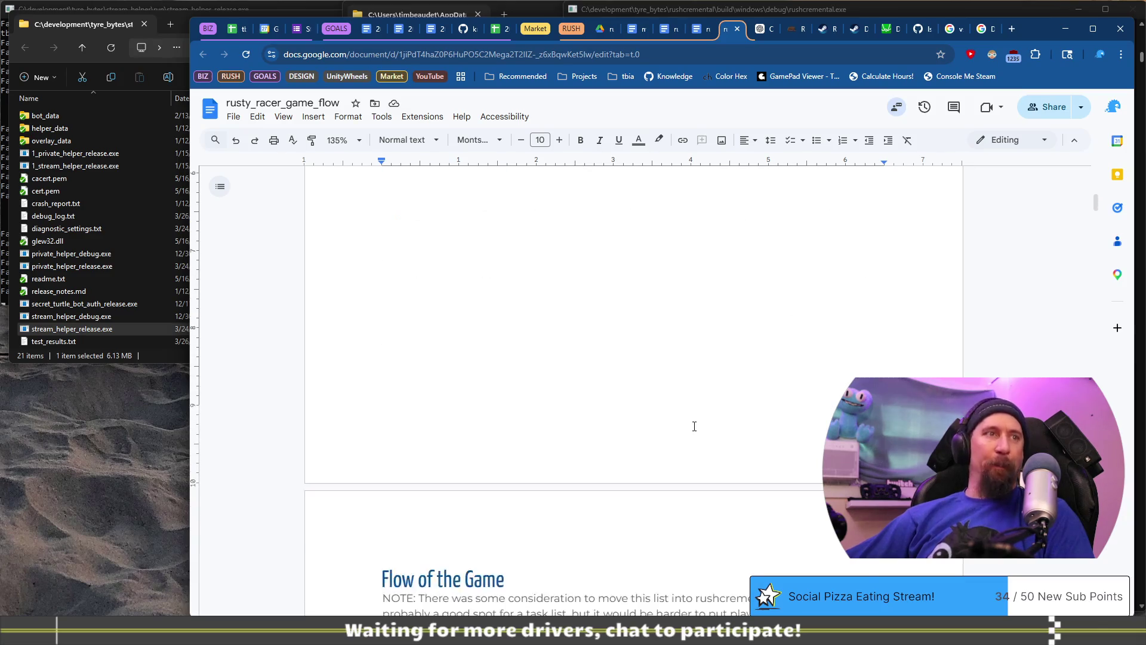
pyautogui.scroll(5, 688, 430)
pyautogui.scroll(10, 688, 430)
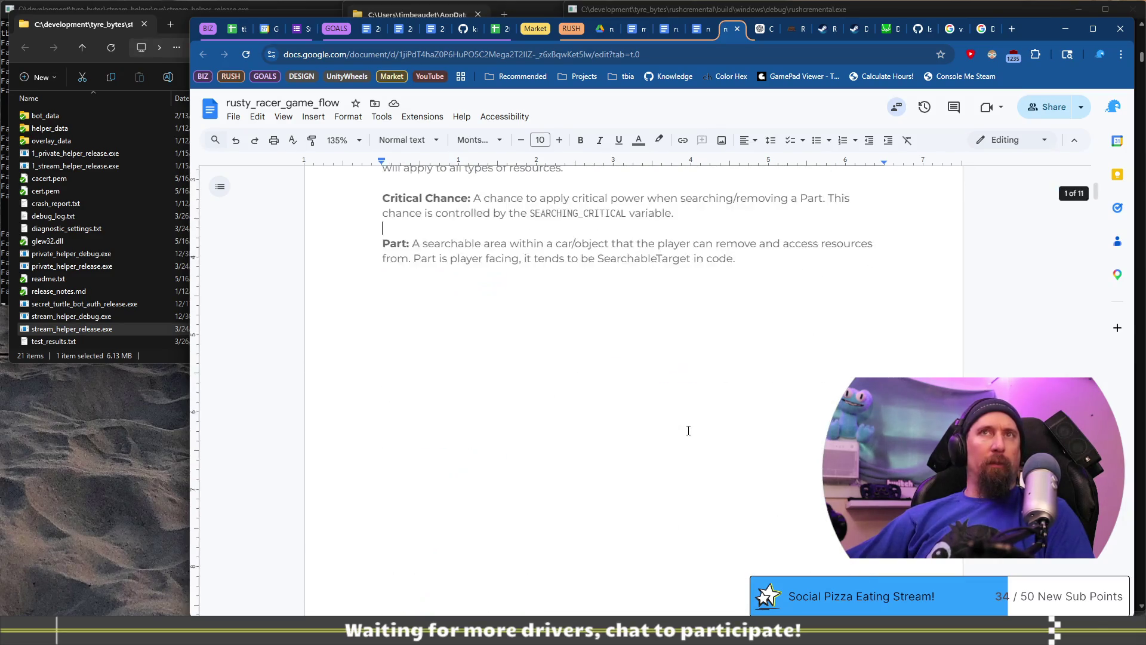
pyautogui.scroll(-3, 688, 430)
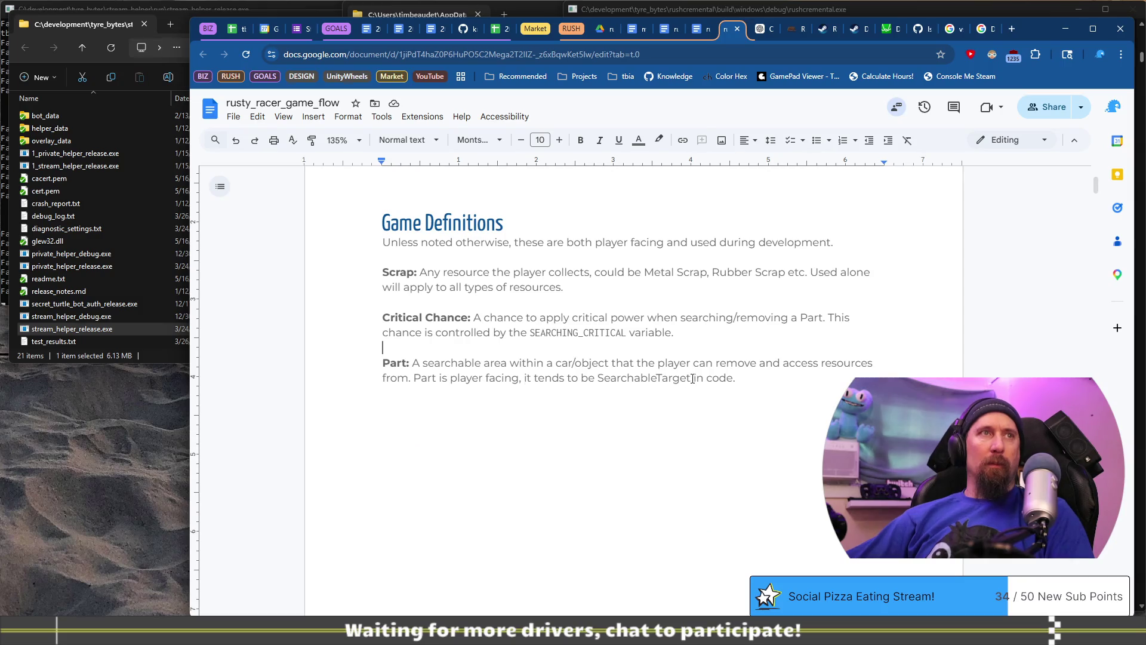
pyautogui.click(684, 329)
pyautogui.write('If')
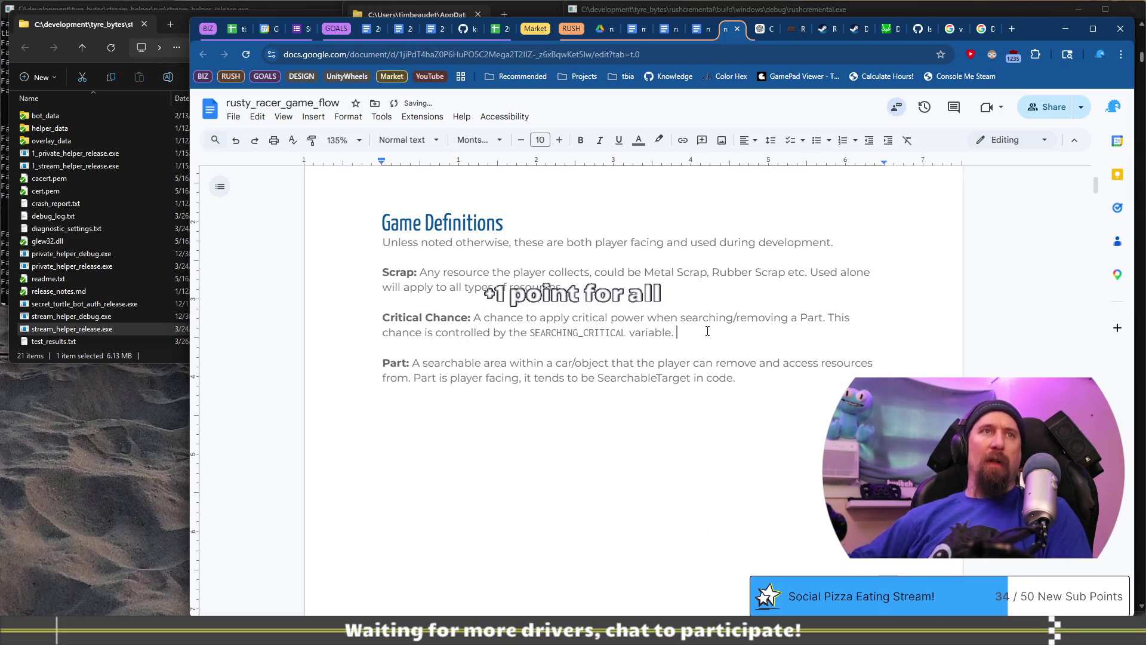
pyautogui.write(' this')
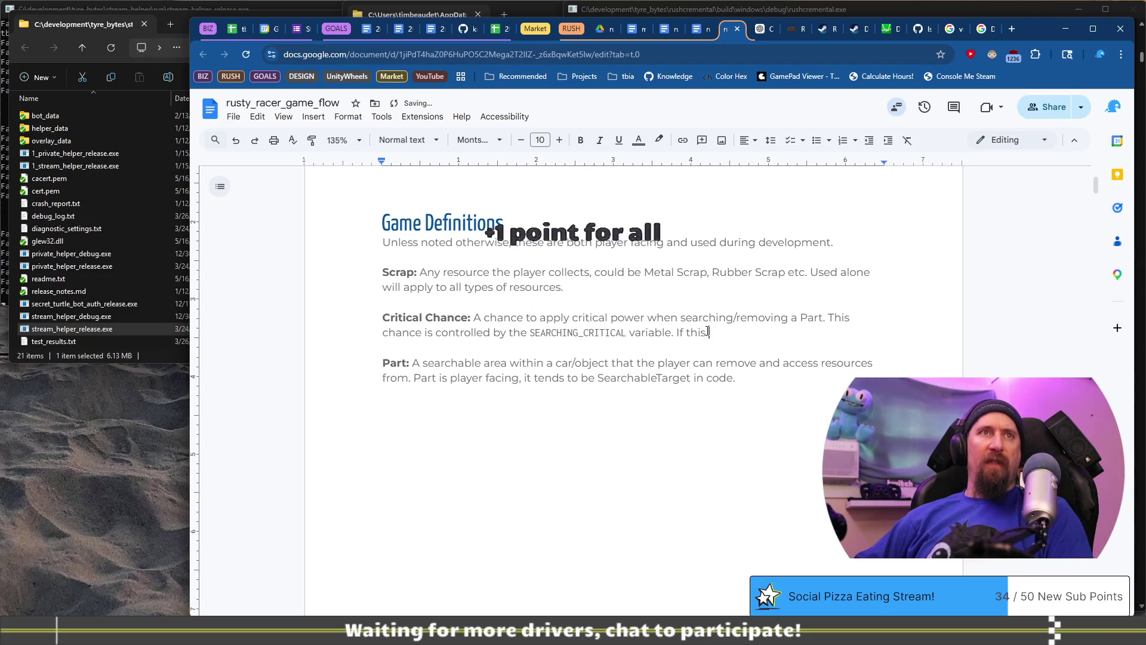
pyautogui.write(' chance is rol')
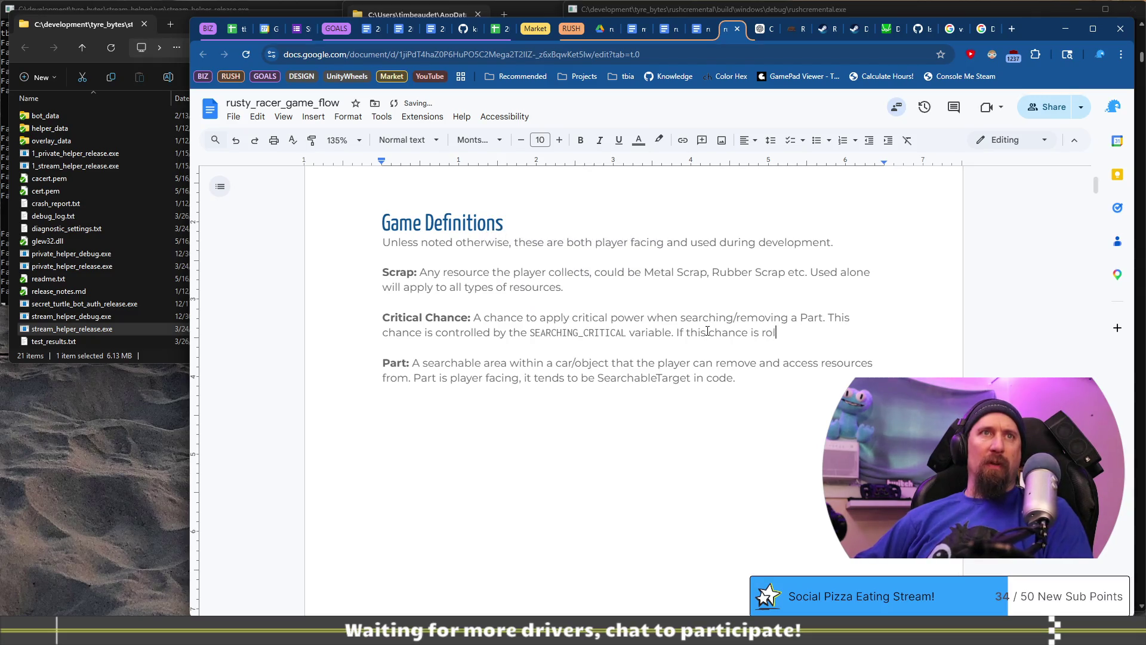
pyautogui.write('led 2x ')
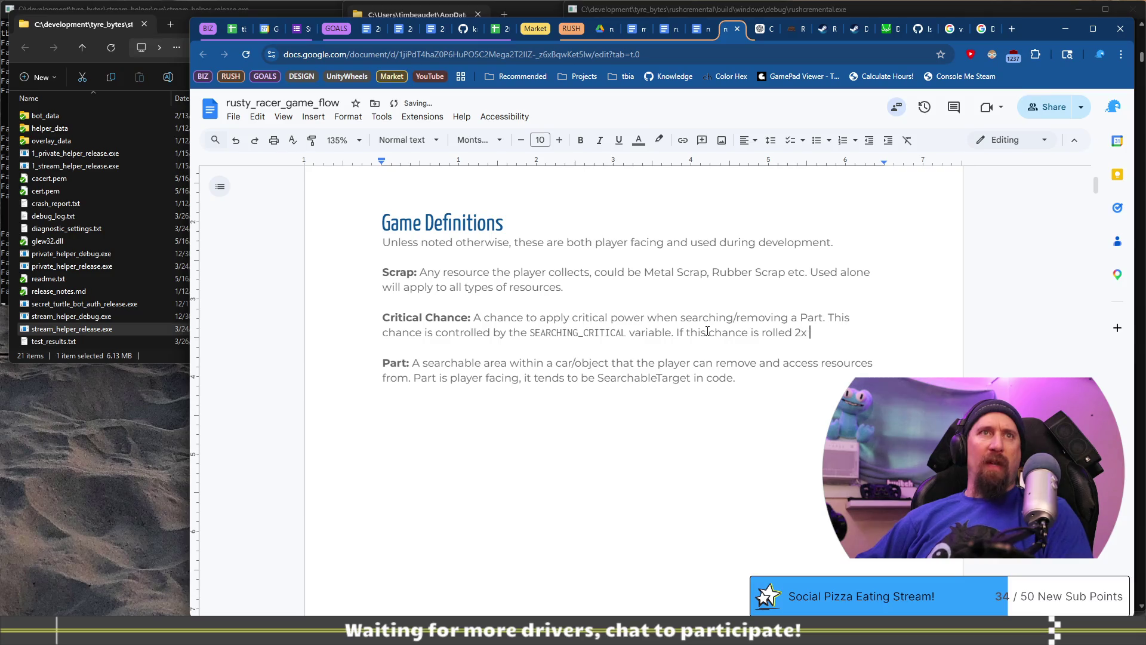
pyautogui.write('sear')
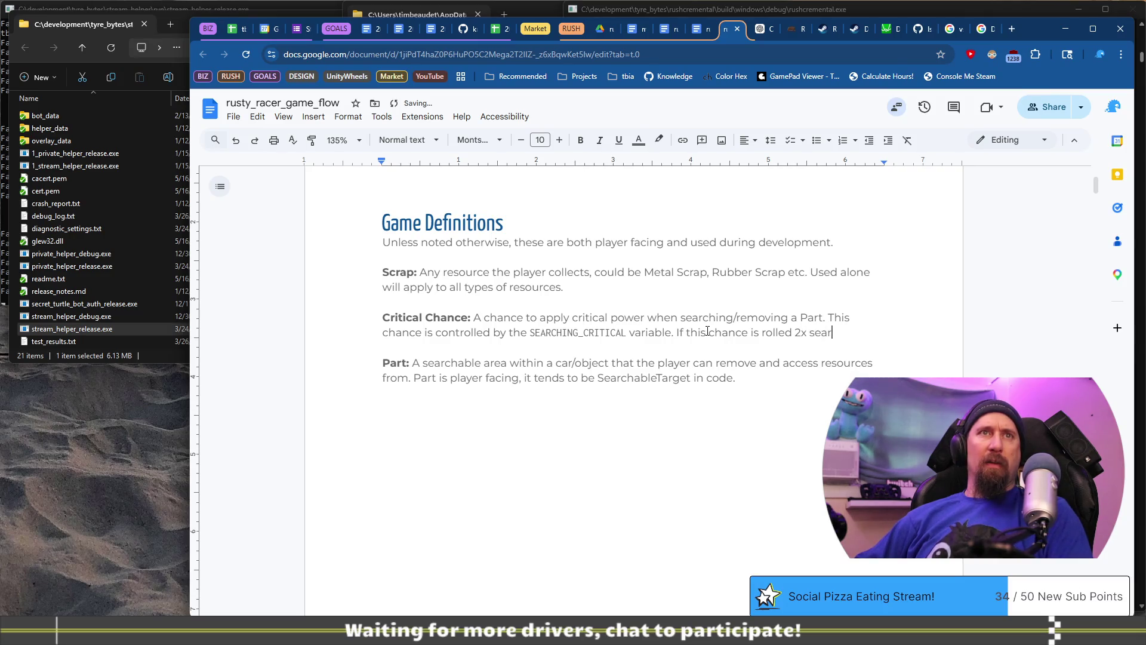
pyautogui.write('ching power wil')
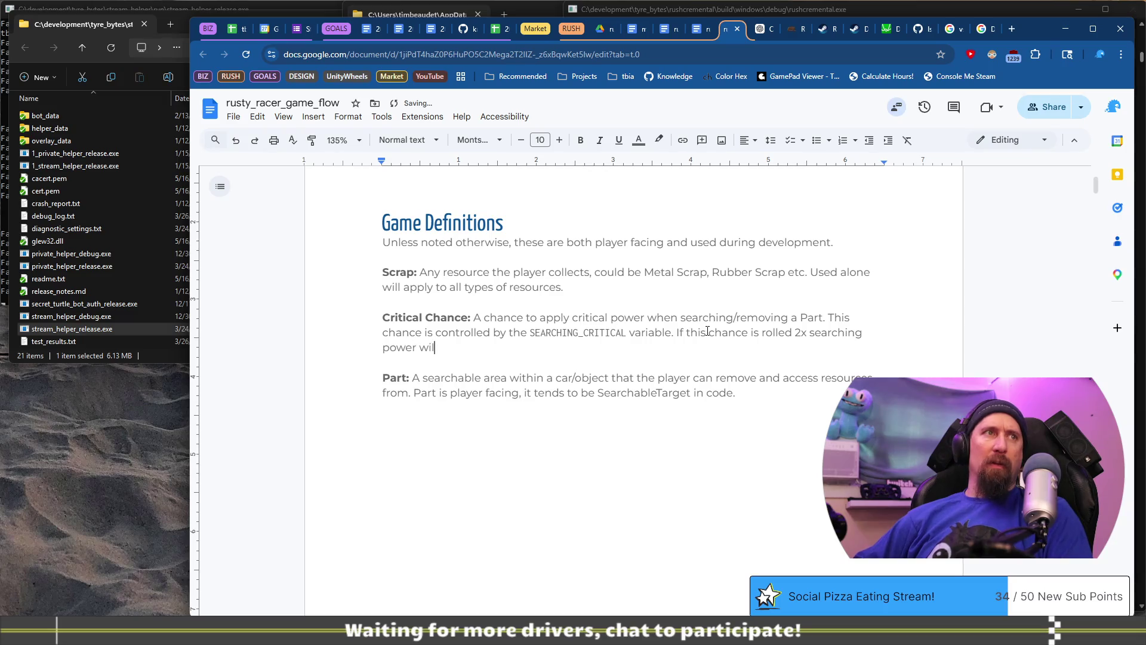
pyautogui.write('l be applied.')
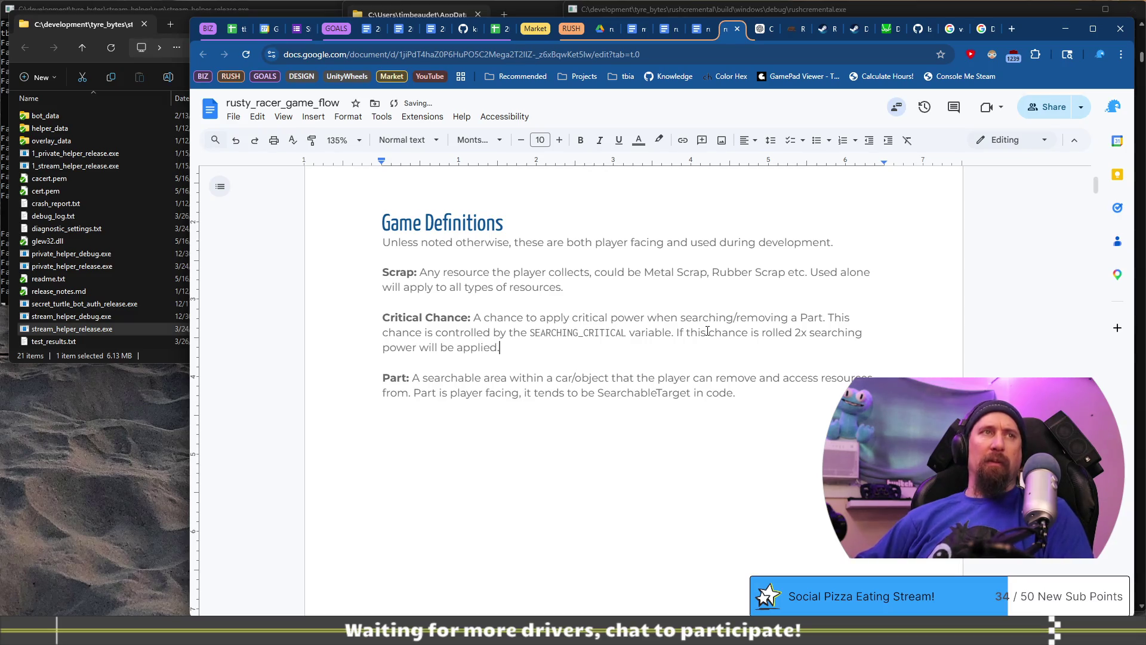
pyautogui.scroll(-2, 707, 330)
pyautogui.scroll(-15, 722, 380)
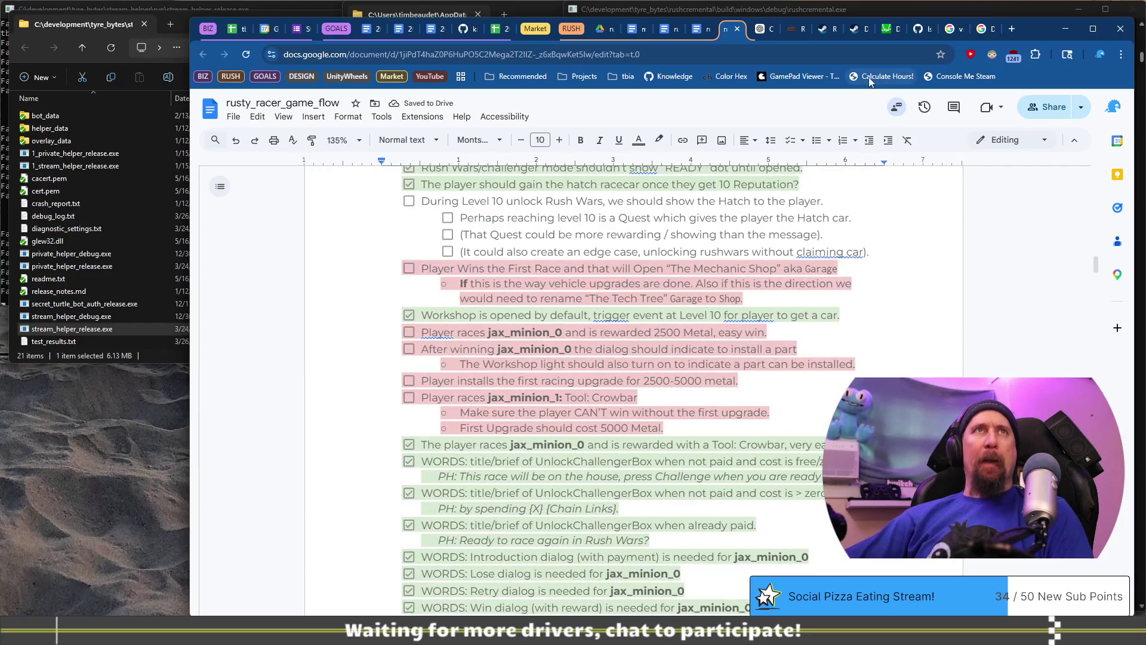
pyautogui.hotkey('alt', 'Tab')
pyautogui.hotkey('alt', 'Tab')
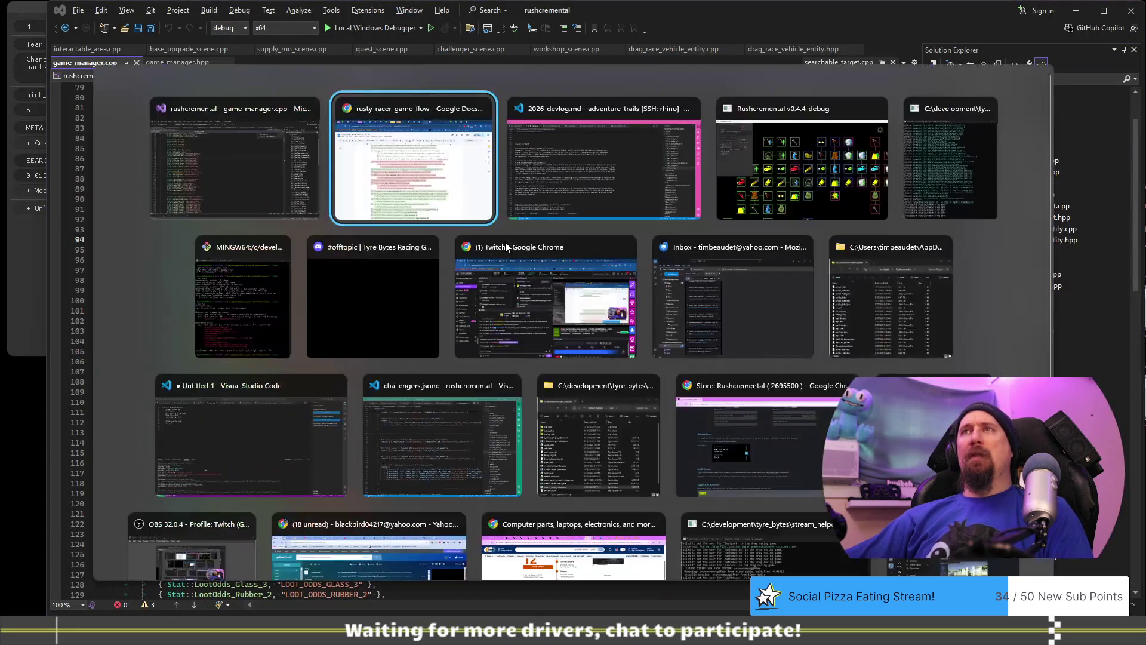
# Switch to the running Rushcremental game and open the Better Metal upgrade's settings.
pyautogui.press('Tab')
pyautogui.hotkey('shift', 'Tab')
pyautogui.hotkey('shift', 'Tab')
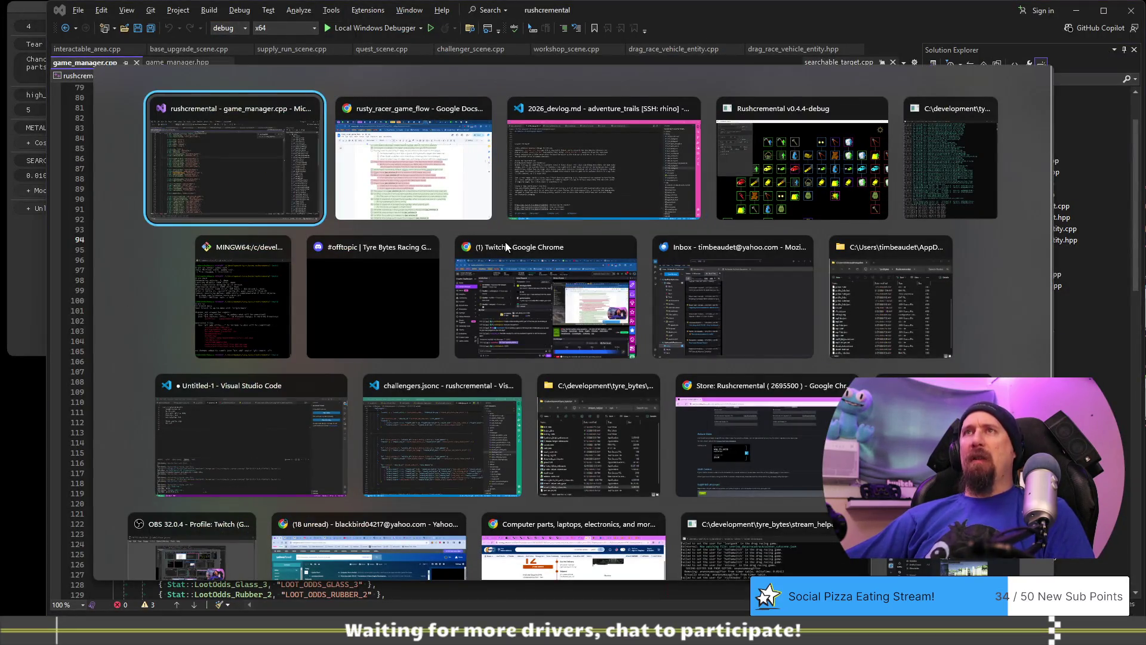
pyautogui.press('Tab')
pyautogui.press('Tab')
pyautogui.press('Tab')
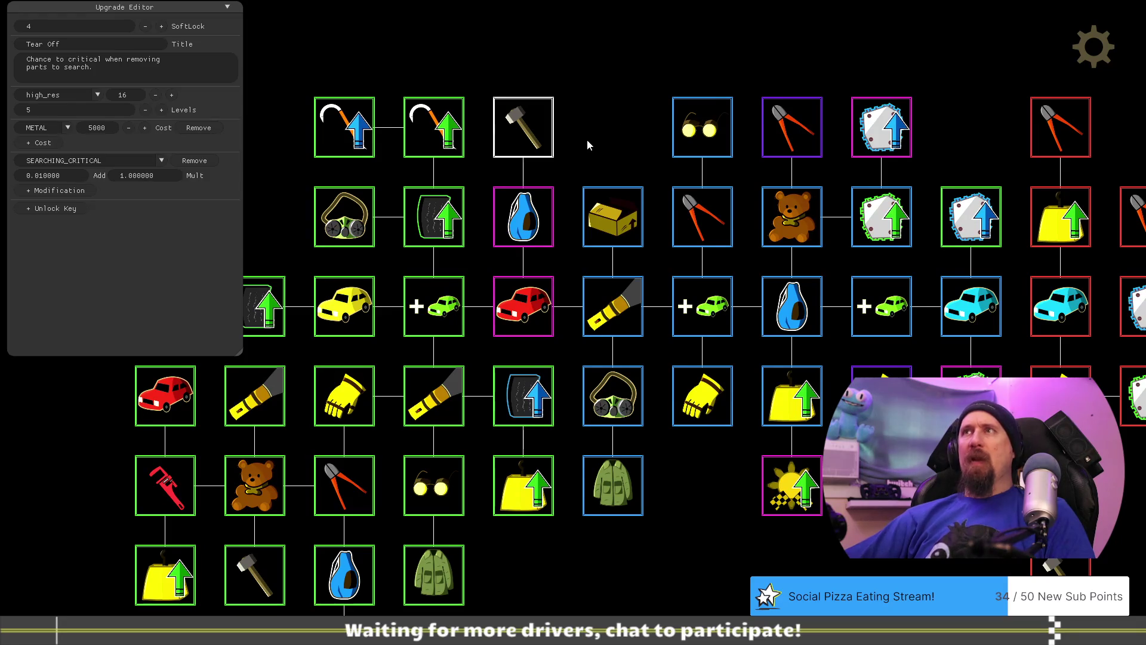
pyautogui.moveTo(586, 139); pyautogui.dragTo(596, 131)
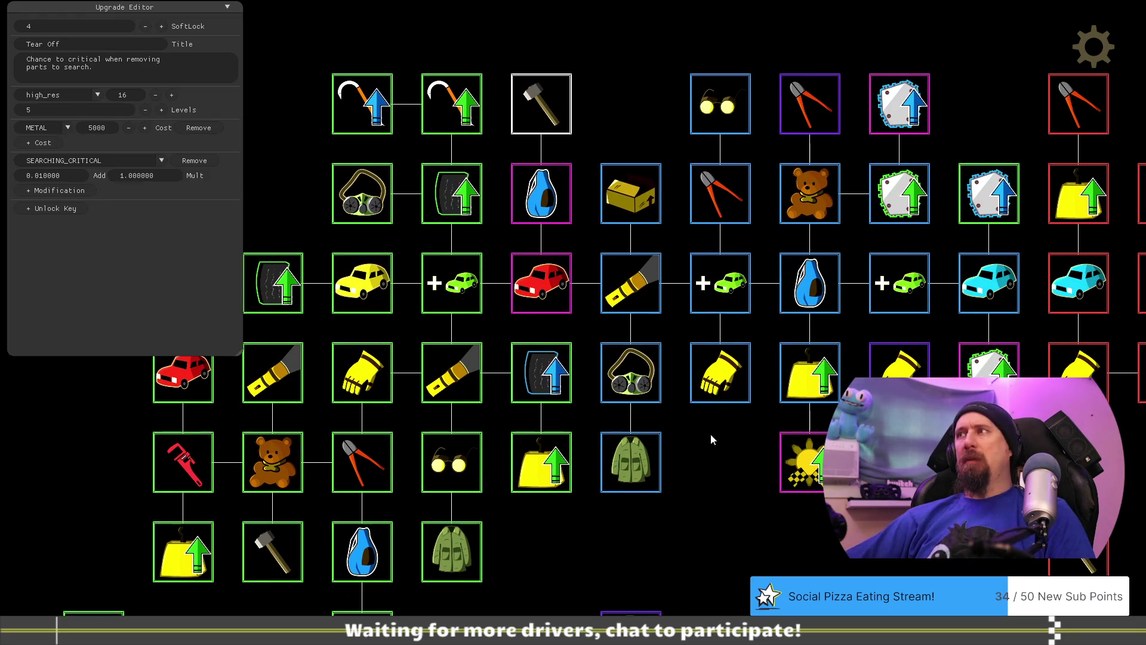
pyautogui.moveTo(710, 450); pyautogui.dragTo(671, 457)
pyautogui.click(949, 373)
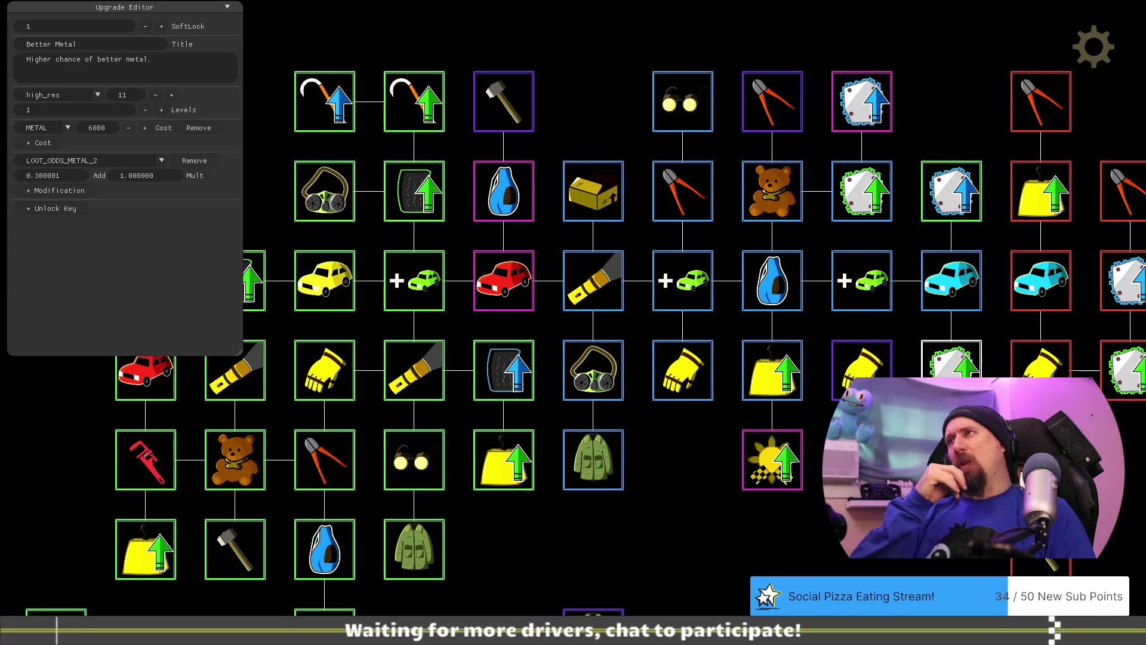
# Inspect the Best Metal, teddy bear, More Cars and Better Car upgrades.
pyautogui.press('Right')
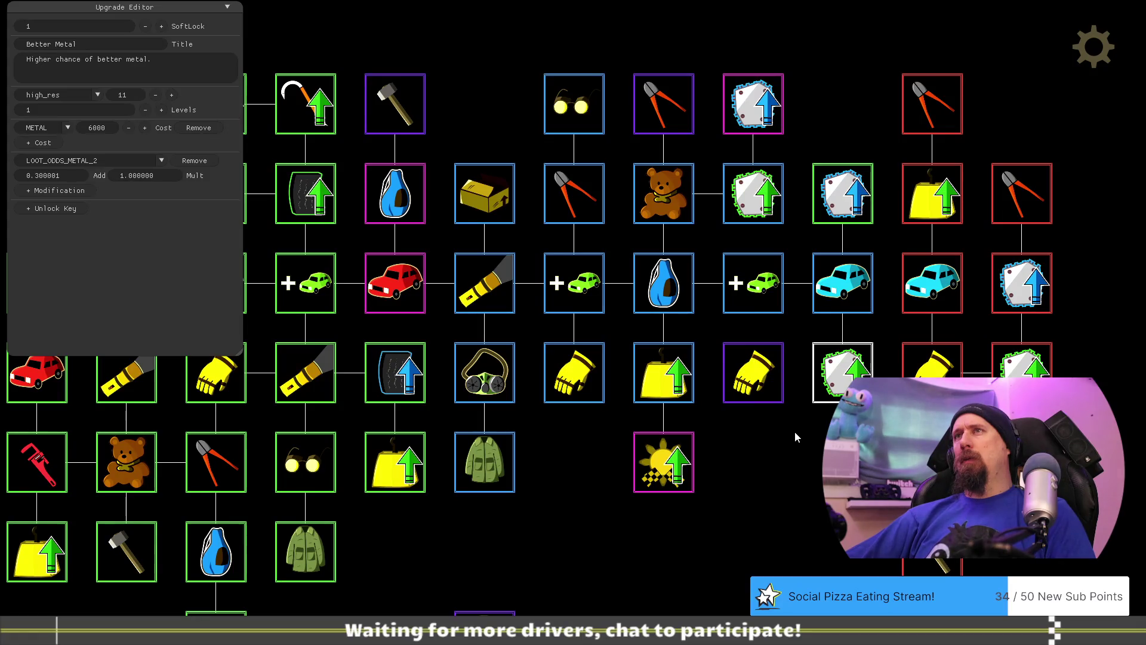
pyautogui.moveTo(794, 431); pyautogui.dragTo(814, 423)
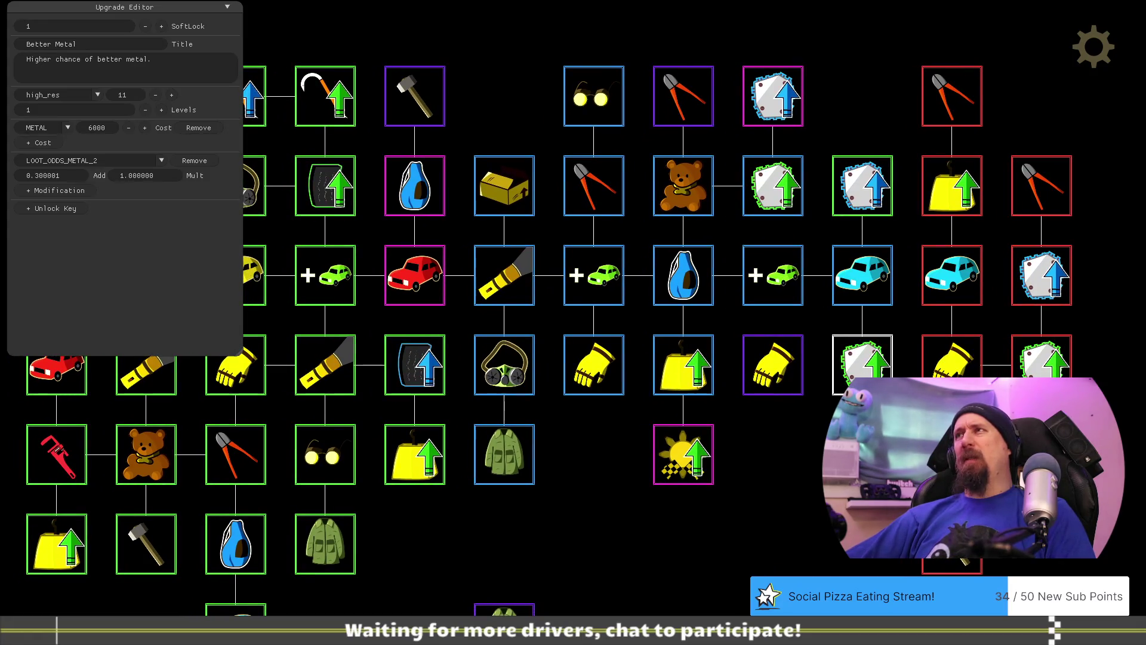
pyautogui.click(874, 185)
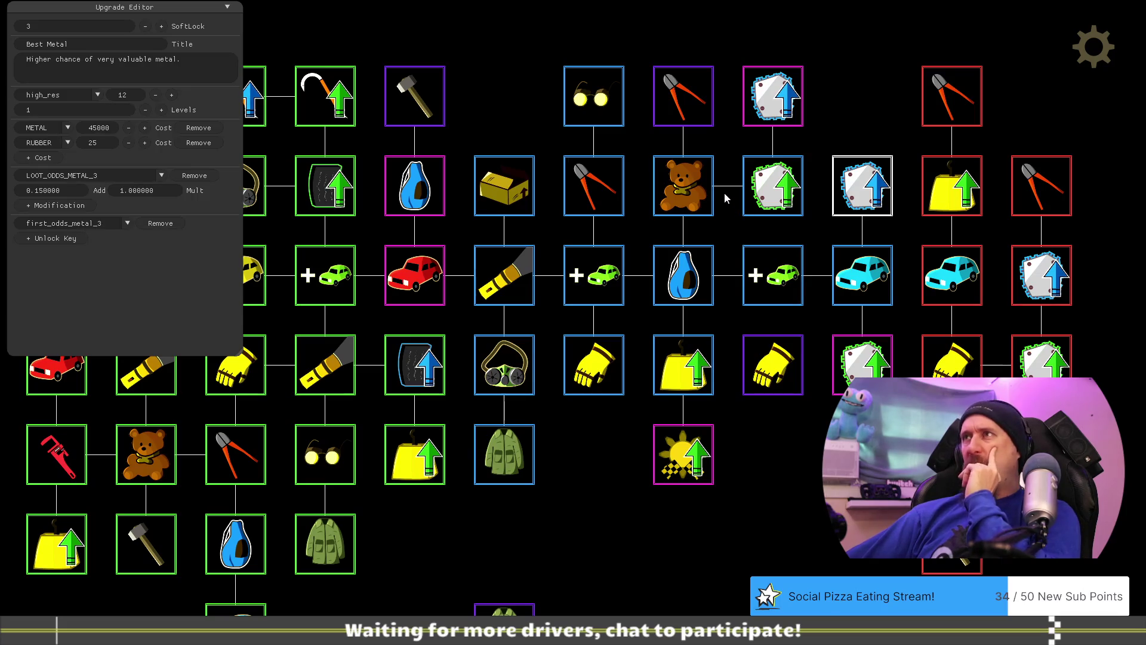
pyautogui.click(696, 191)
pyautogui.click(772, 184)
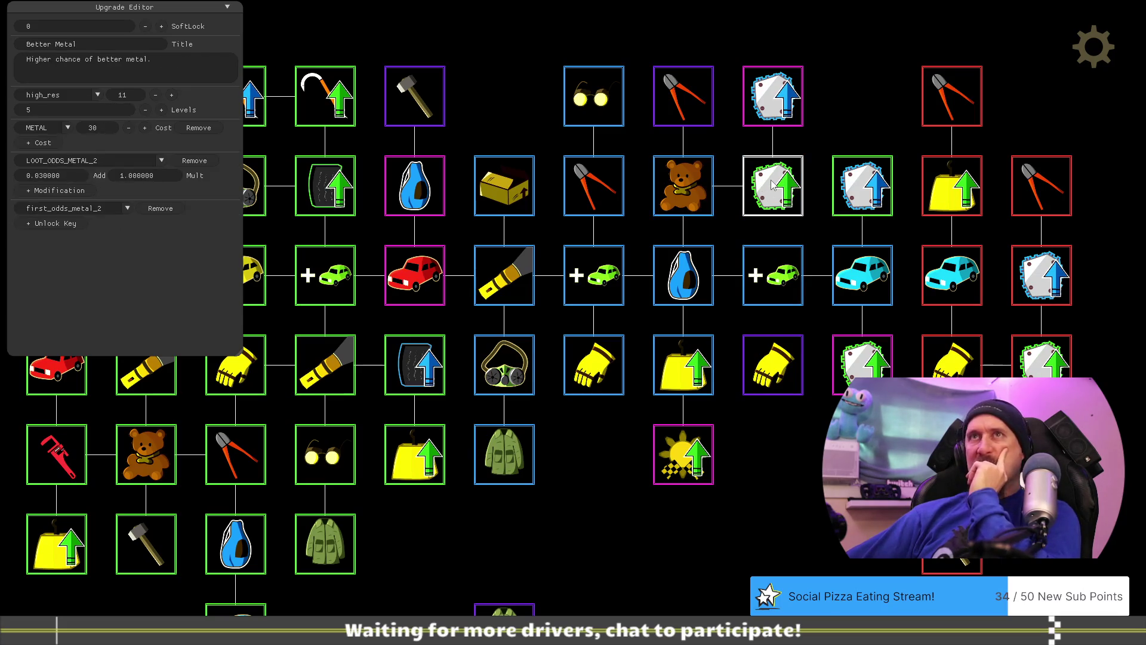
pyautogui.click(783, 284)
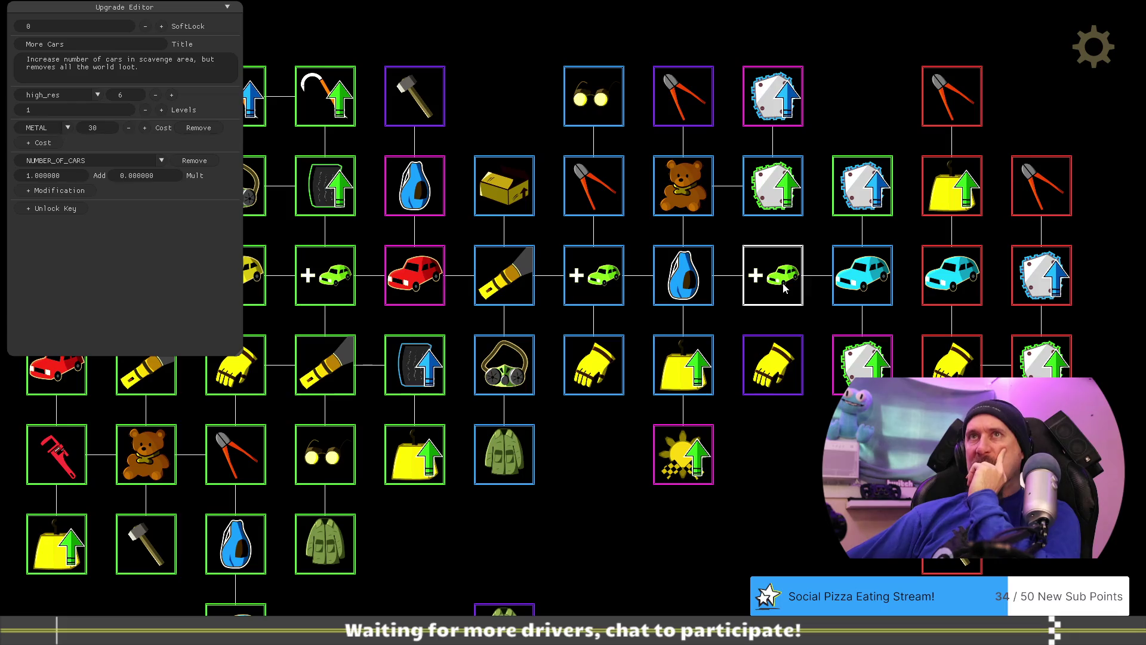
pyautogui.click(860, 286)
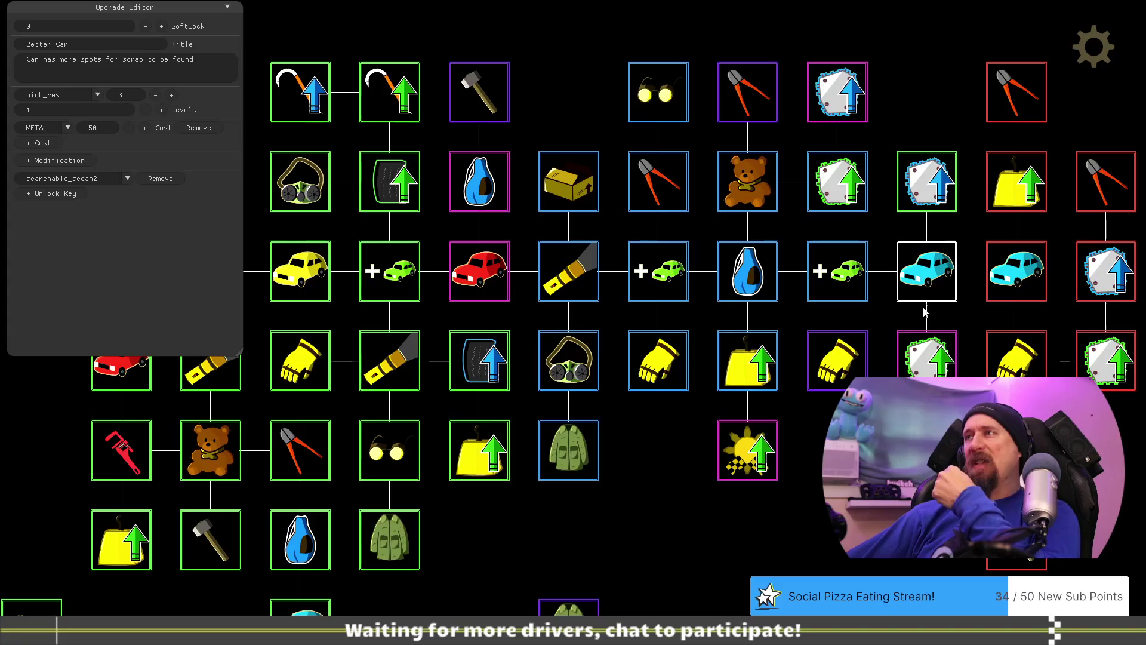
# Link Dismantler to the neighbouring Best Metal upgrade, then reselect Dismantler (2000 metal, 5 levels).
pyautogui.moveTo(836, 376); pyautogui.dragTo(843, 290)
pyautogui.click(843, 290)
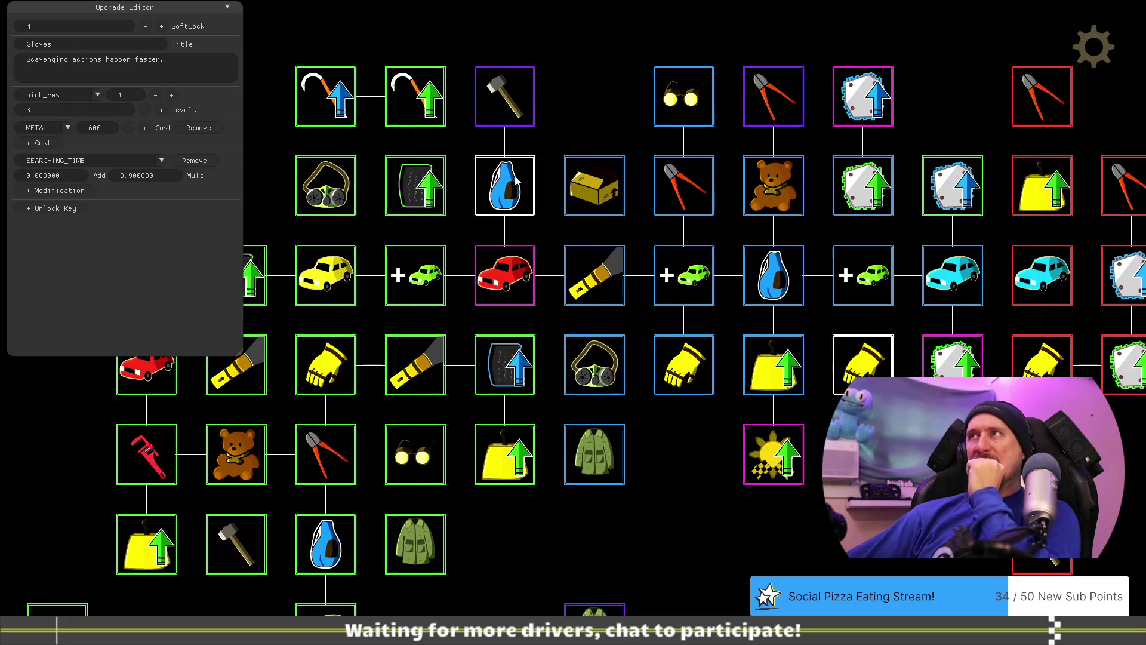
pyautogui.click(778, 105)
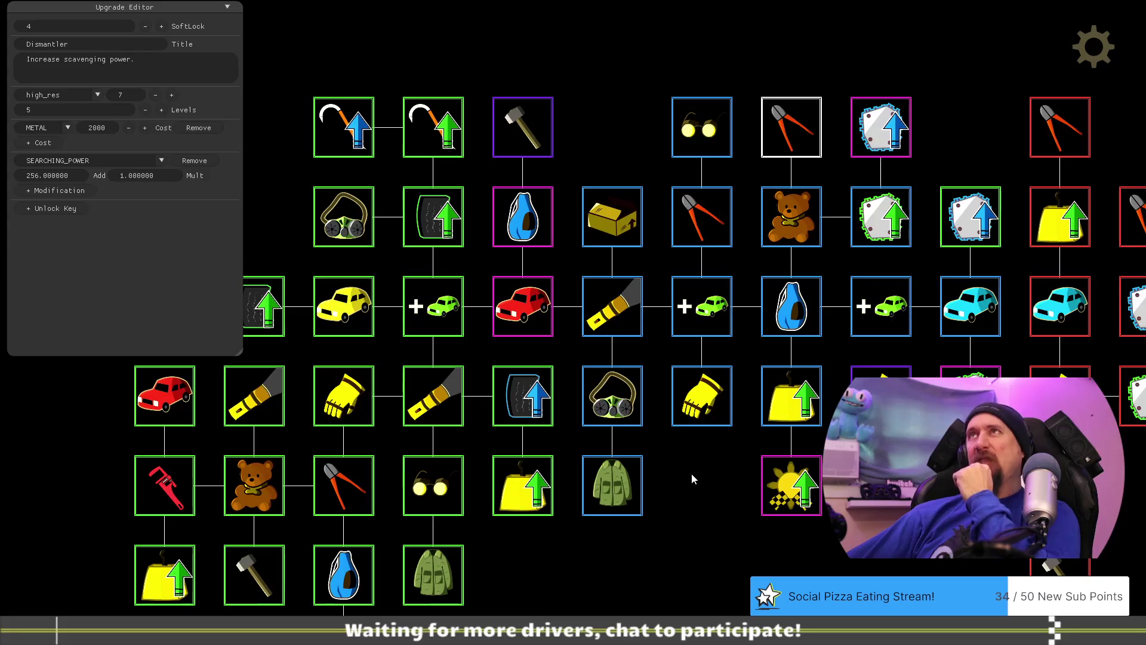
pyautogui.moveTo(684, 469); pyautogui.dragTo(589, 475)
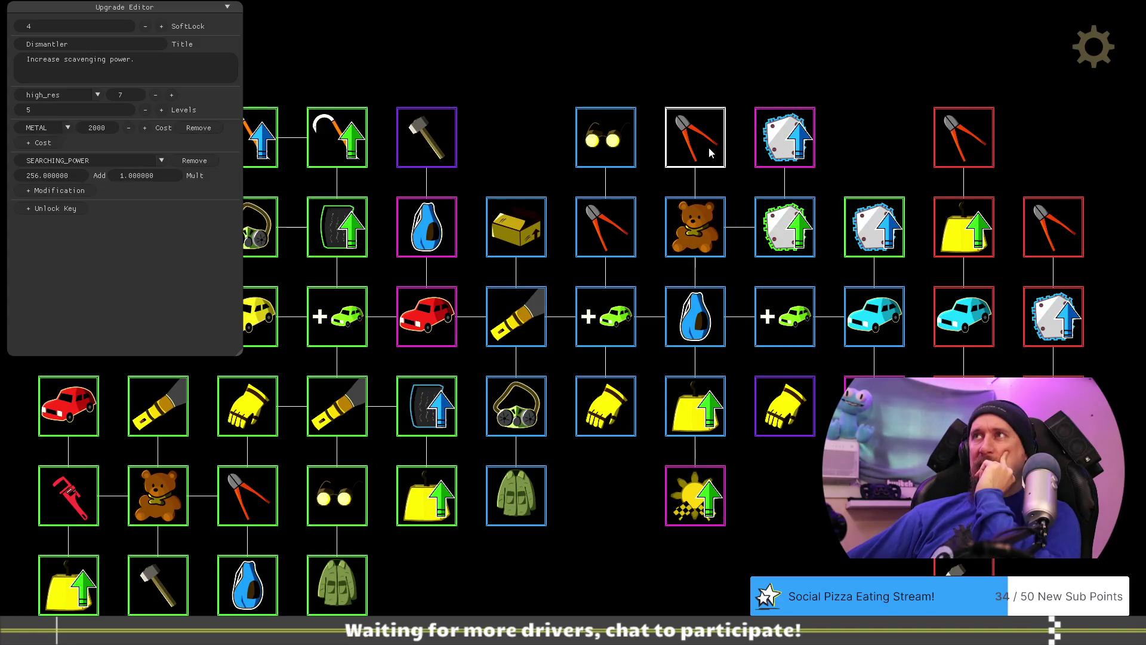
pyautogui.rightClick(782, 140)
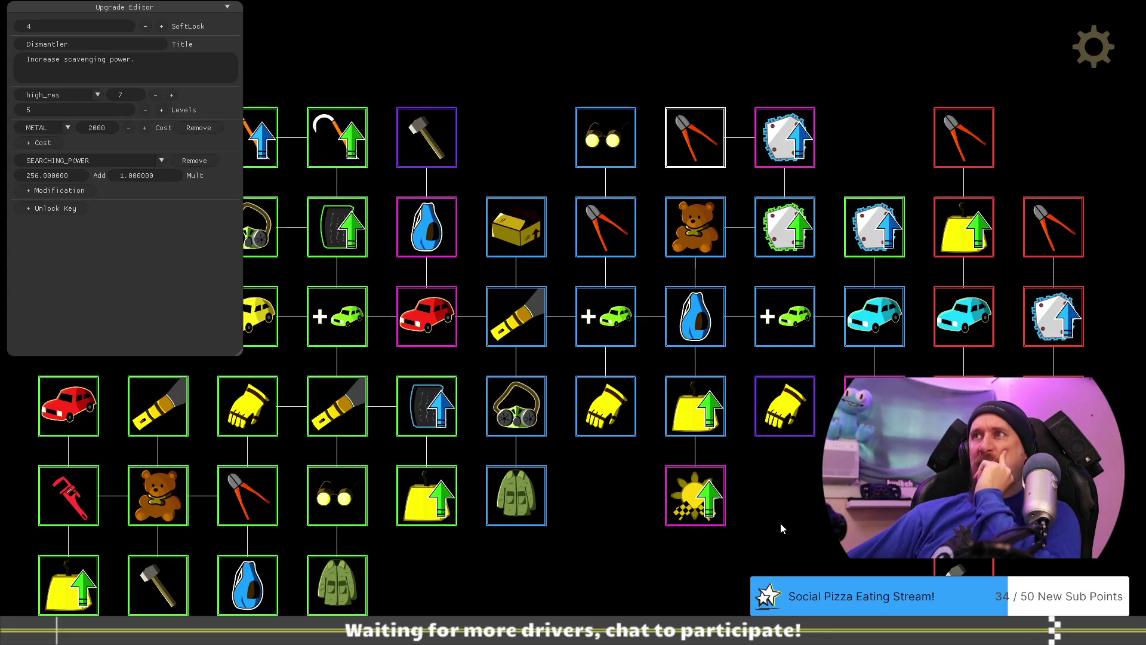
pyautogui.click(776, 133)
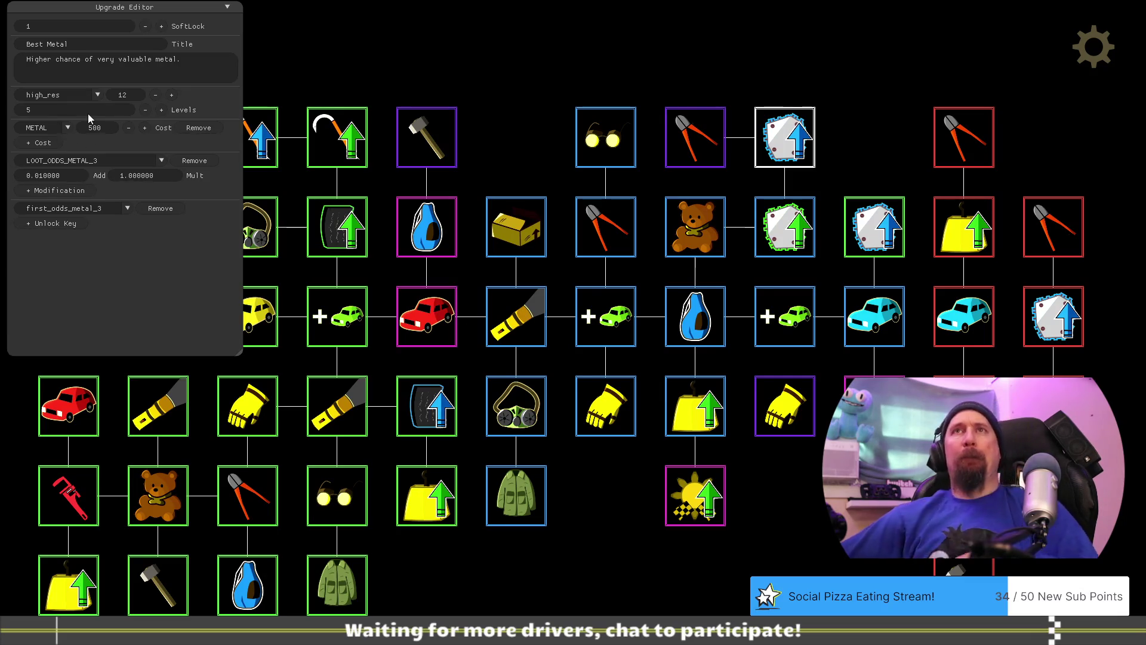
pyautogui.click(709, 134)
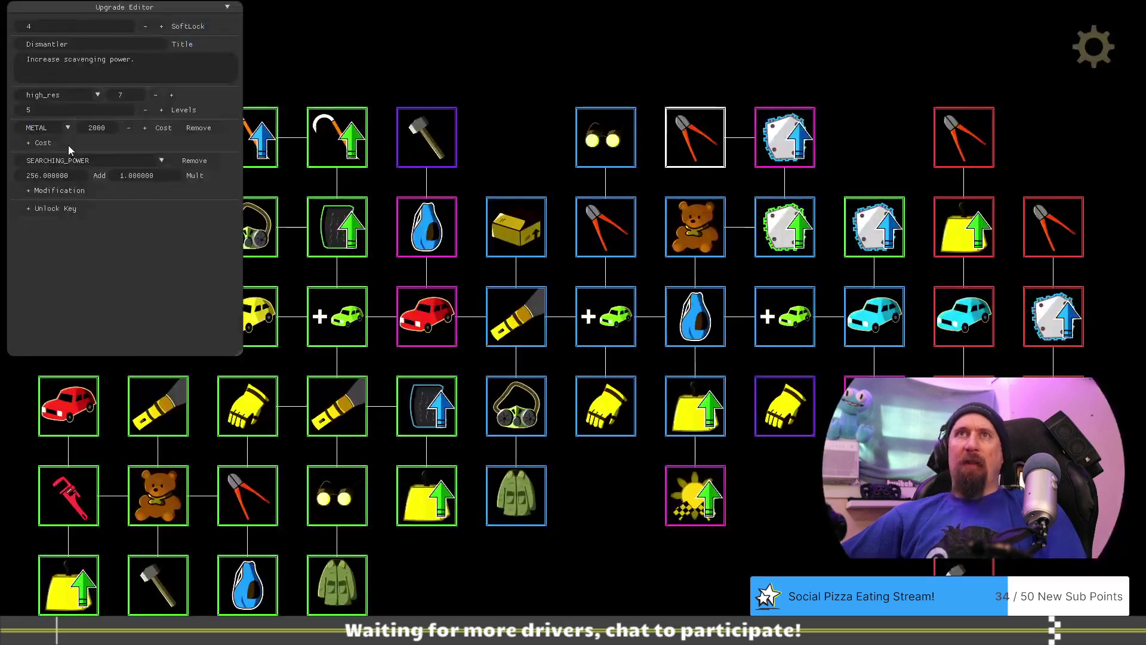
# Add a new cost row to Dismantler with material RUBBER and amount 5.
pyautogui.click(42, 142)
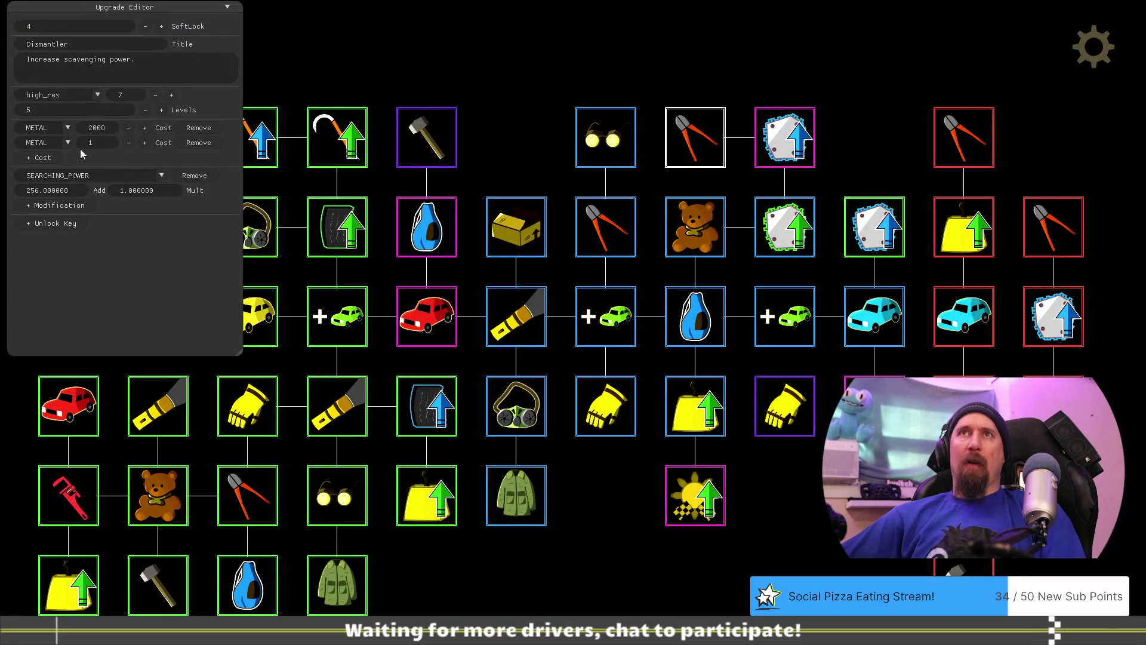
pyautogui.click(68, 143)
pyautogui.click(58, 170)
pyautogui.write('0')
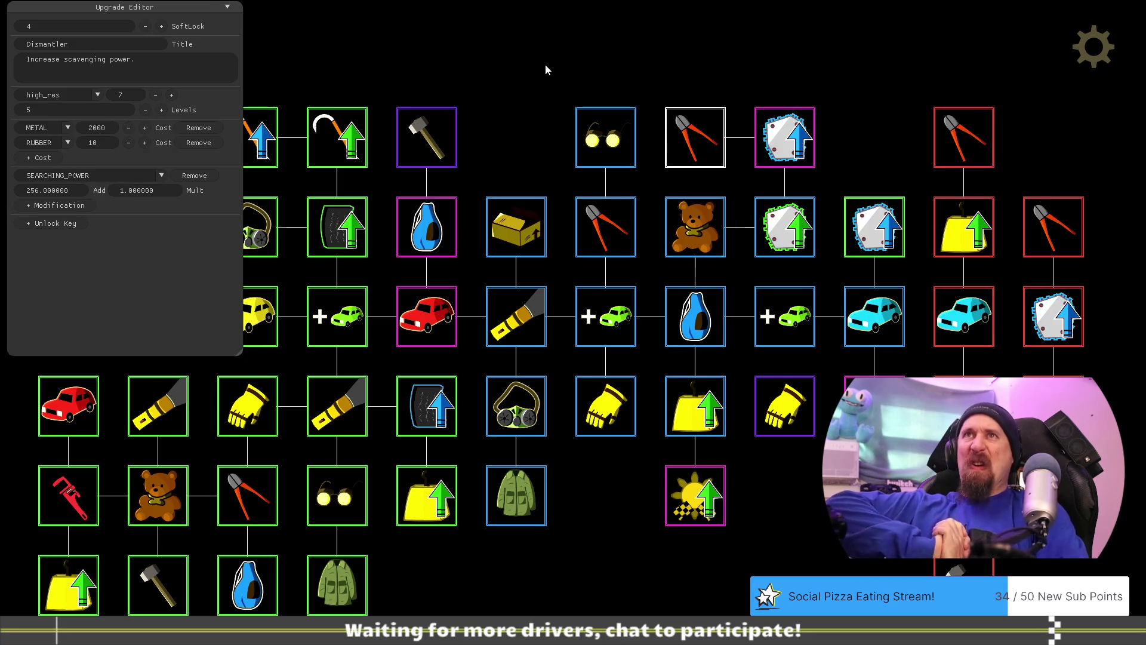
pyautogui.click(101, 143)
pyautogui.press('BackSpace')
pyautogui.press('BackSpace')
pyautogui.write('5')
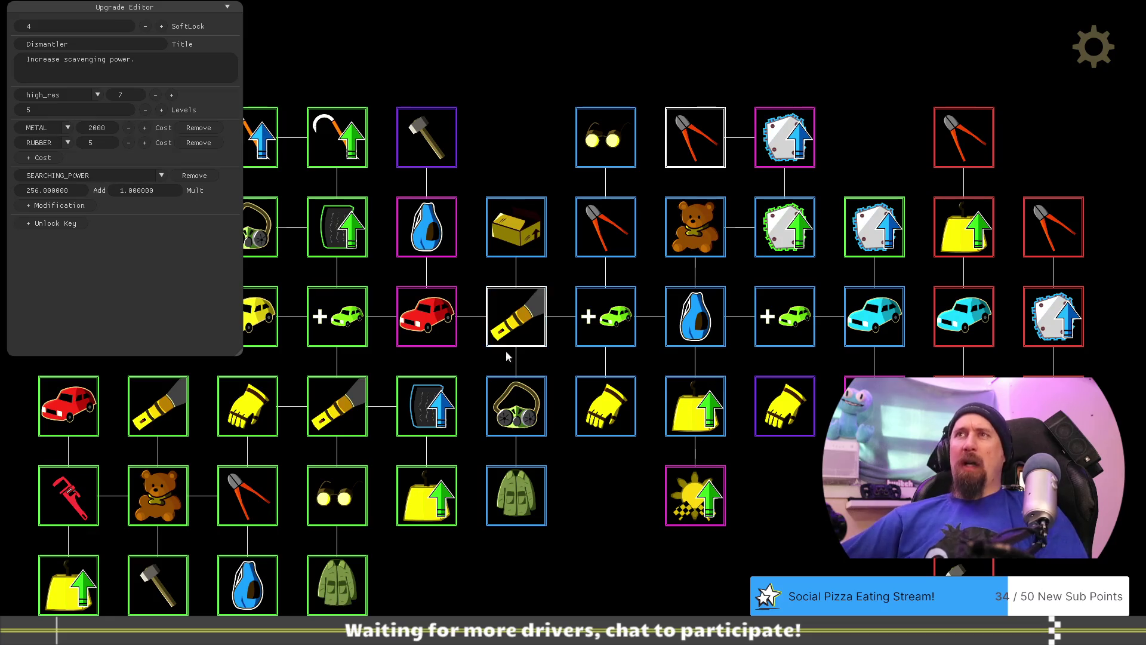
pyautogui.click(650, 397)
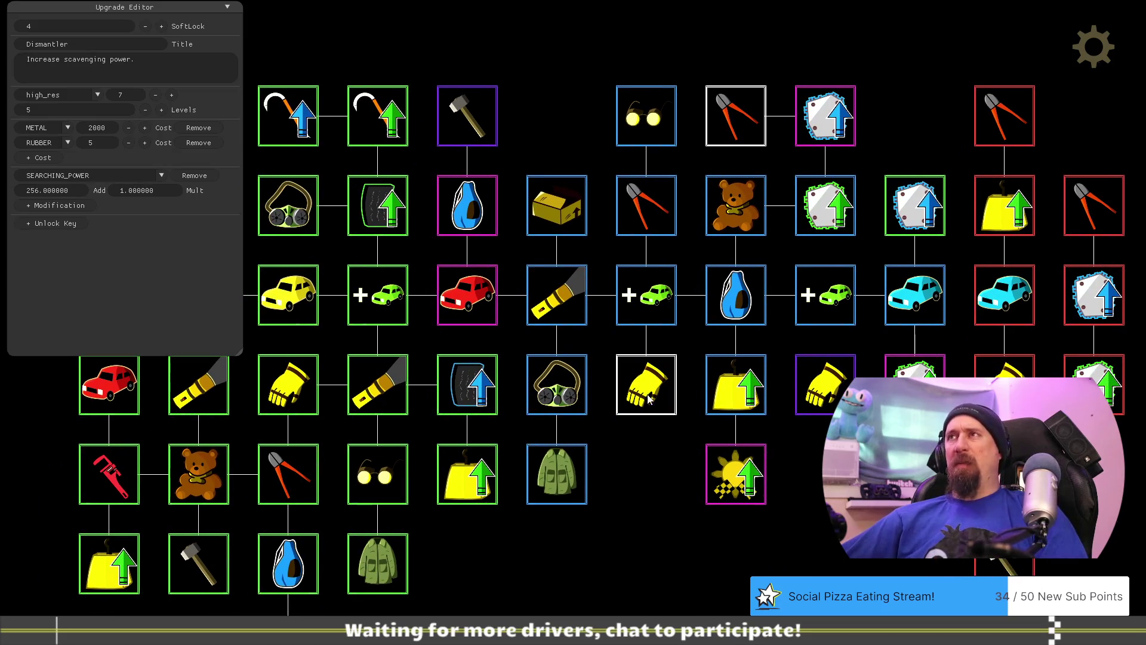
# Select the Tear Off upgrade, compare it with Dismantler, and lower its SoftLock from 4 to 3.
pyautogui.click(477, 127)
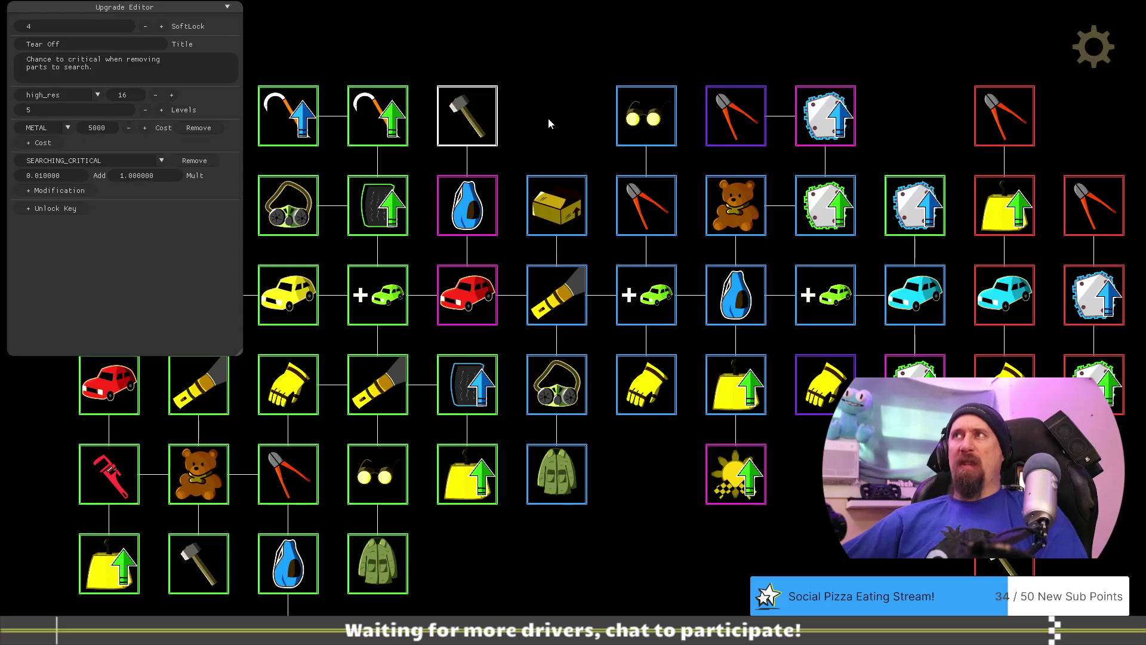
pyautogui.click(735, 115)
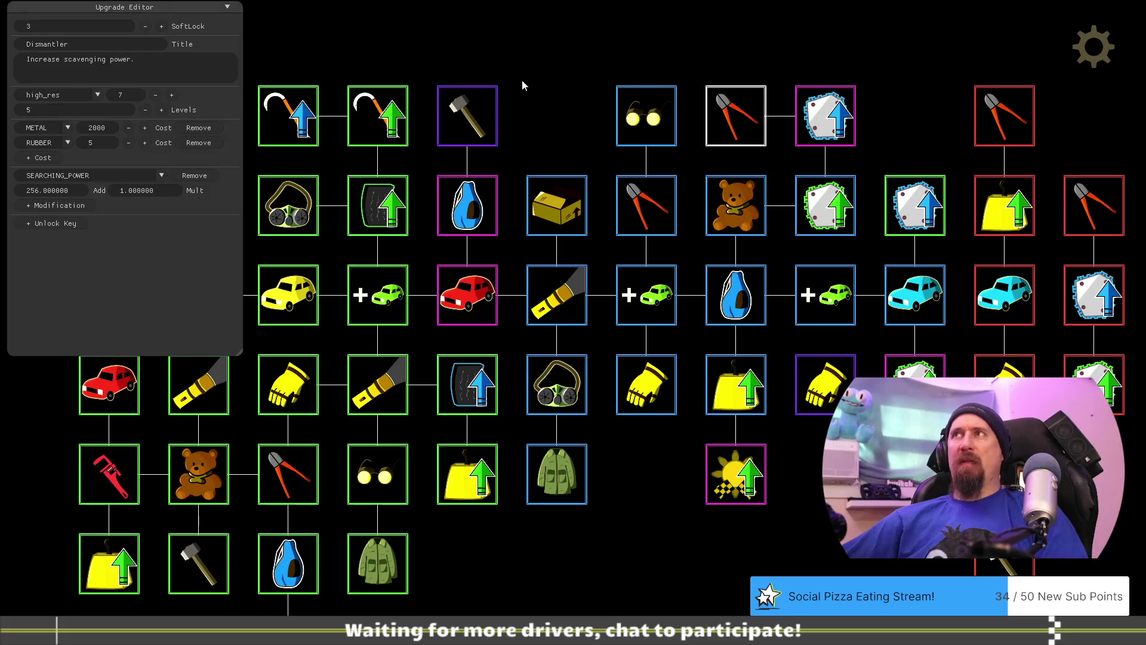
pyautogui.click(485, 134)
pyautogui.click(145, 26)
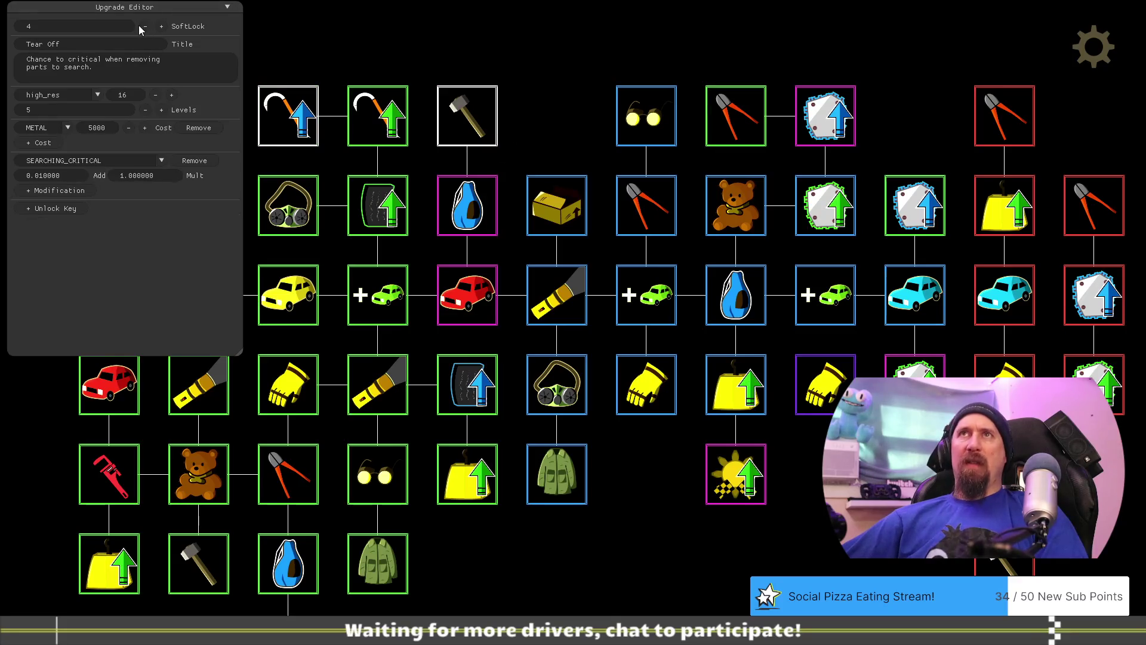
# Add a second Tear Off cost of 5 Rubber, then close the details panel to view the tree.
pyautogui.click(49, 149)
pyautogui.click(63, 145)
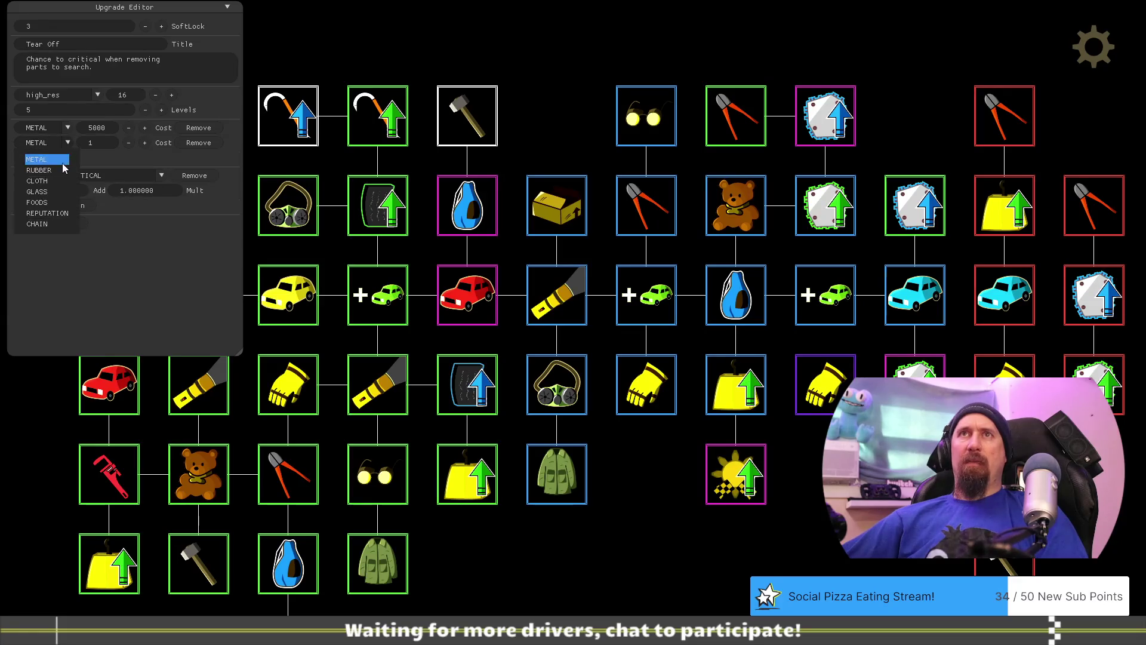
pyautogui.click(63, 172)
pyautogui.click(100, 141)
pyautogui.write('5')
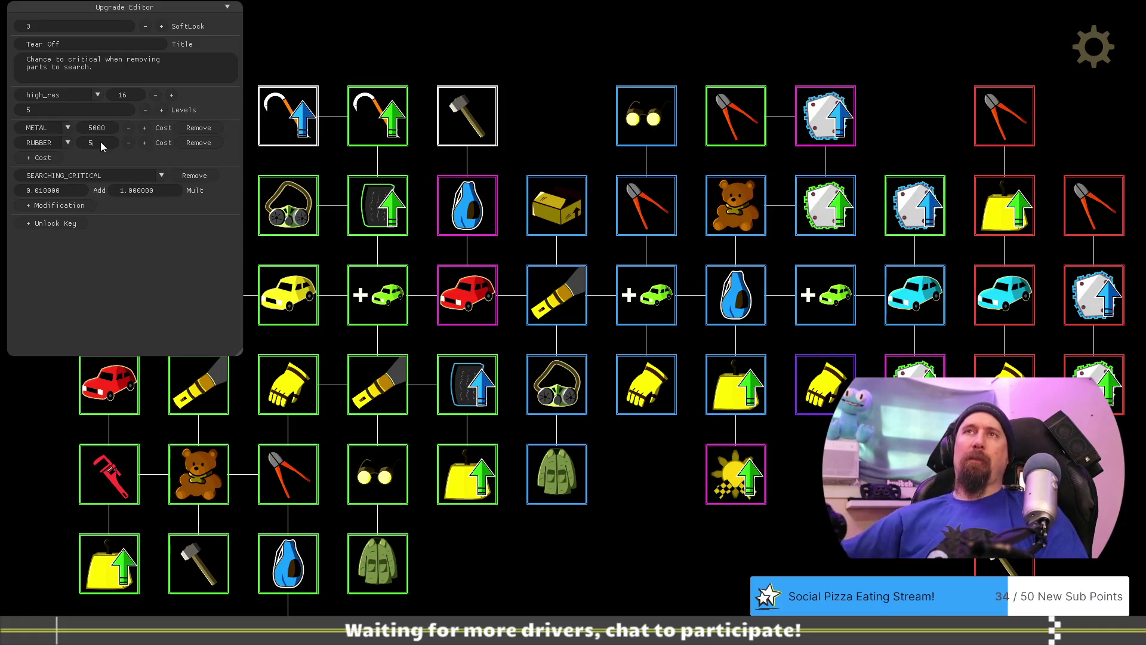
pyautogui.click(556, 52)
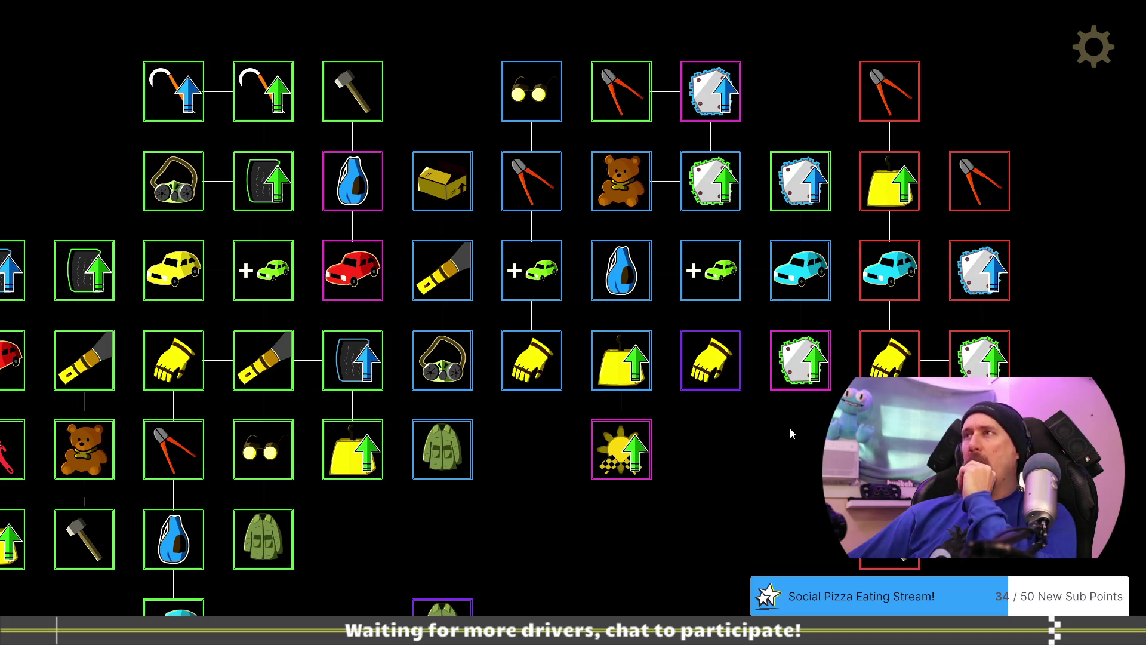
pyautogui.moveTo(749, 494); pyautogui.dragTo(905, 443)
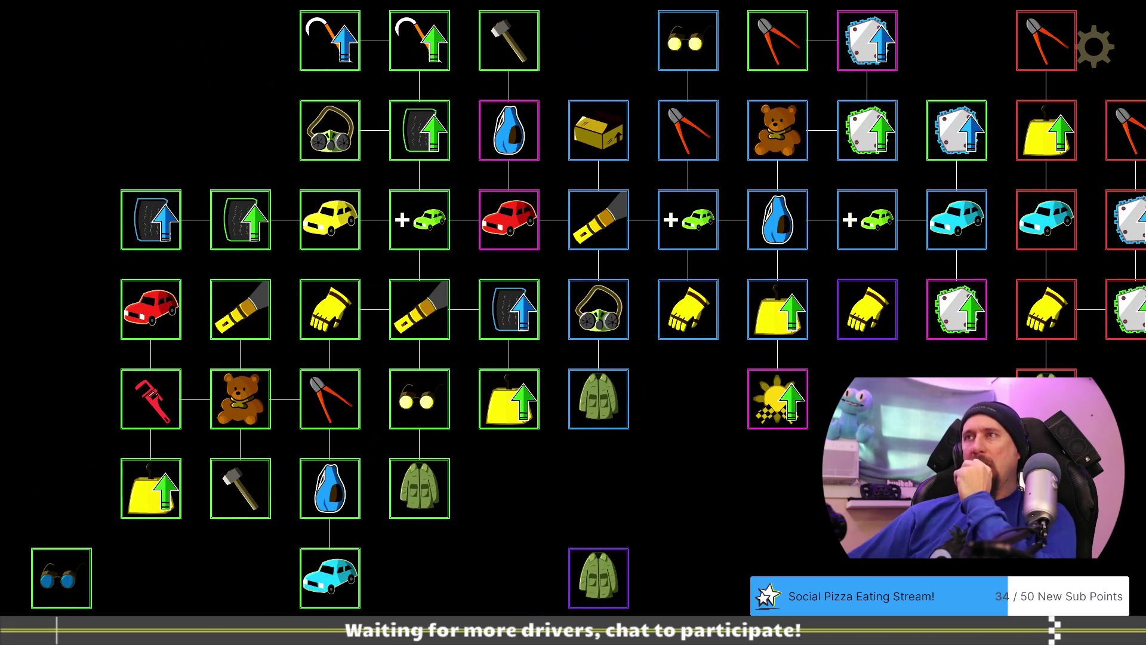
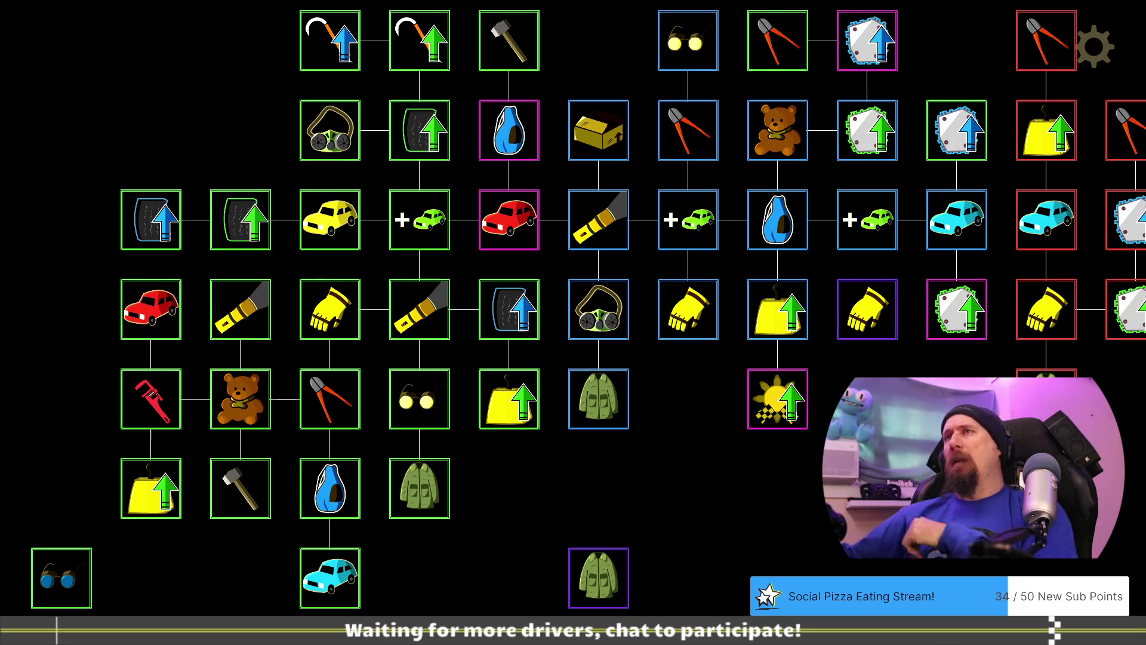
# Pan to the hammer node and show Tear Off's details: 5 levels, METAL 5000, RUBBER 5.
pyautogui.moveTo(807, 232); pyautogui.dragTo(866, 263)
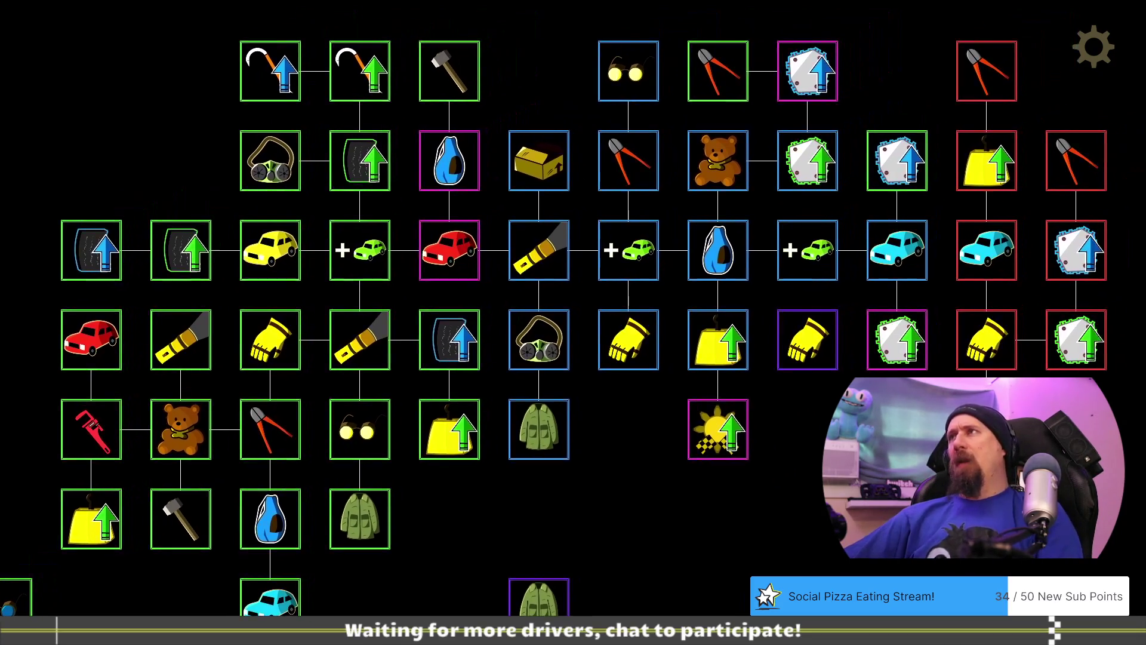
pyautogui.moveTo(500, 80)
pyautogui.mouseDown()
pyautogui.moveTo(556, 90)
pyautogui.moveTo(647, 77)
pyautogui.mouseUp()
pyautogui.click(516, 89)
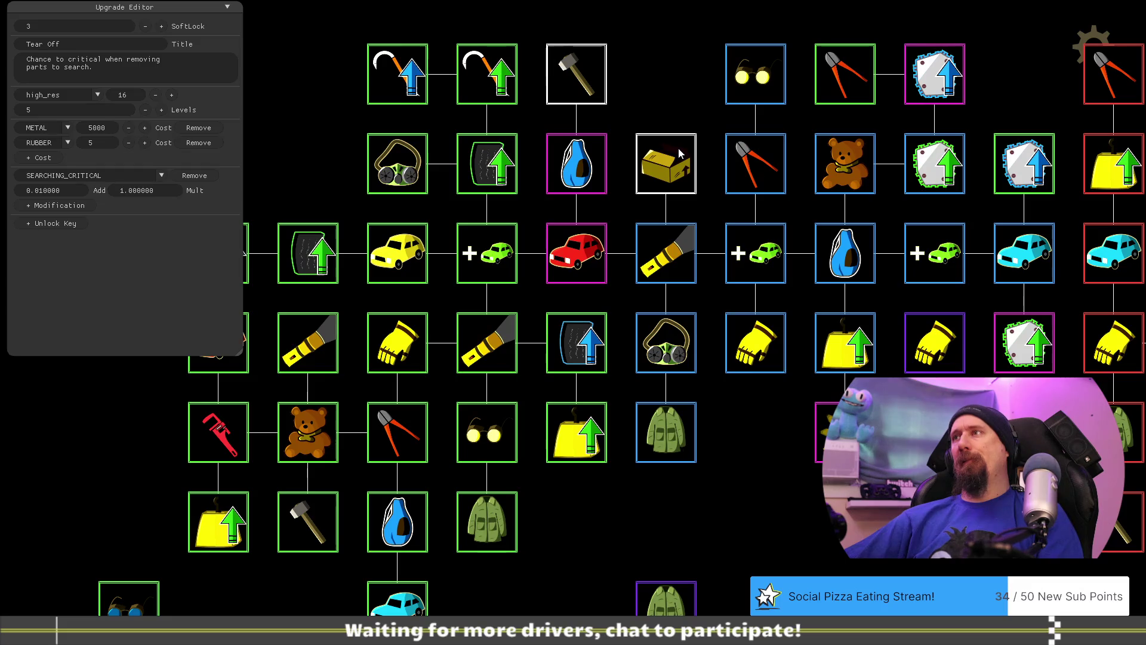
# Move the Increase Fame node into the empty top-row slot.
pyautogui.click(845, 432)
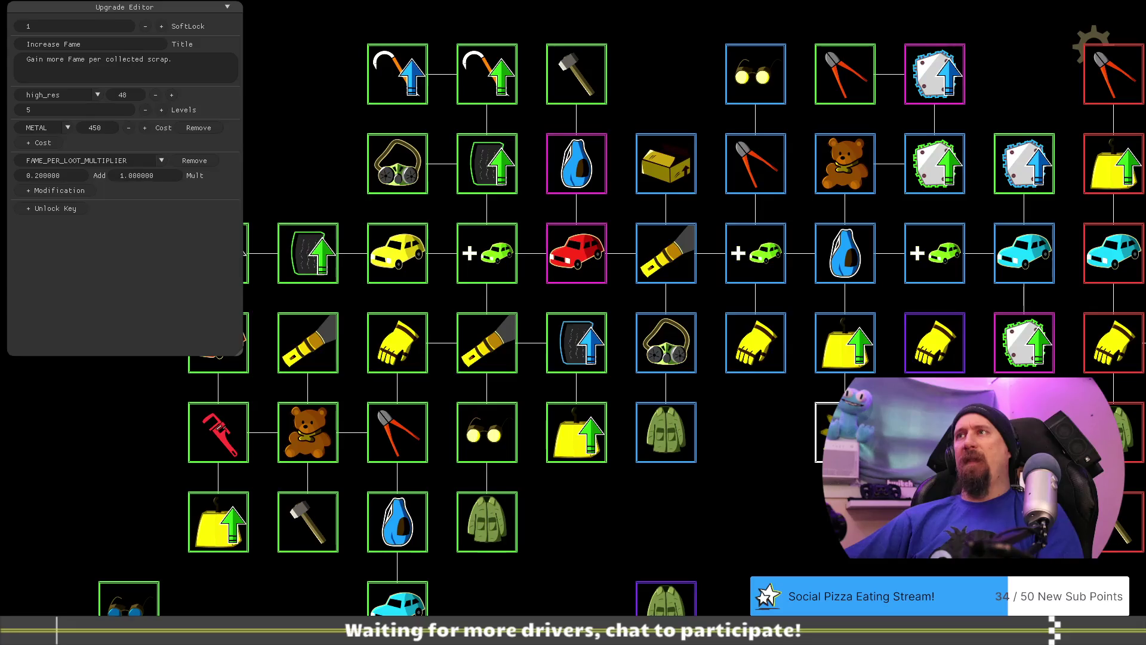
pyautogui.click(850, 358)
pyautogui.moveTo(846, 418); pyautogui.dragTo(676, 181)
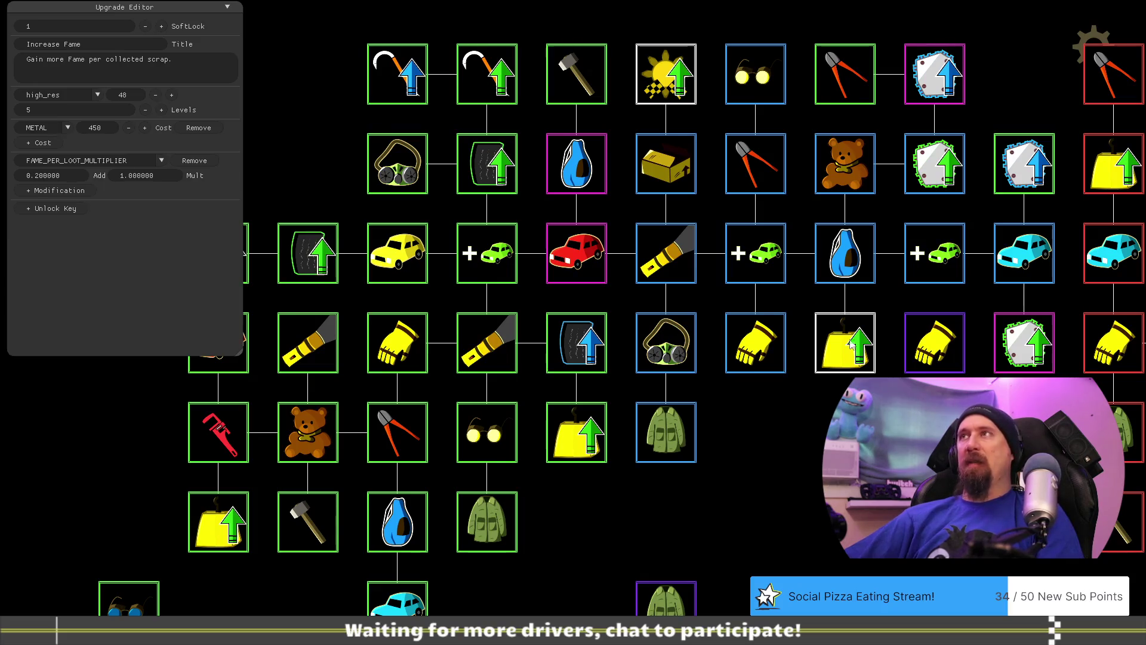
# Review the bag and Best Metal upgrades, then set Increase Fame's METAL cost to 500.
pyautogui.click(860, 342)
pyautogui.click(847, 252)
pyautogui.click(952, 84)
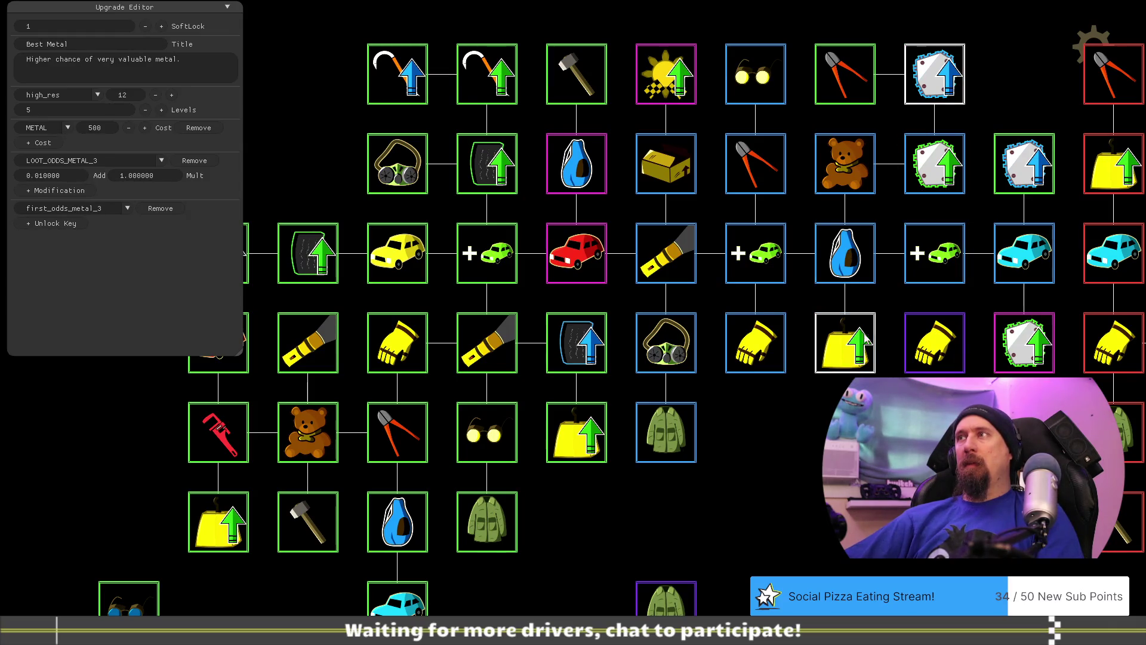
pyautogui.click(669, 74)
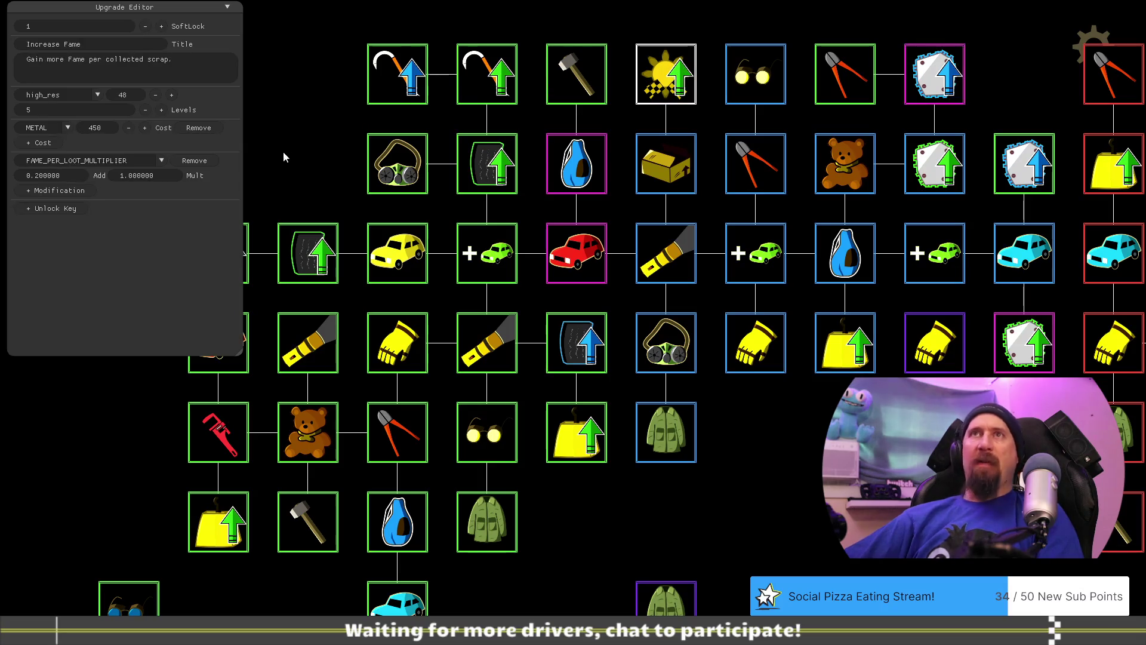
pyautogui.press('BackSpace')
pyautogui.press('BackSpace')
pyautogui.press('BackSpace')
pyautogui.write('500')
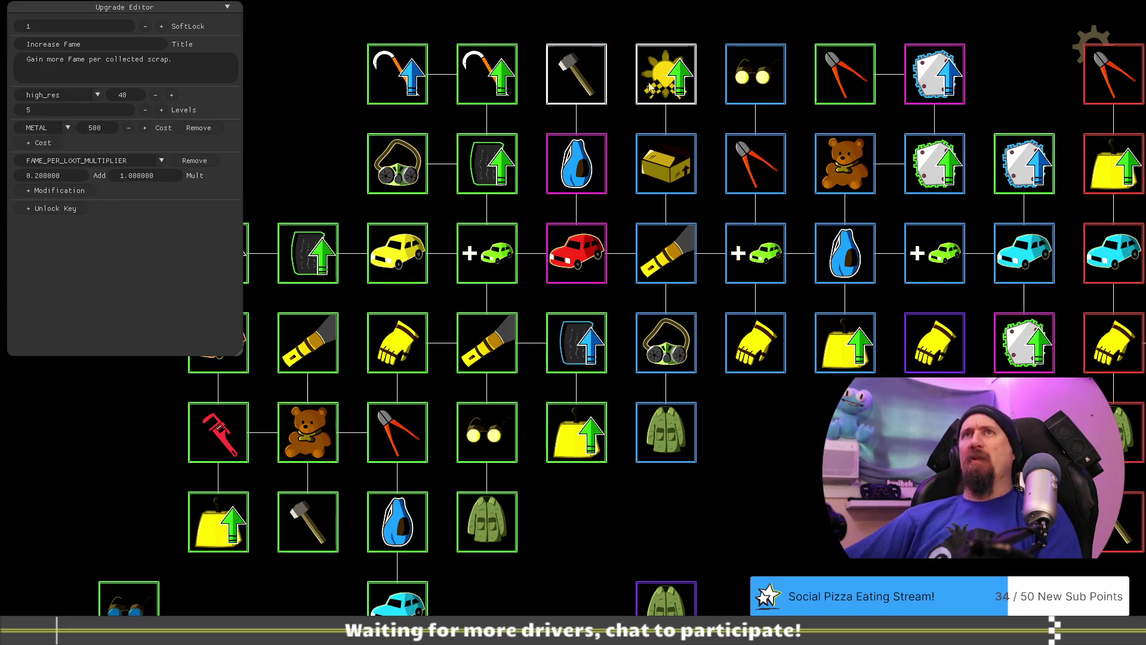
pyautogui.moveTo(861, 426); pyautogui.dragTo(809, 430)
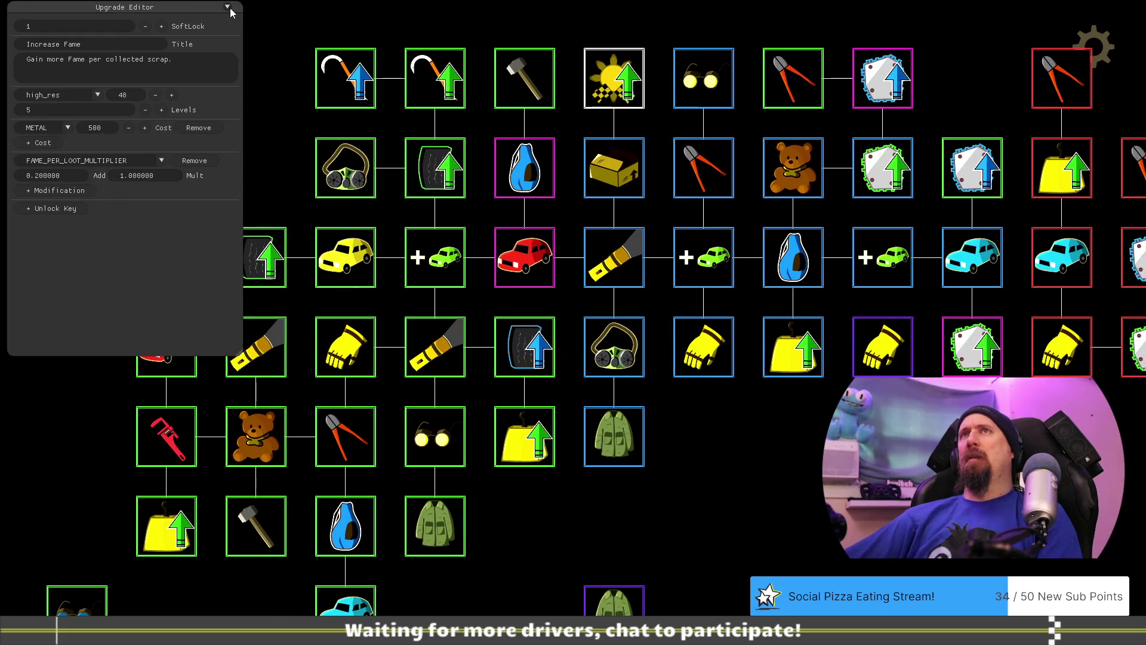
pyautogui.moveTo(793, 436); pyautogui.dragTo(720, 438)
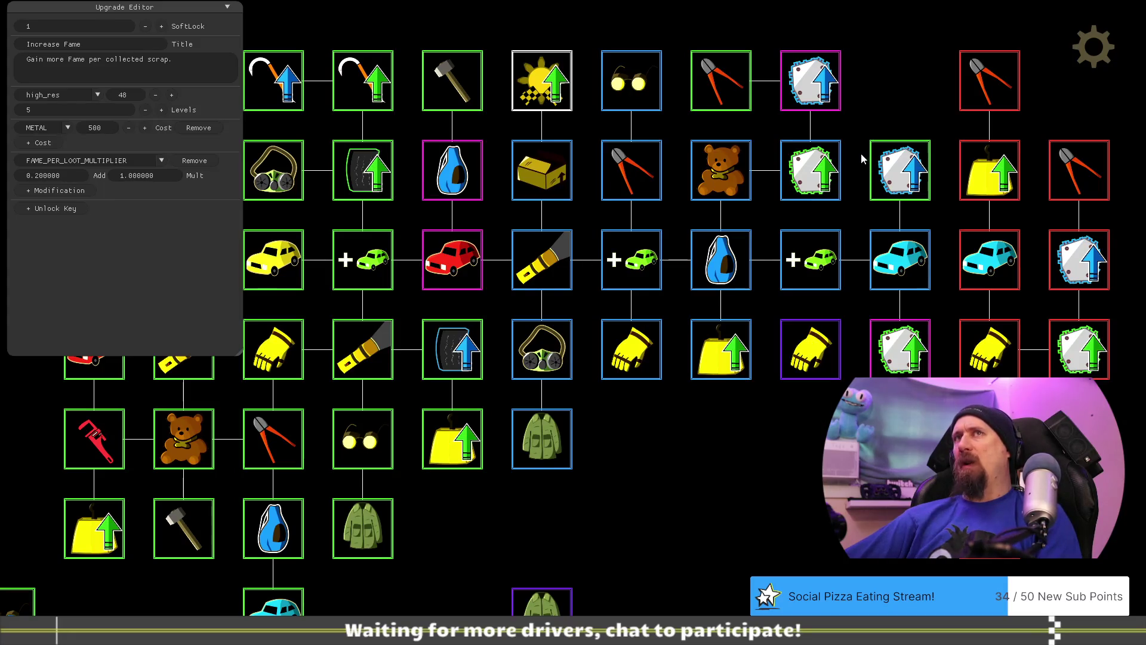
# Inspect Better Metal and Increase Fame, then deselect so only the upgrade tree remains.
pyautogui.moveTo(815, 428)
pyautogui.mouseDown()
pyautogui.moveTo(768, 418)
pyautogui.moveTo(800, 399)
pyautogui.moveTo(834, 404)
pyautogui.mouseUp()
pyautogui.click(847, 352)
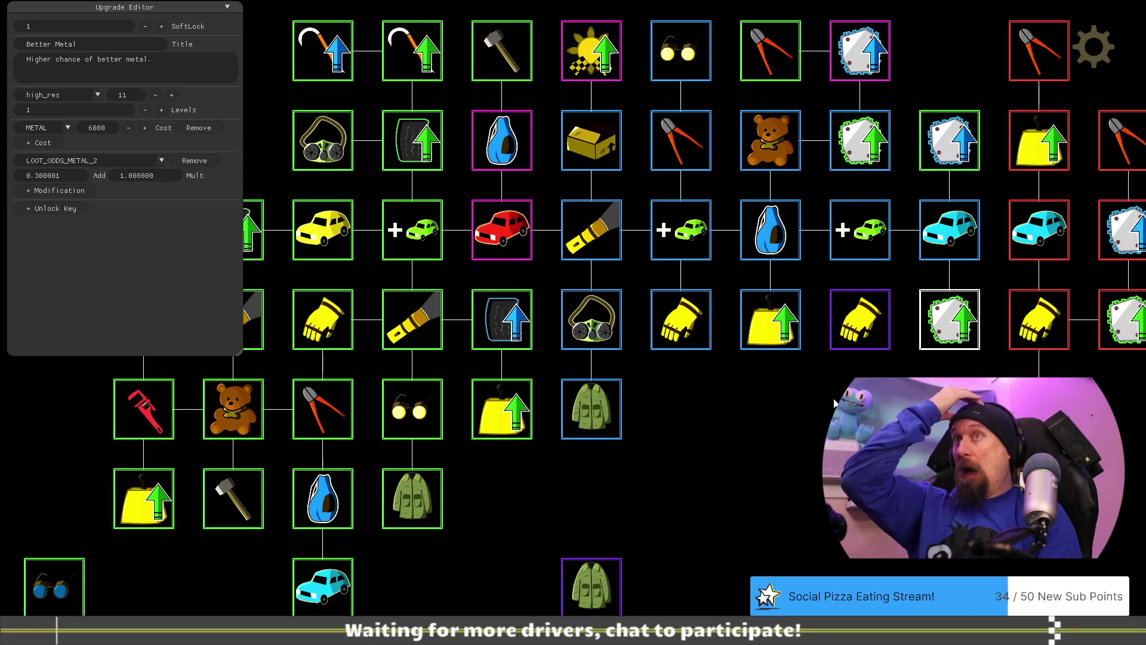
pyautogui.moveTo(752, 428)
pyautogui.mouseDown()
pyautogui.moveTo(847, 419)
pyautogui.moveTo(860, 452)
pyautogui.moveTo(776, 433)
pyautogui.moveTo(721, 438)
pyautogui.mouseUp()
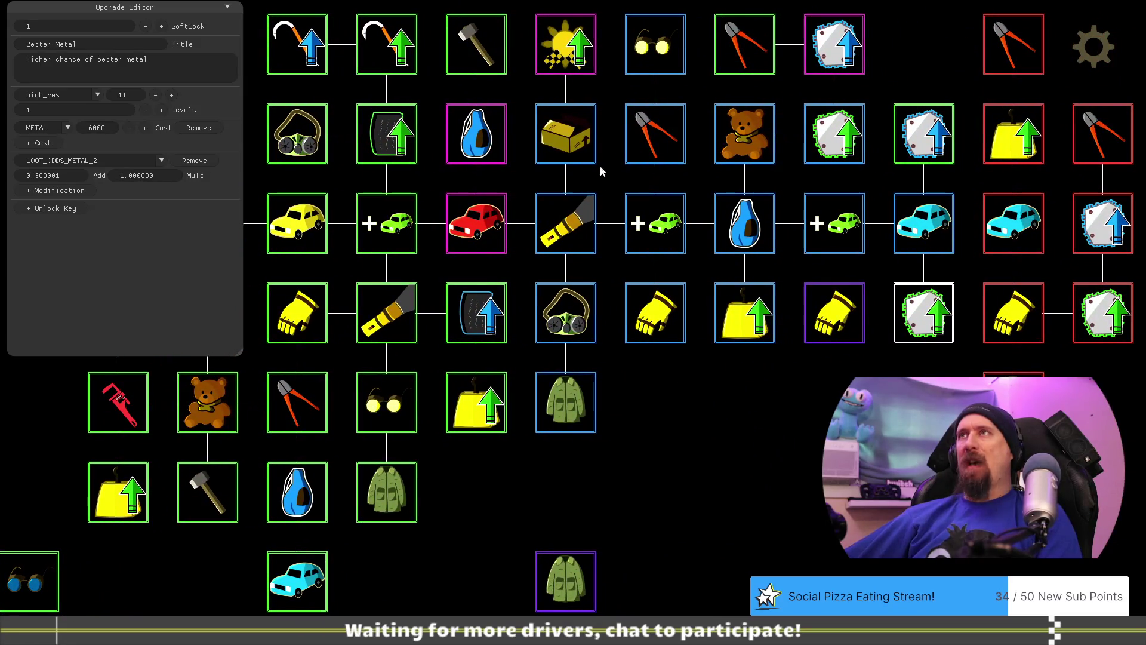
pyautogui.click(583, 66)
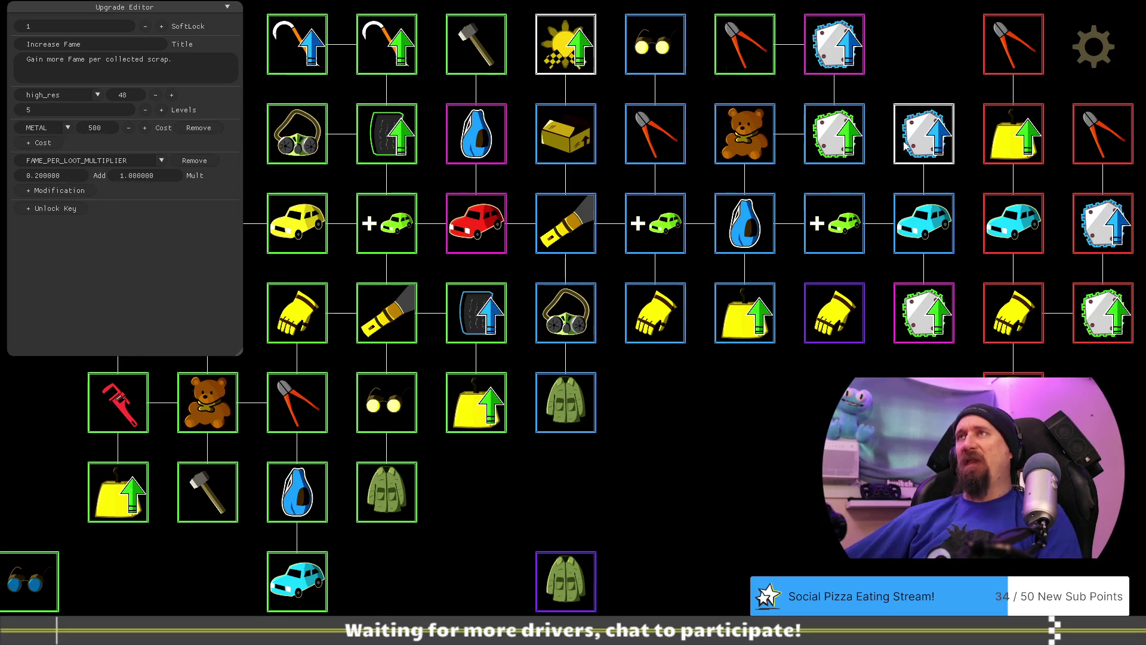
pyautogui.moveTo(679, 421)
pyautogui.mouseDown()
pyautogui.moveTo(763, 516)
pyautogui.moveTo(783, 521)
pyautogui.mouseUp()
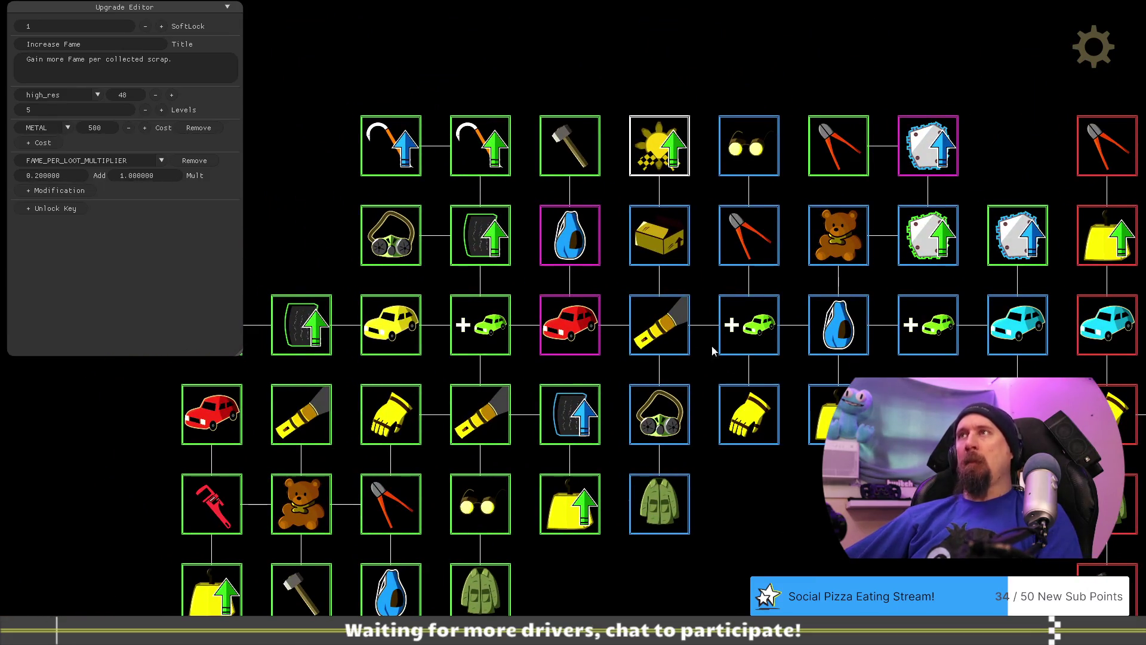
pyautogui.click(826, 562)
pyautogui.moveTo(826, 562)
pyautogui.mouseDown()
pyautogui.moveTo(939, 416)
pyautogui.moveTo(907, 496)
pyautogui.mouseUp()
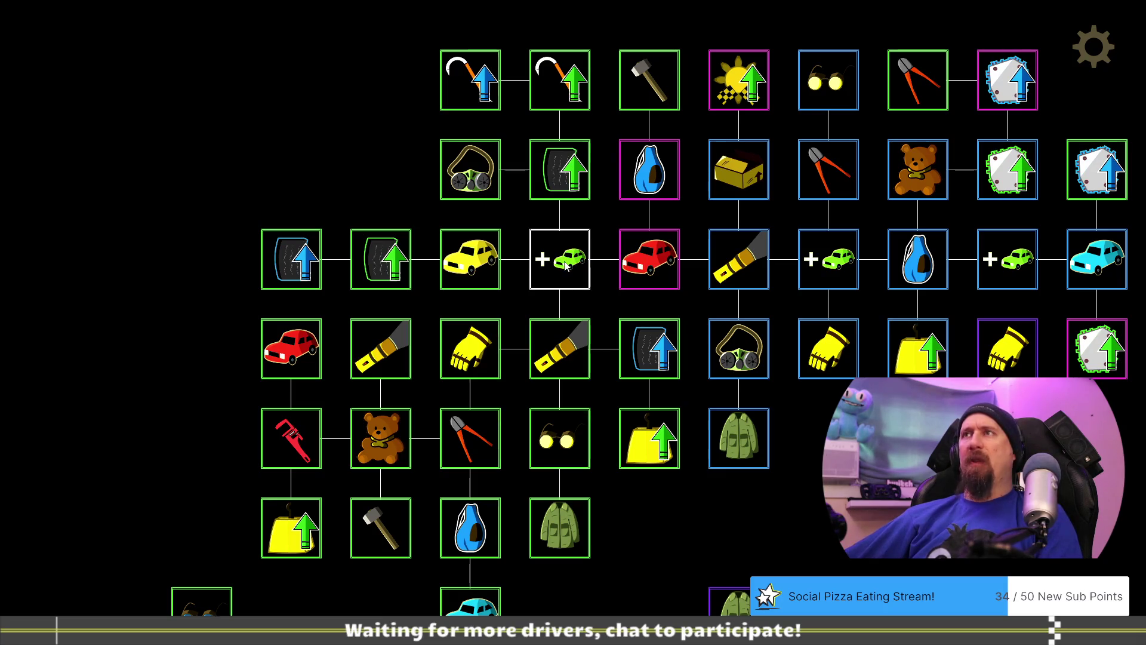
# Inspect the Better Rubber, Tear Off and Dismantler upgrades.
pyautogui.click(555, 185)
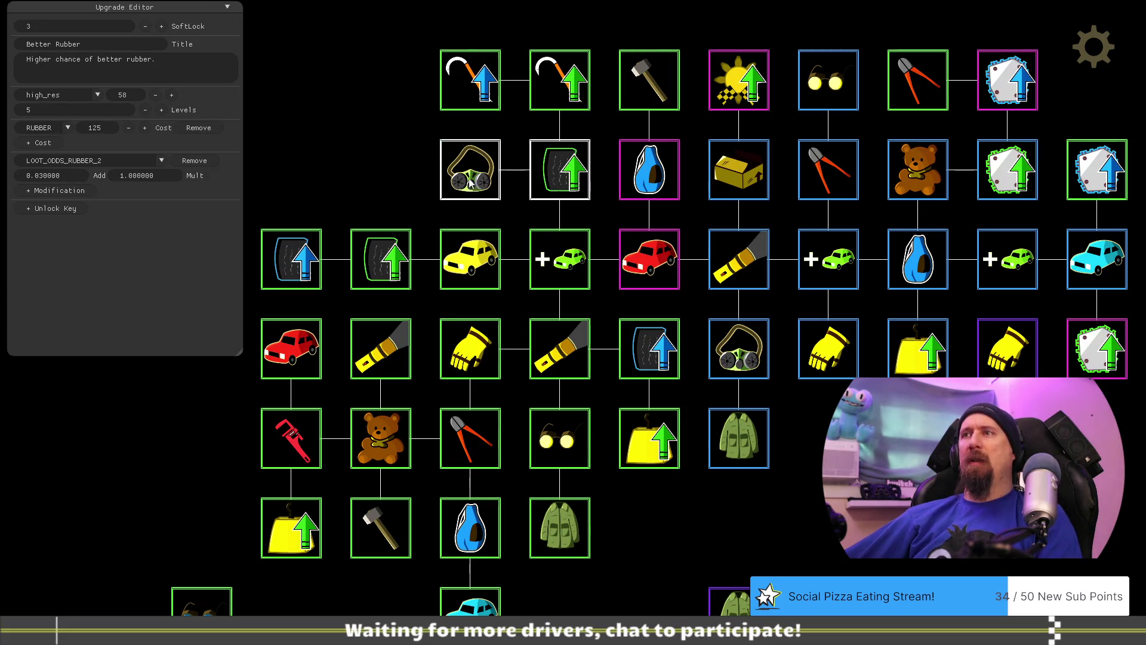
pyautogui.click(637, 89)
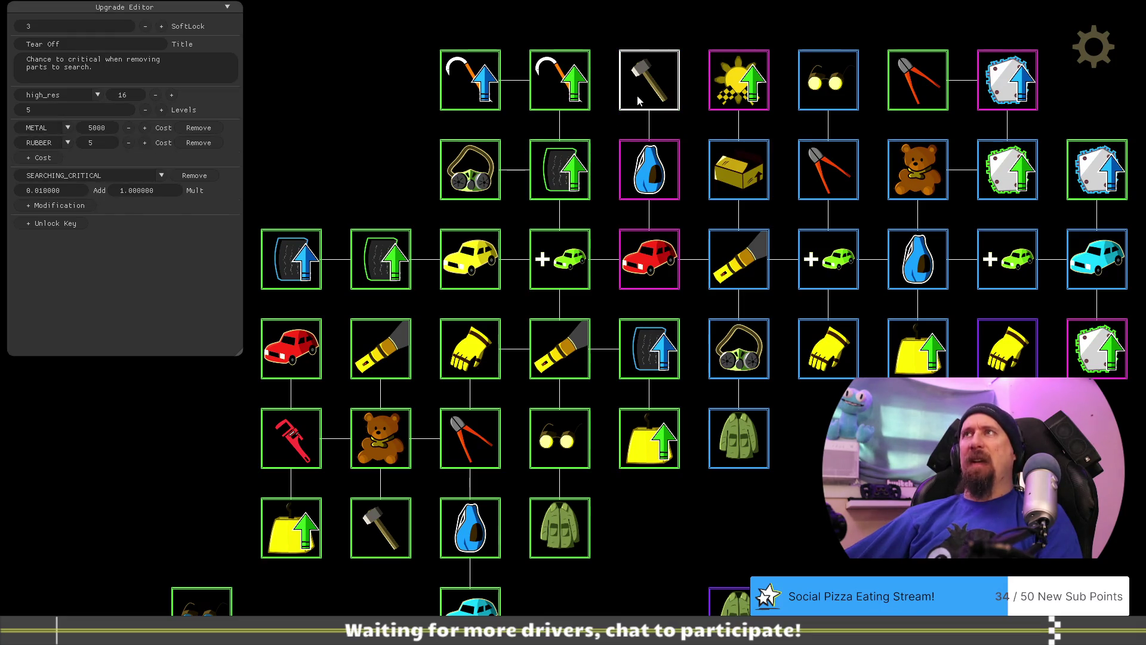
pyautogui.click(912, 89)
pyautogui.click(646, 94)
pyautogui.press('d')
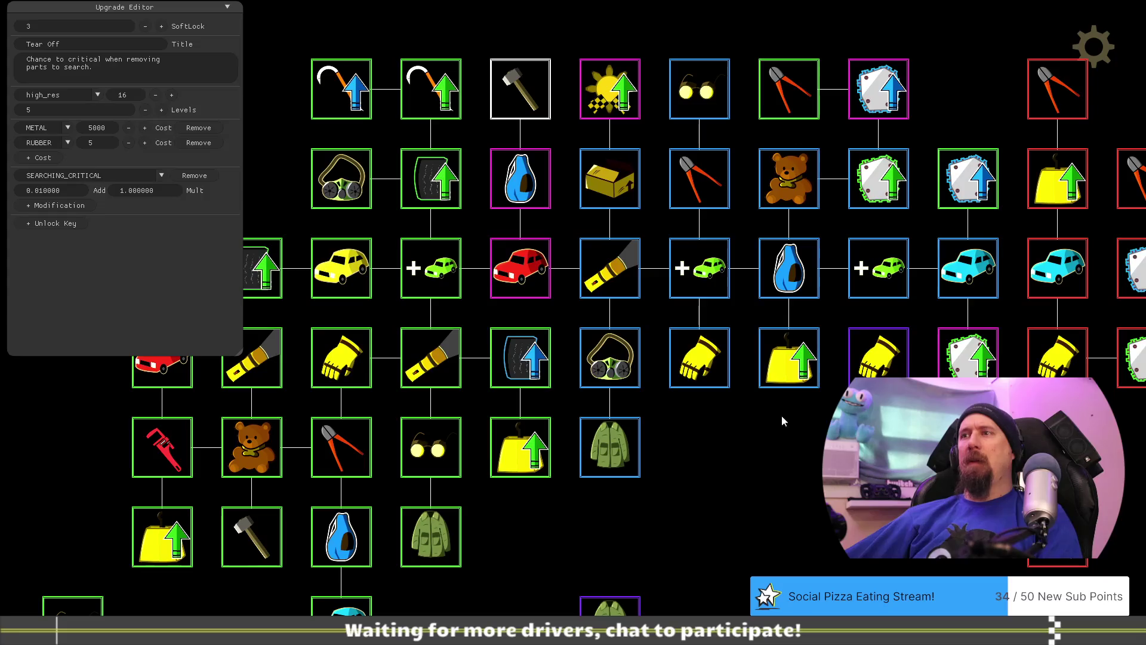
pyautogui.press('s')
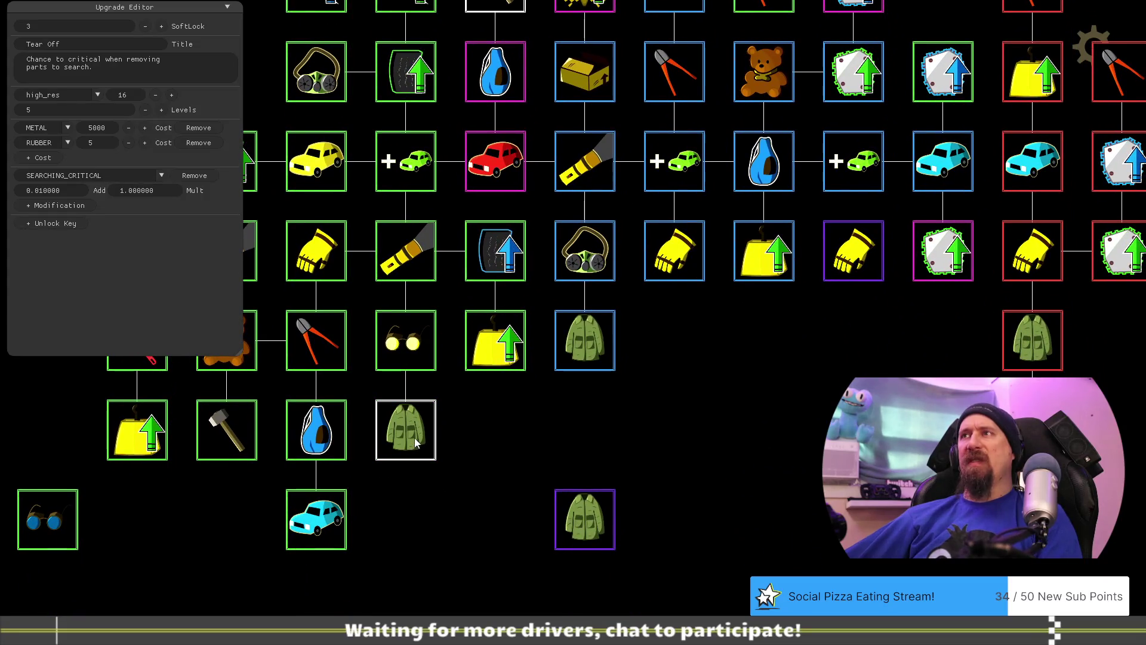
pyautogui.moveTo(754, 370); pyautogui.dragTo(704, 398)
# Attach the Cargo Jacket node beneath Increase Value and compare its costs with Tear Off.
pyautogui.click(636, 292)
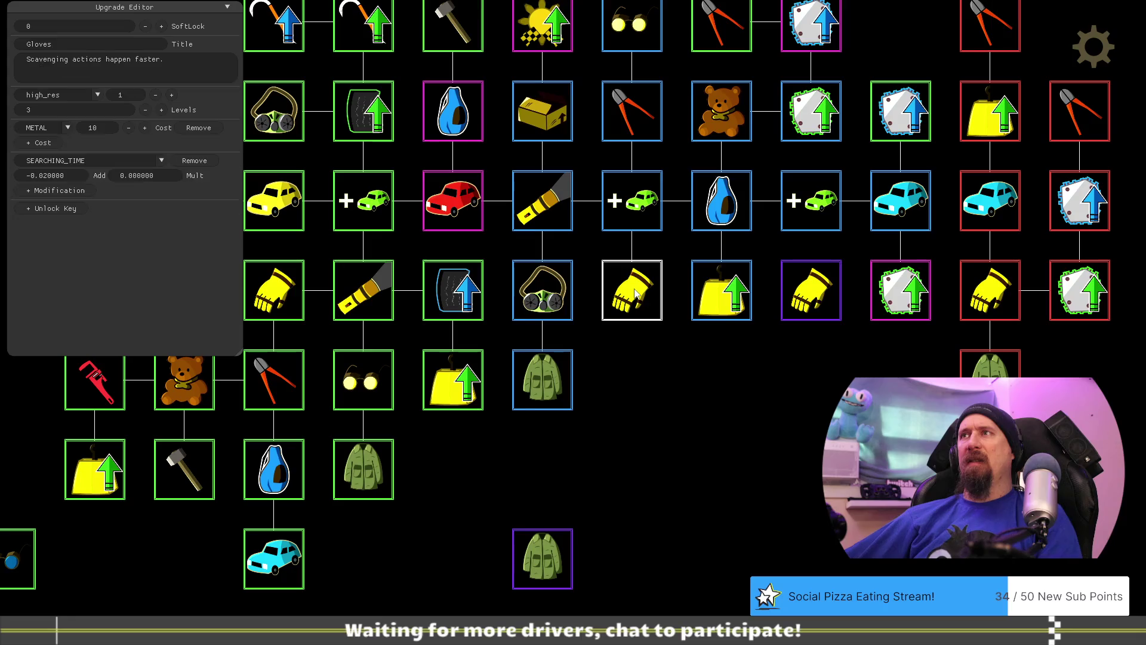
pyautogui.click(714, 310)
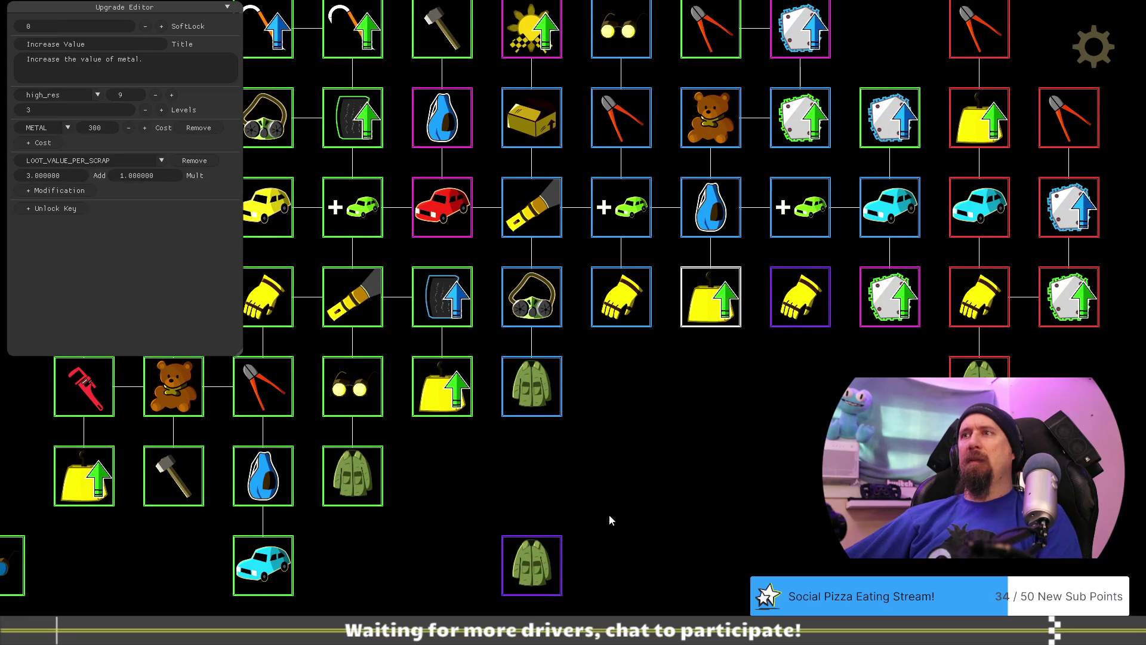
pyautogui.moveTo(525, 583); pyautogui.dragTo(704, 404)
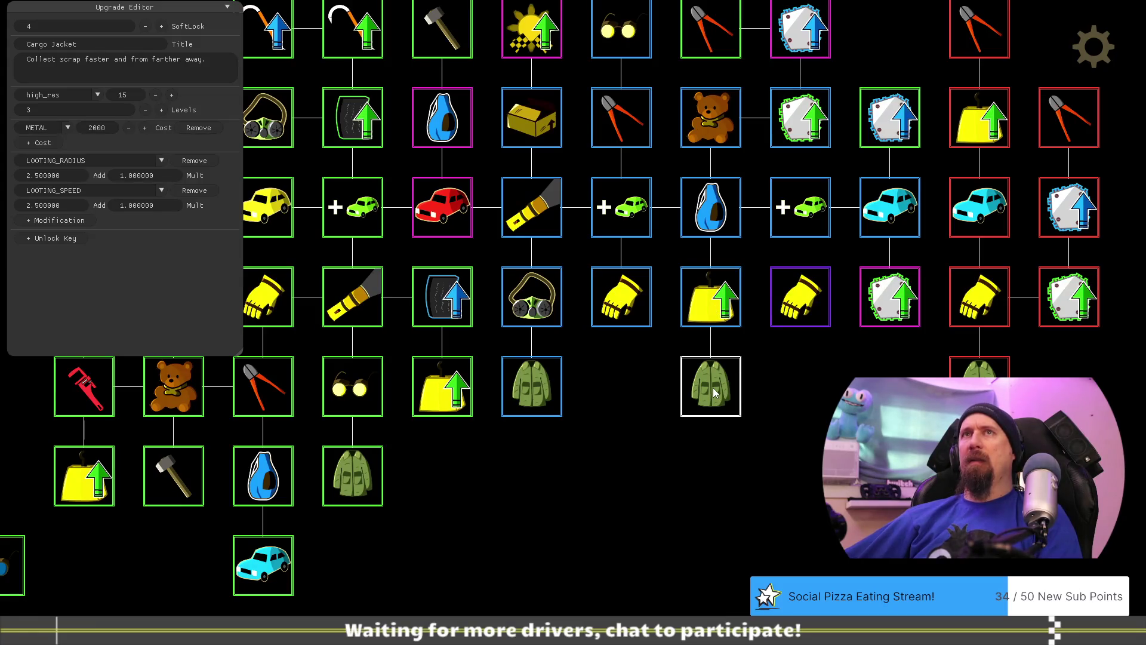
pyautogui.moveTo(638, 442); pyautogui.dragTo(639, 543)
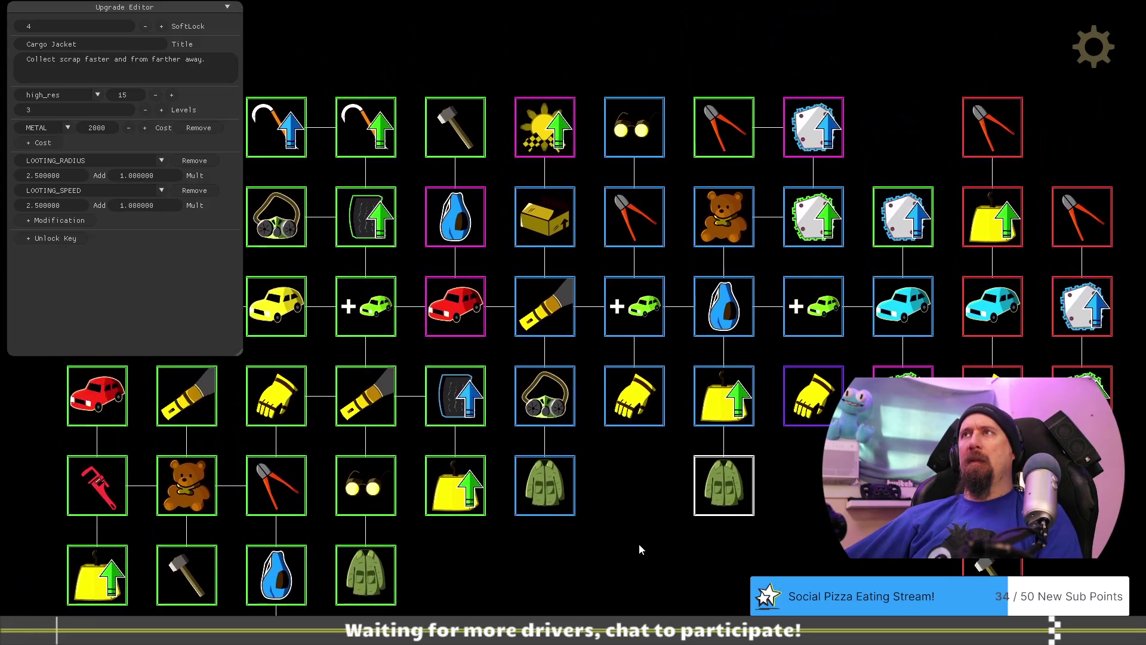
pyautogui.click(448, 127)
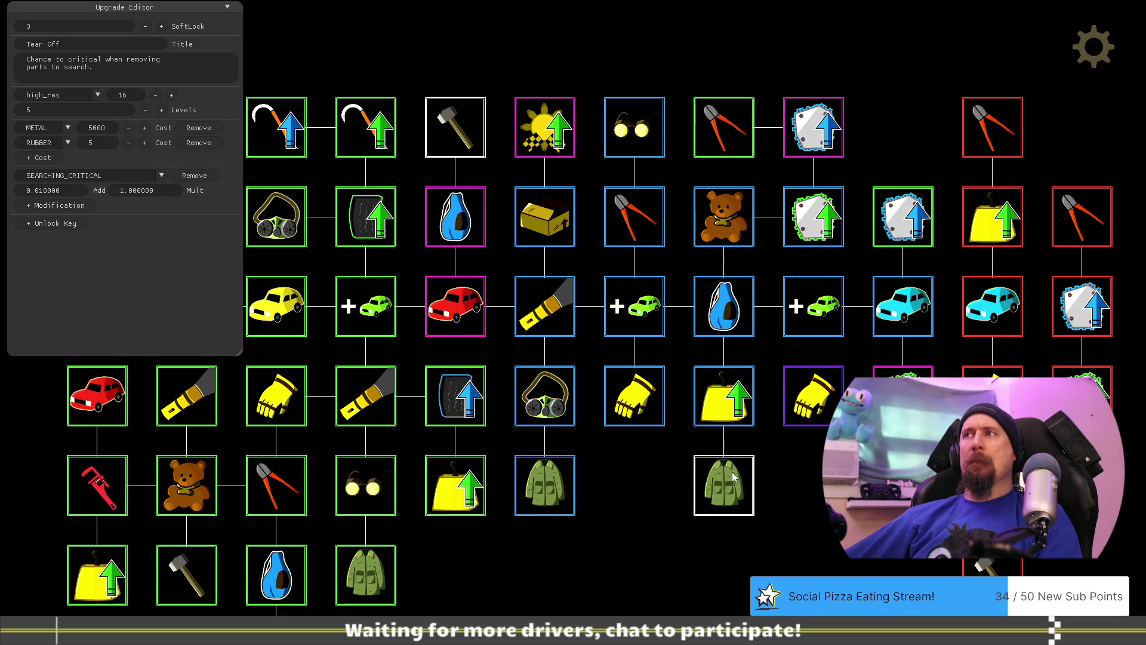
pyautogui.click(731, 416)
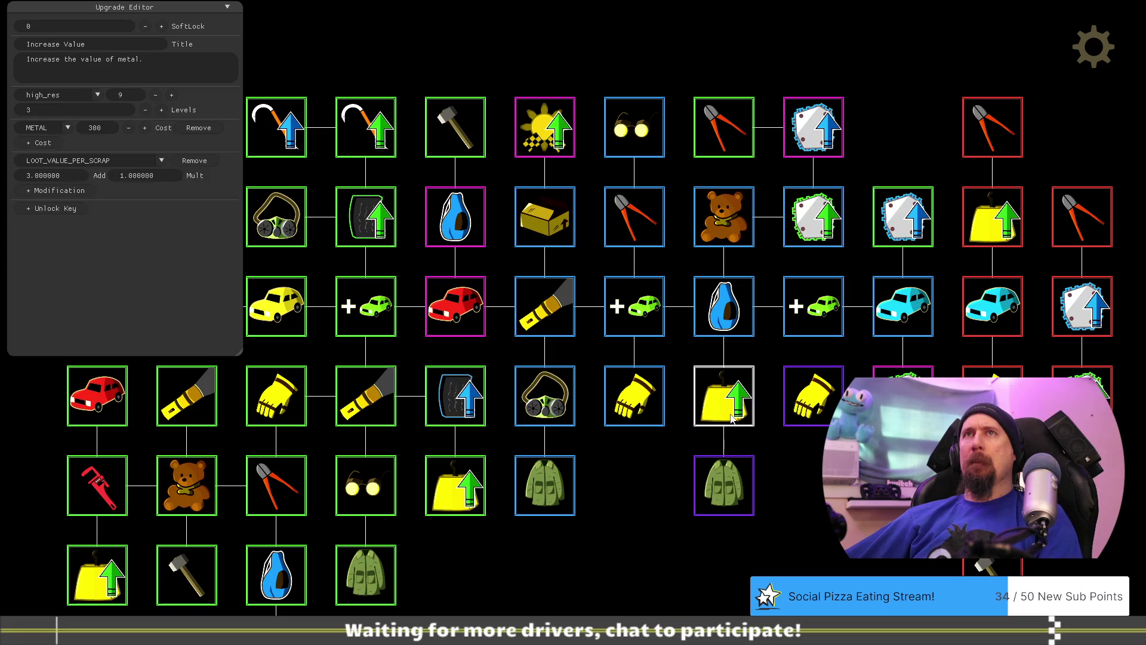
pyautogui.click(728, 490)
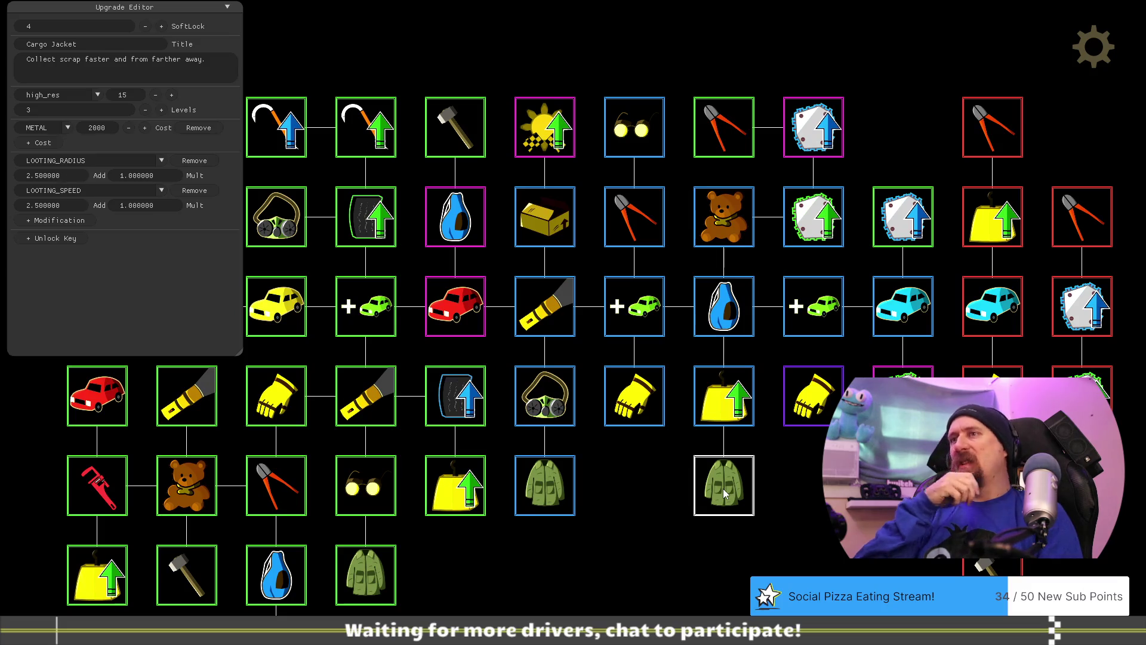
pyautogui.moveTo(606, 592)
pyautogui.mouseDown()
pyautogui.moveTo(659, 477)
pyautogui.moveTo(612, 505)
pyautogui.mouseUp()
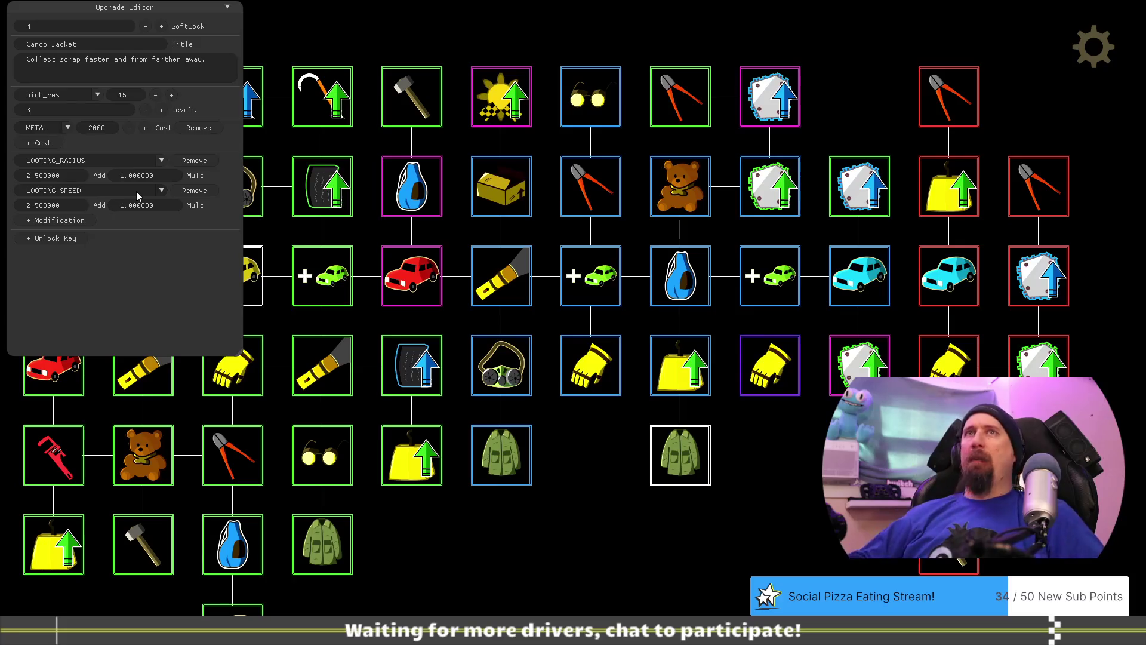
# Add a second cost of RUBBER 5 to Cargo Jacket alongside its metal cost.
pyautogui.click(109, 127)
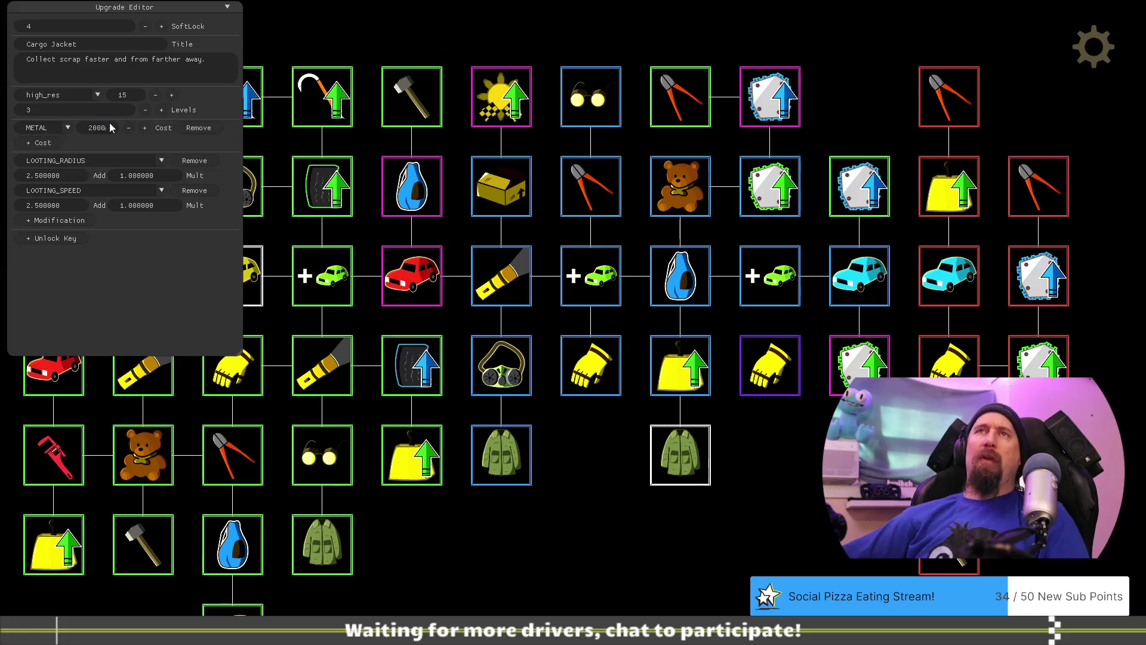
pyautogui.click(52, 142)
pyautogui.click(70, 145)
pyautogui.click(48, 164)
pyautogui.press('BackSpace')
pyautogui.write('5')
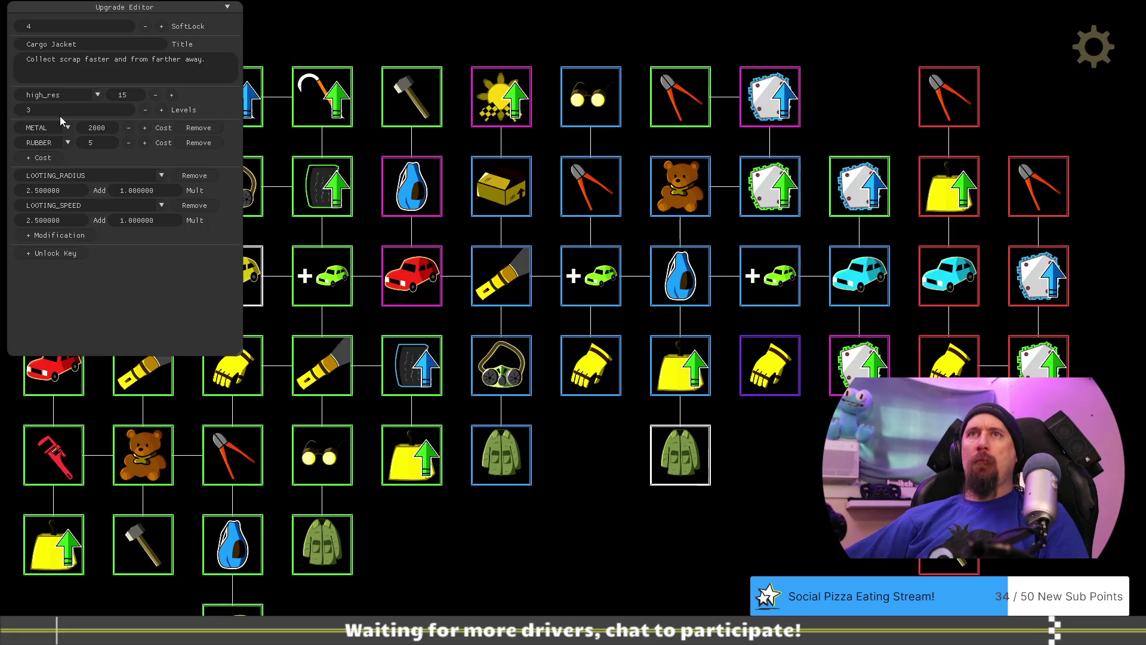
# Compare the Dismantler and Tear Off upgrade settings.
pyautogui.moveTo(578, 523); pyautogui.dragTo(632, 525)
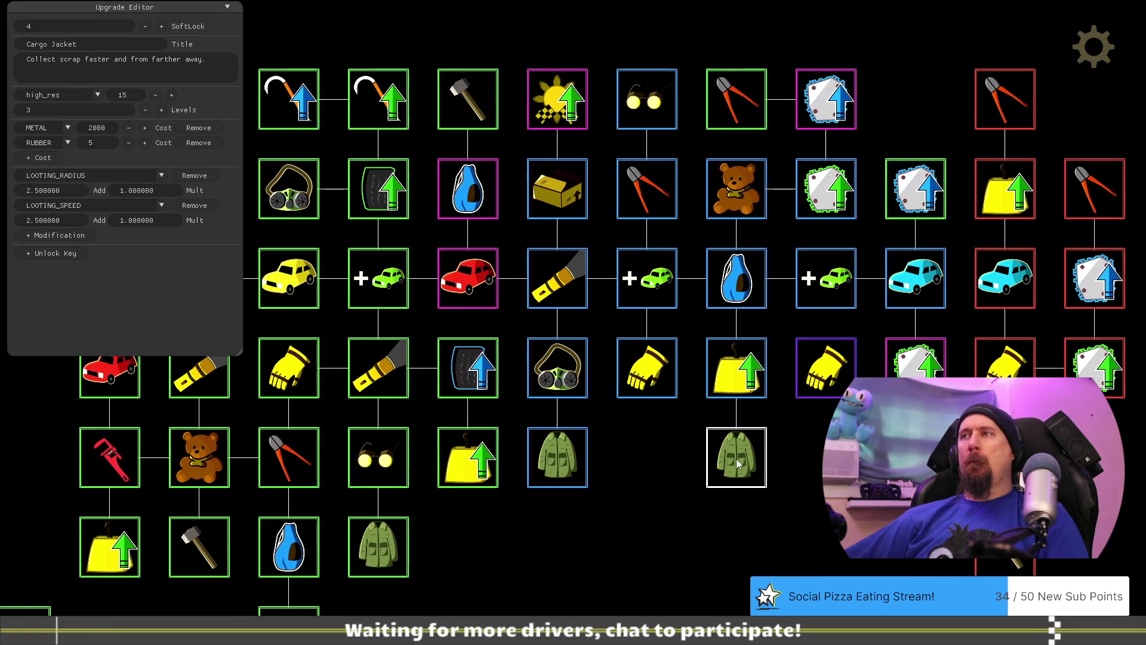
pyautogui.moveTo(742, 349); pyautogui.dragTo(777, 343)
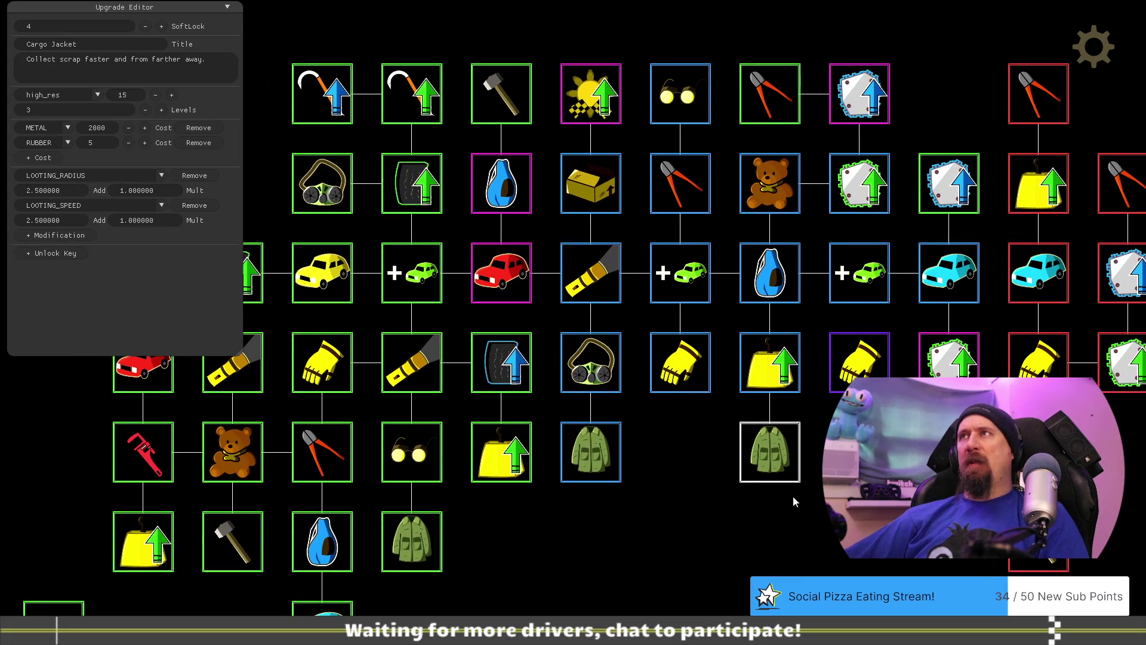
pyautogui.click(789, 102)
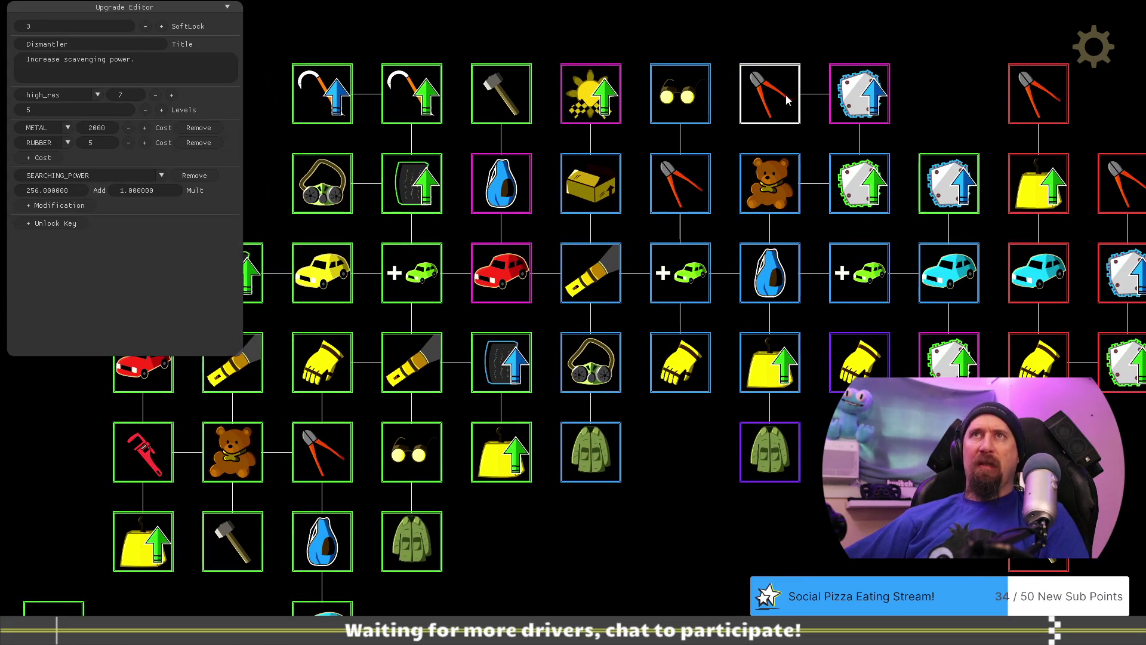
pyautogui.click(501, 98)
pyautogui.click(777, 98)
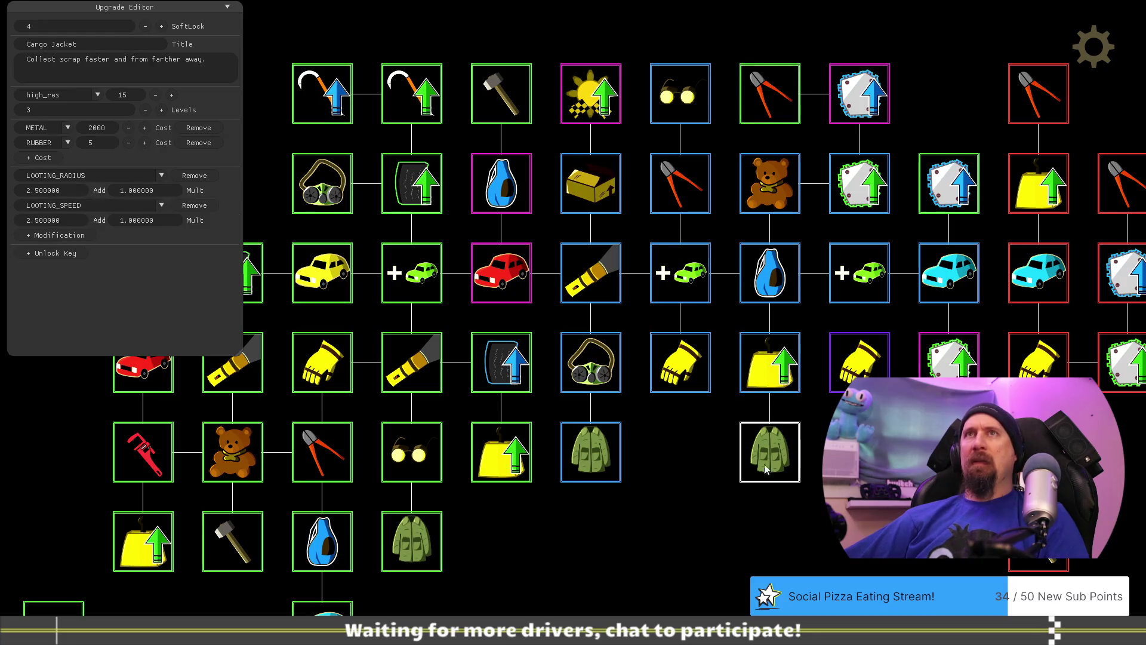
# Raise Tear Off's RUBBER cost from 5 to 50, then glance at Cargo Jacket.
pyautogui.click(504, 90)
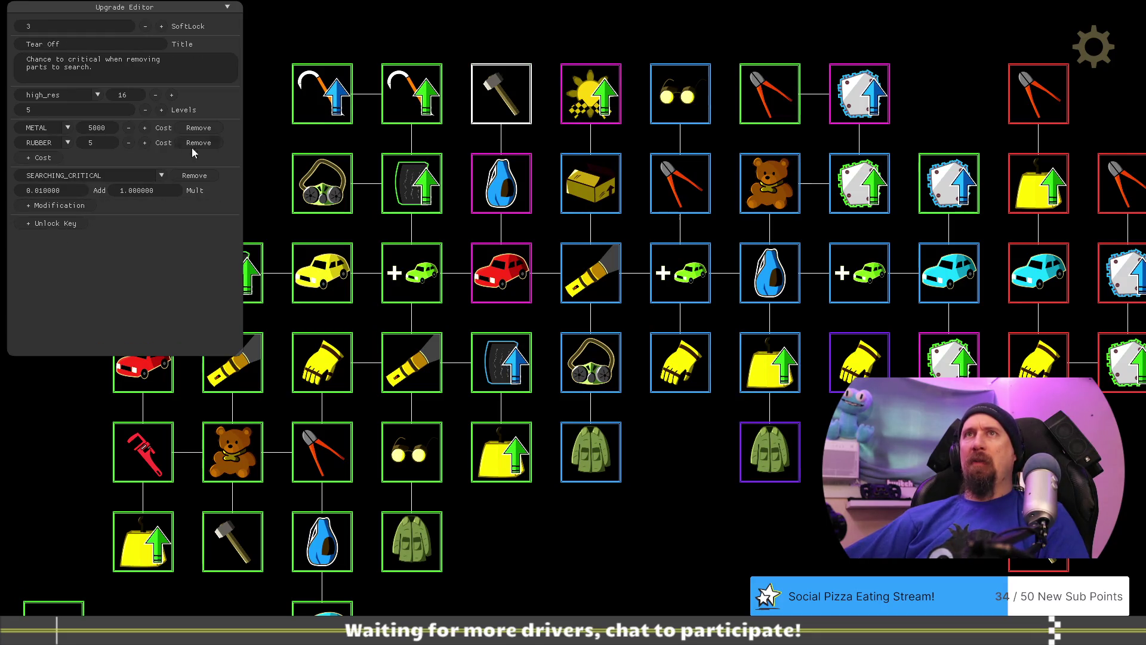
pyautogui.press('BackSpace')
pyautogui.write('0')
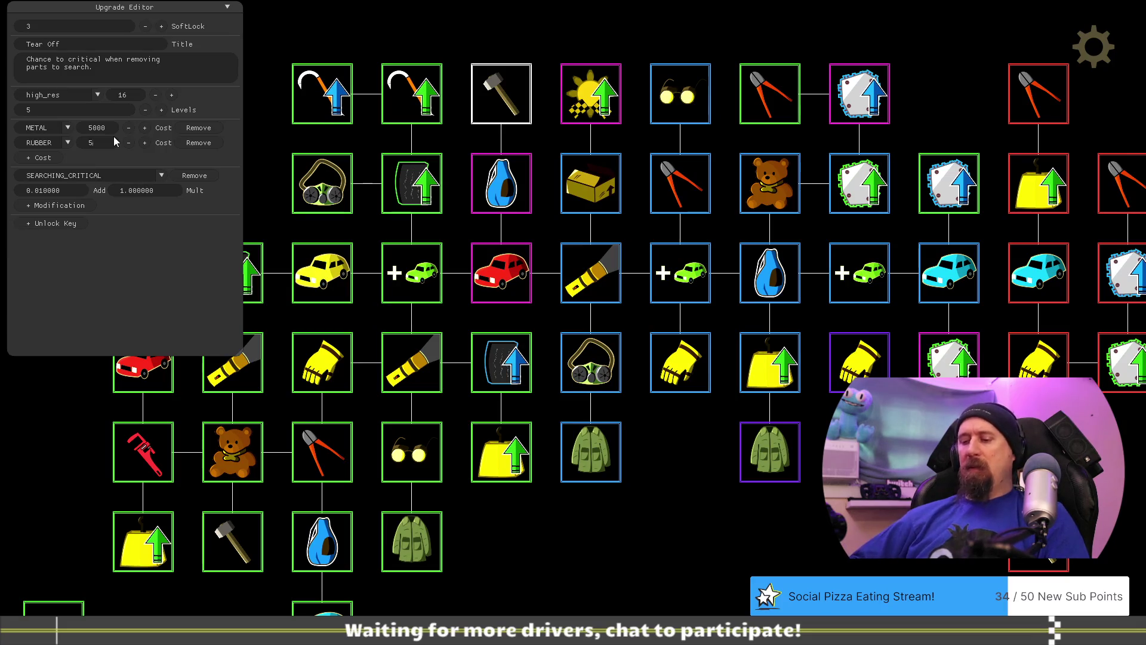
pyautogui.press('BackSpace')
pyautogui.write('50')
pyautogui.press('Return')
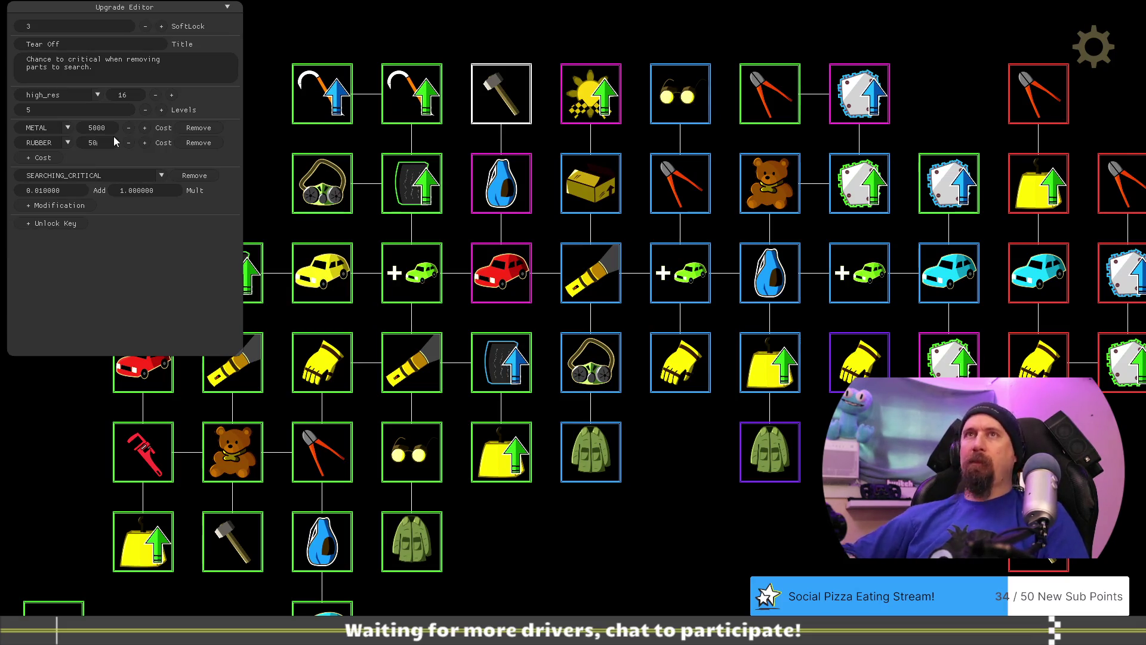
pyautogui.click(769, 452)
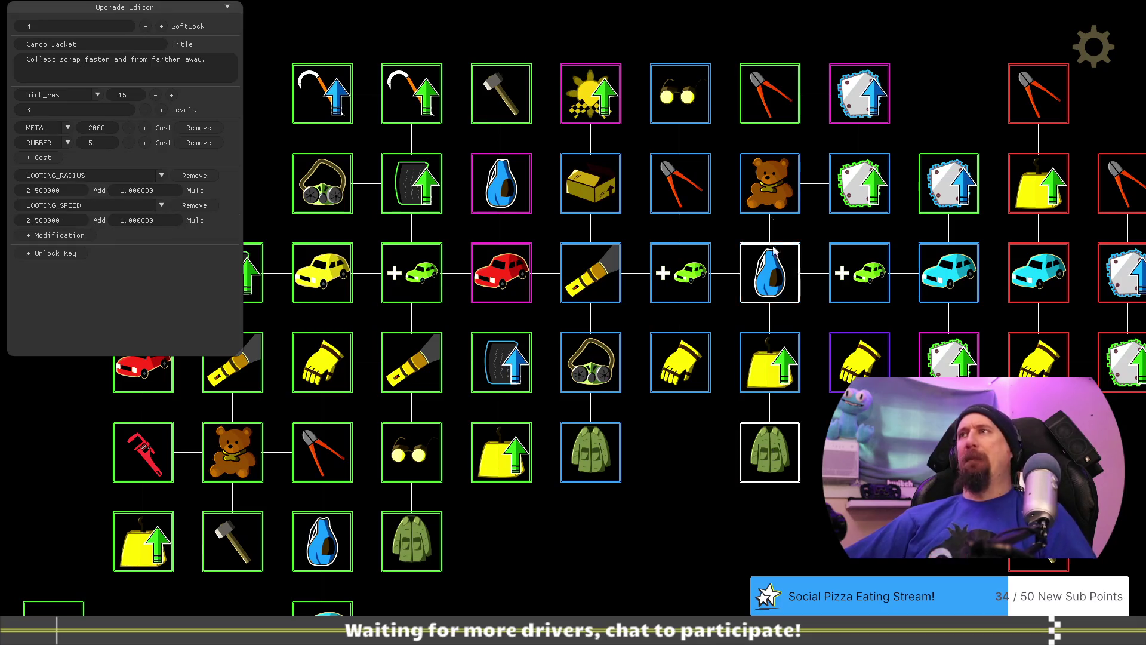
pyautogui.click(782, 101)
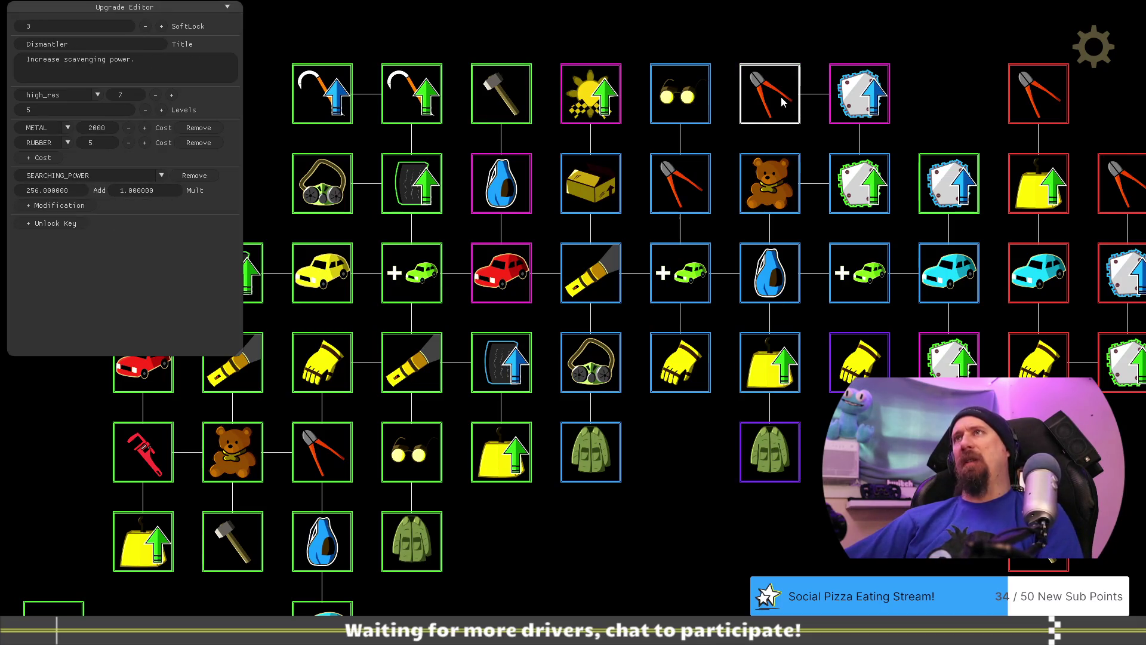
# Review Dismantler and the purple Cargo Jacket node, then deselect to leave only the tree.
pyautogui.click(767, 96)
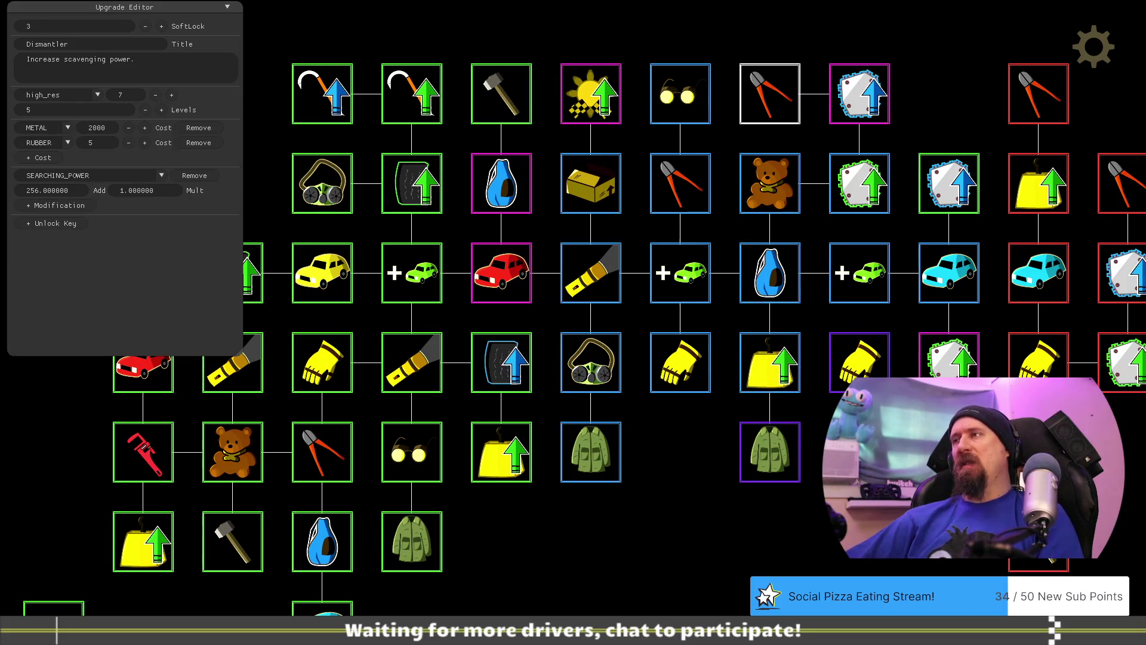
pyautogui.moveTo(769, 310); pyautogui.dragTo(708, 318)
pyautogui.moveTo(706, 548); pyautogui.dragTo(746, 468)
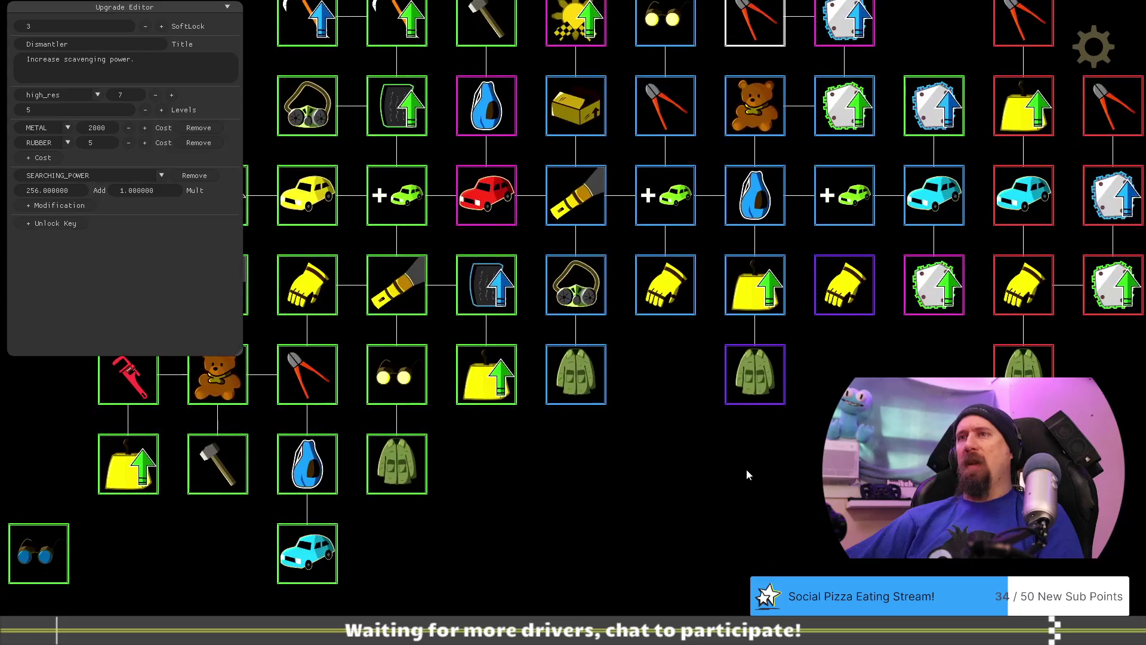
pyautogui.click(759, 369)
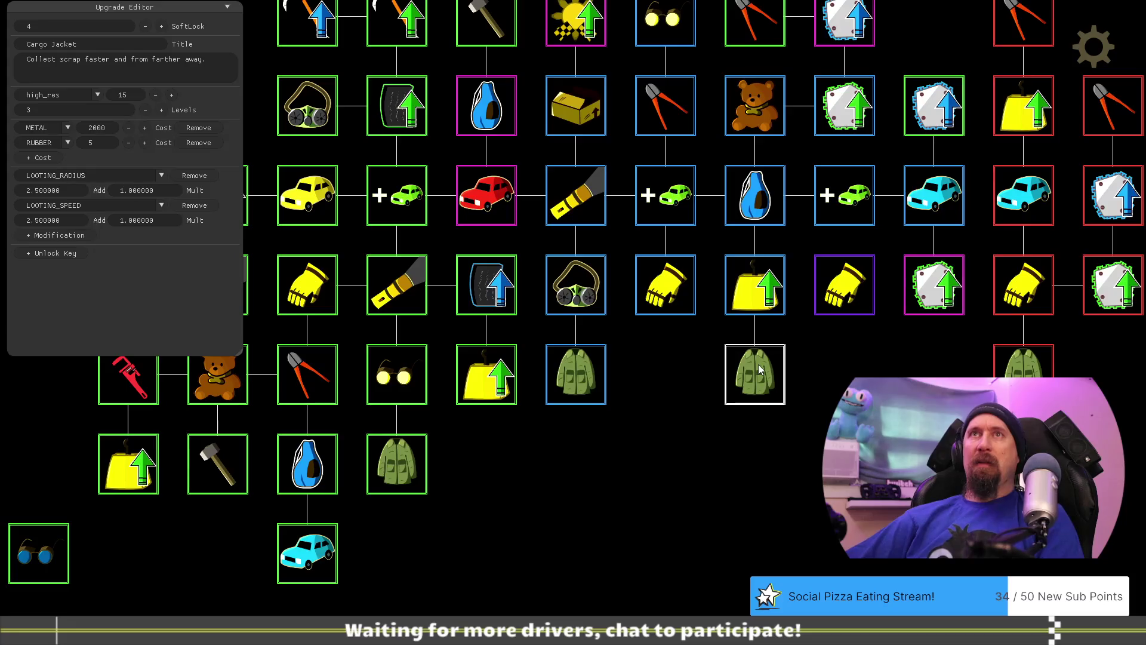
pyautogui.click(719, 462)
pyautogui.moveTo(708, 473)
pyautogui.mouseDown()
pyautogui.moveTo(641, 581)
pyautogui.moveTo(721, 444)
pyautogui.moveTo(724, 478)
pyautogui.moveTo(757, 479)
pyautogui.moveTo(847, 529)
pyautogui.mouseUp()
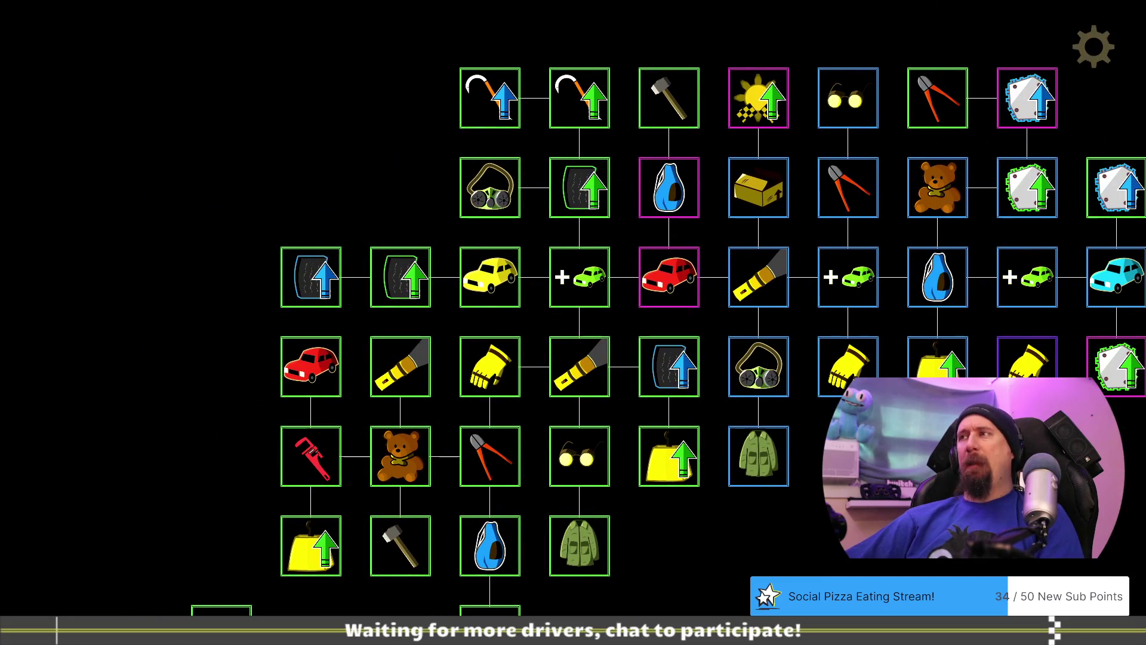
# Set Cargo Jacket's LOOTING_RADIUS and LOOTING_SPEED bonuses to 5 and its levels to 1.
pyautogui.press('F1')
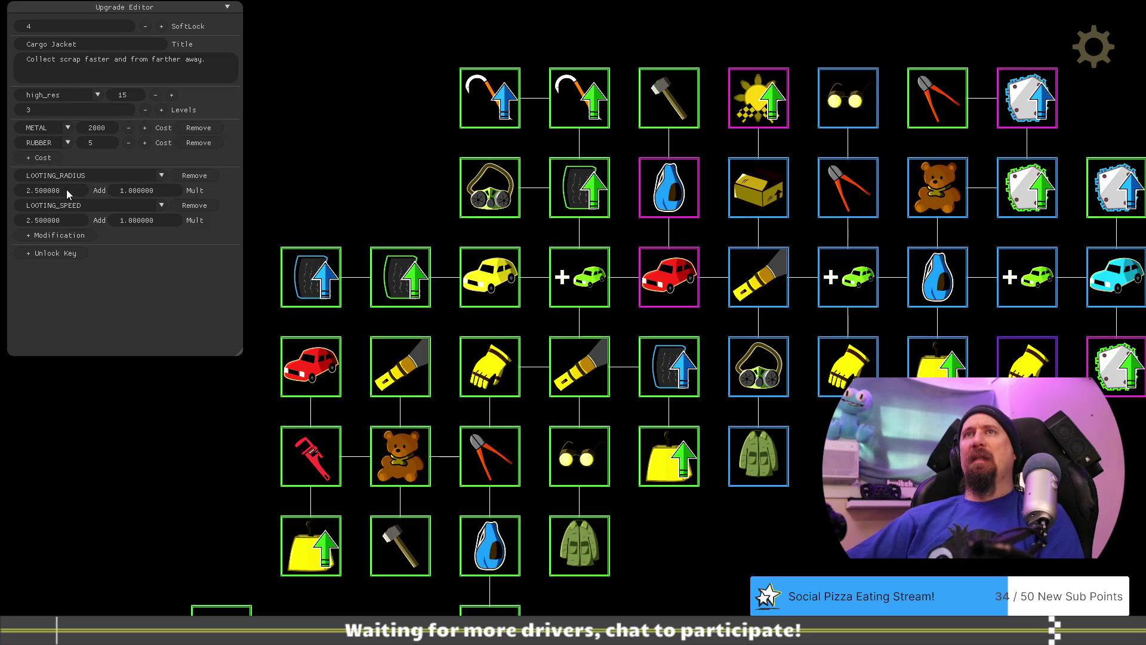
pyautogui.hotkey('ctrl', 'a')
pyautogui.press('BackSpace')
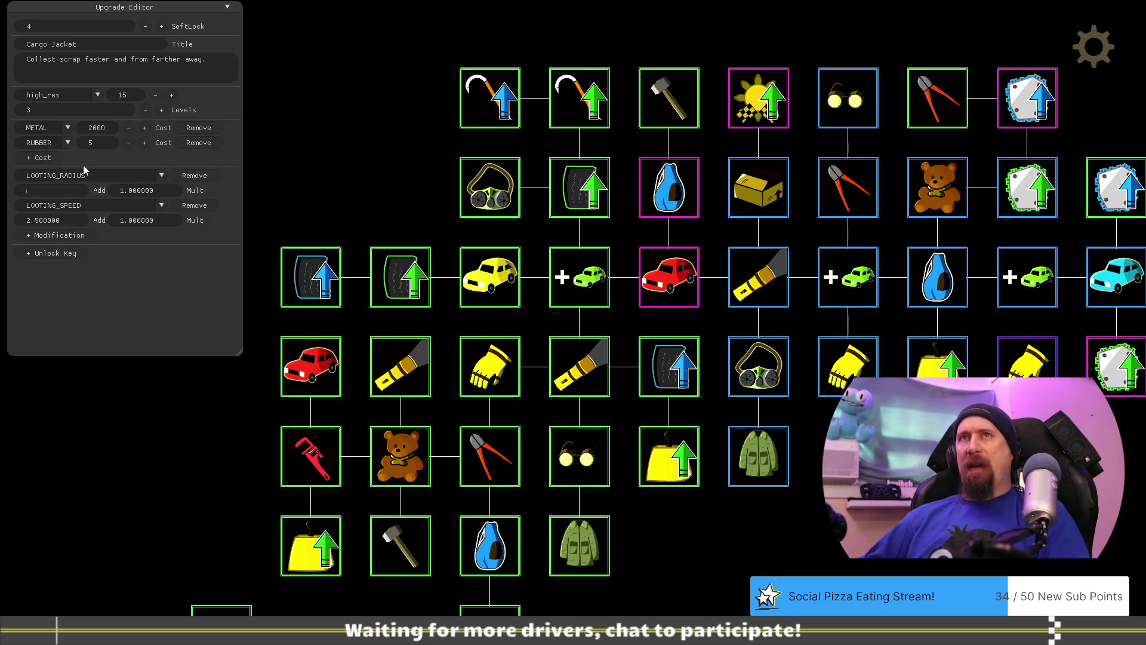
pyautogui.click(76, 220)
pyautogui.hotkey('ctrl', 'a')
pyautogui.press('BackSpace')
pyautogui.write('5')
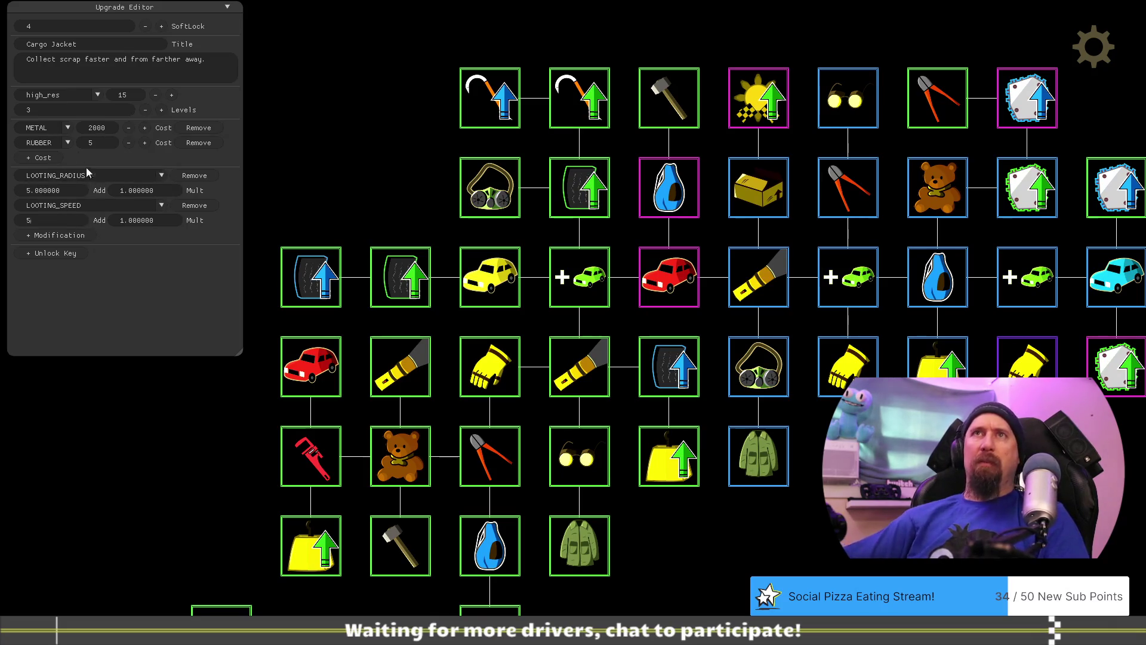
pyautogui.click(74, 115)
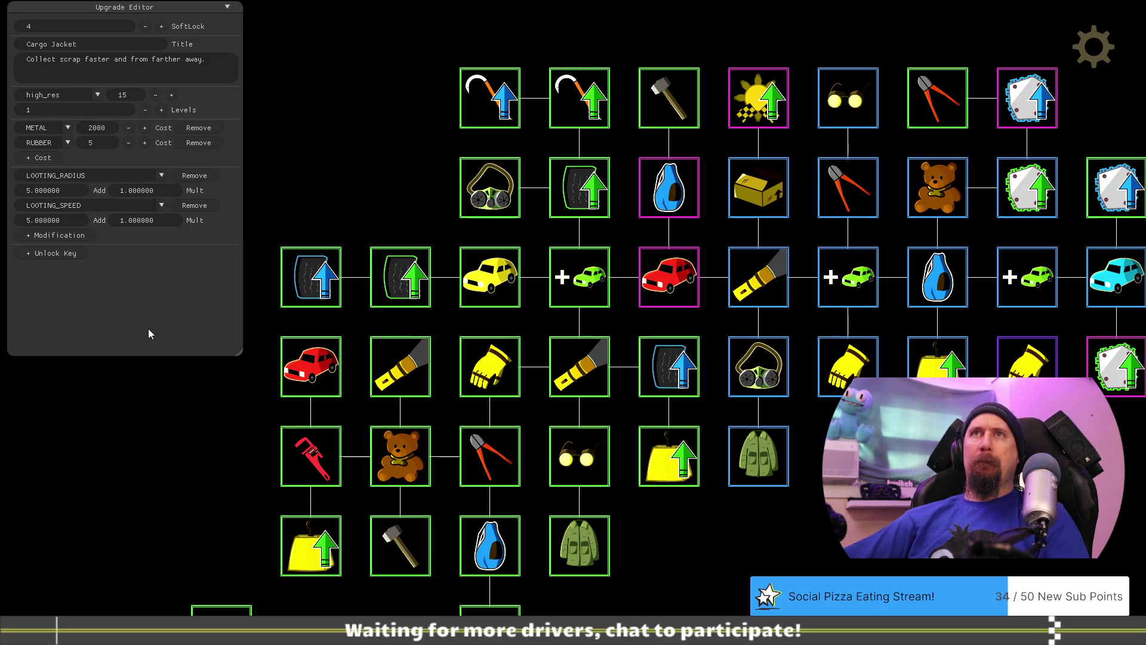
# Recheck Cargo Jacket in the tree, then deselect it to close the details.
pyautogui.moveTo(850, 511); pyautogui.dragTo(757, 508)
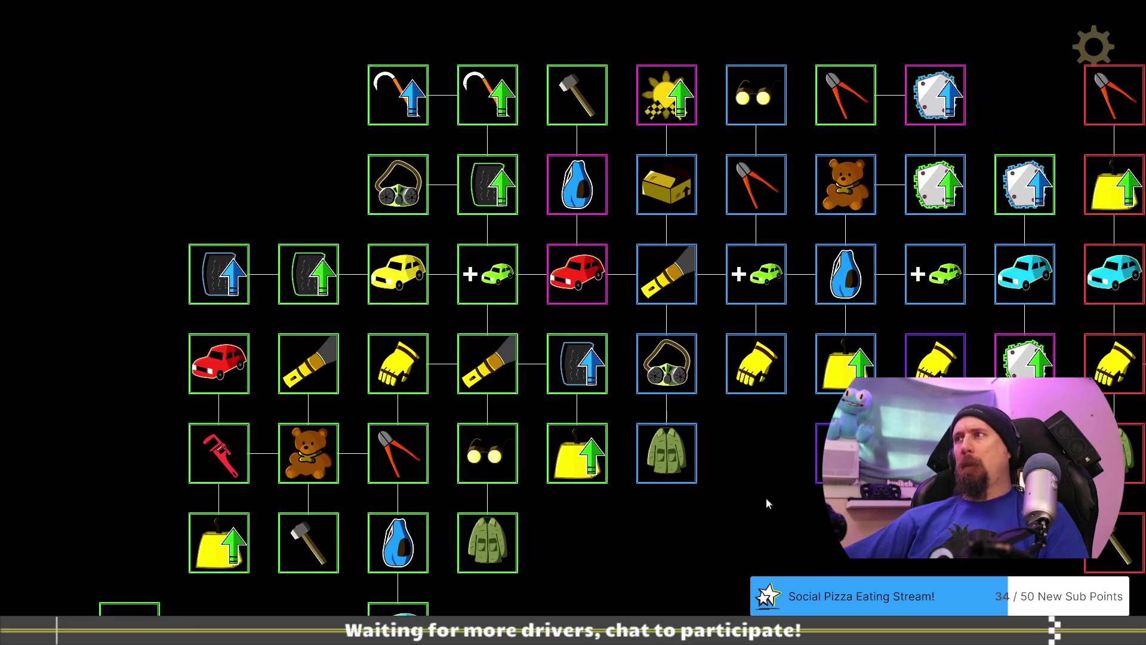
pyautogui.click(651, 468)
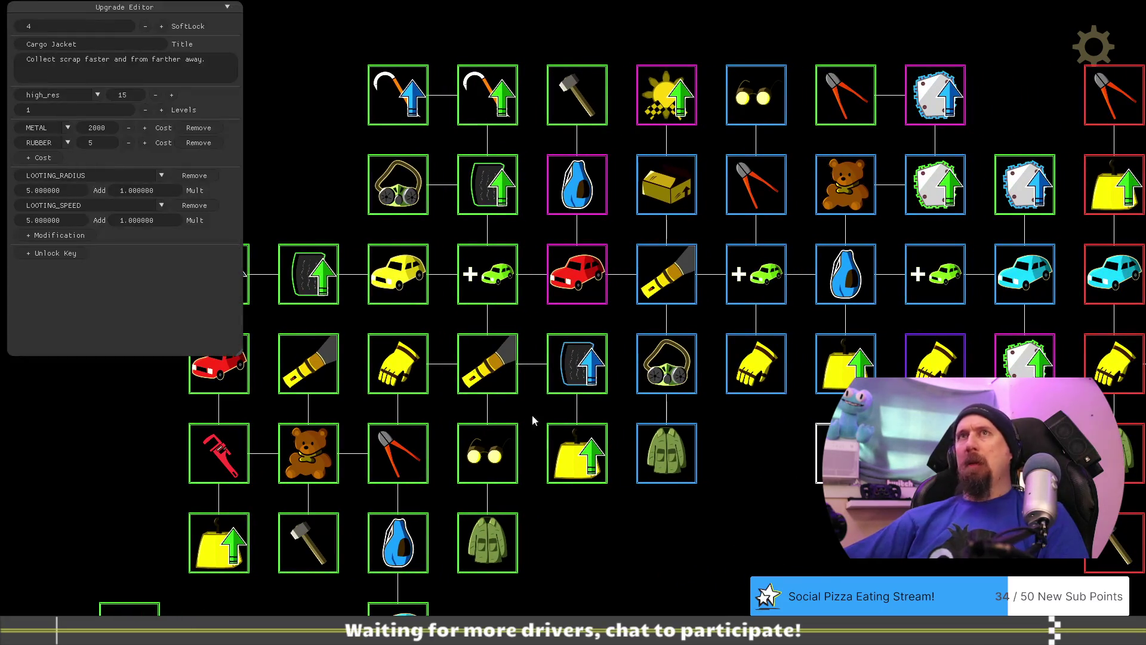
pyautogui.click(743, 542)
pyautogui.moveTo(743, 541); pyautogui.dragTo(622, 516)
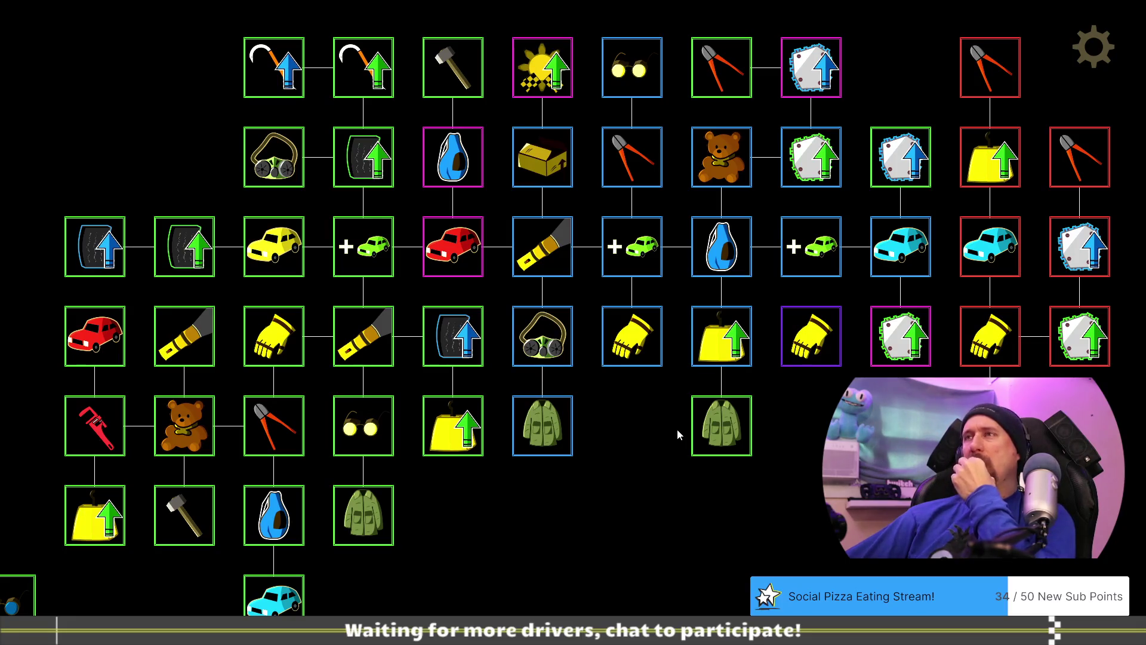
# Reopen the editor with F1 and show Gloves: 3 levels, METAL 600, SEARCHING_TIME ×0.9.
pyautogui.press('F1')
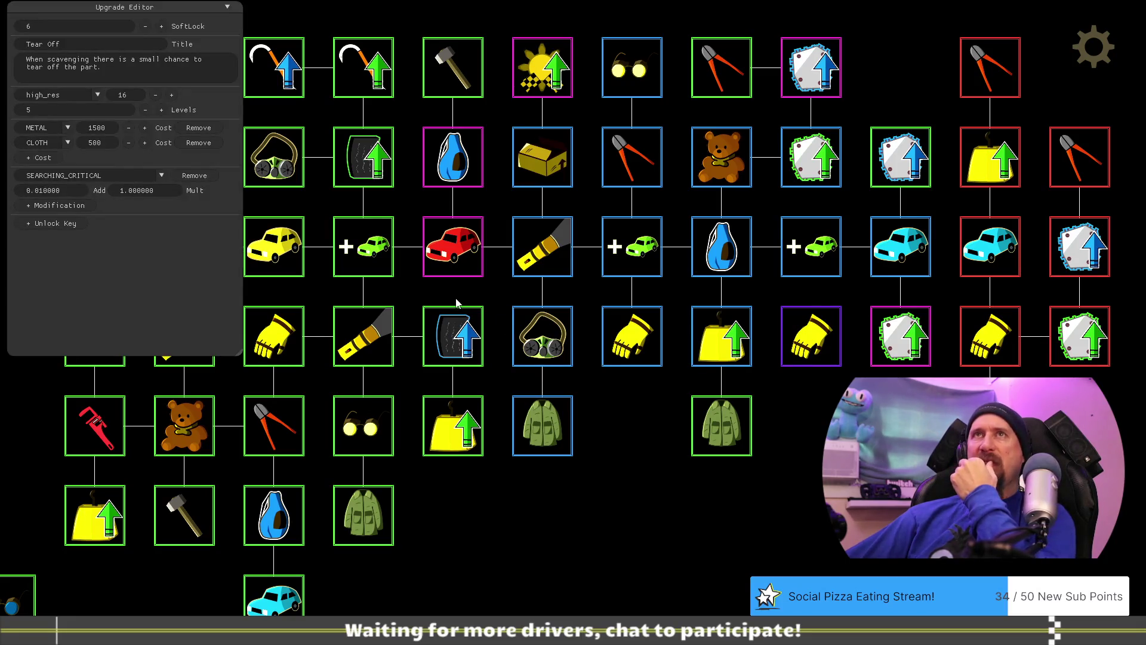
pyautogui.moveTo(511, 463)
pyautogui.mouseDown()
pyautogui.moveTo(631, 389)
pyautogui.moveTo(599, 423)
pyautogui.moveTo(532, 421)
pyautogui.mouseUp()
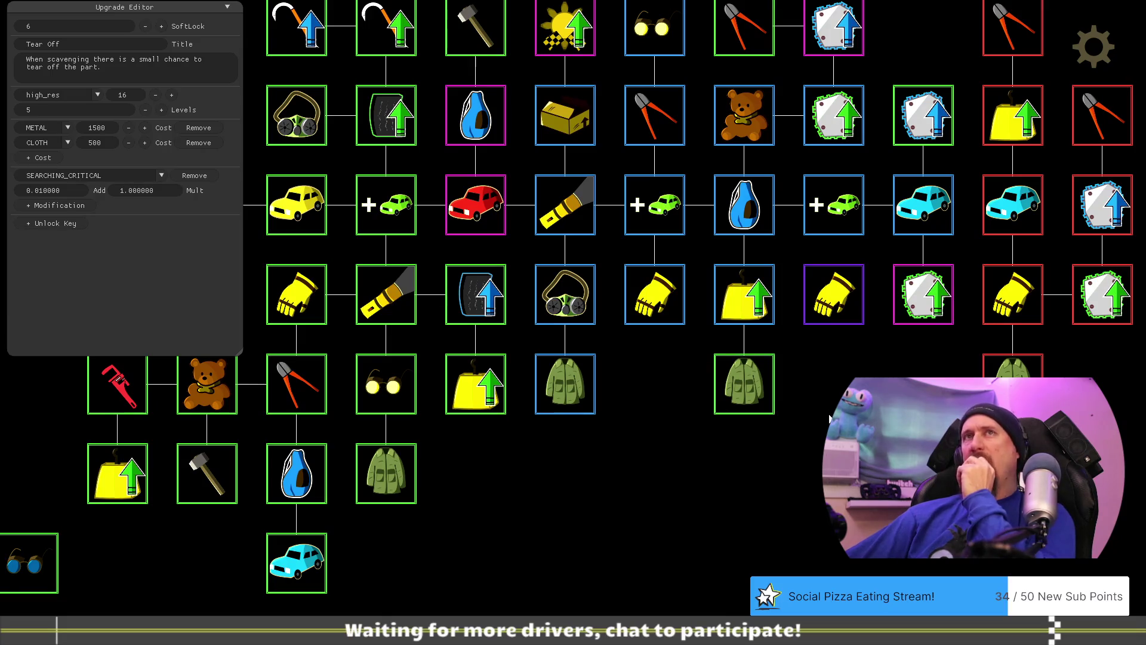
pyautogui.moveTo(842, 413); pyautogui.dragTo(775, 486)
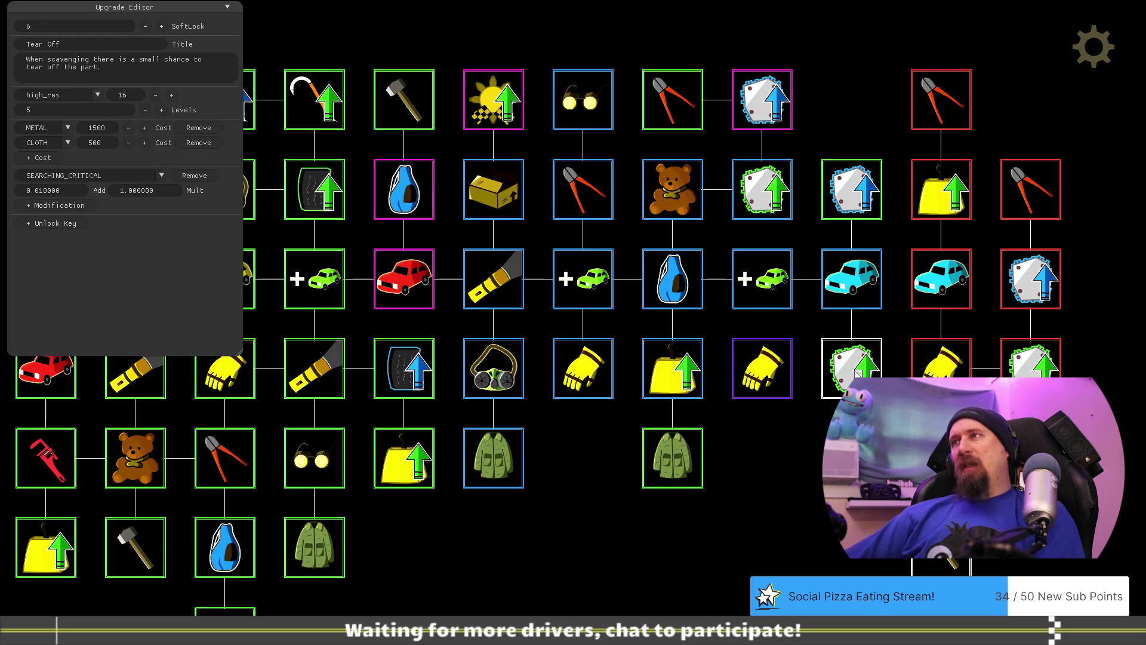
pyautogui.moveTo(852, 417); pyautogui.dragTo(889, 380)
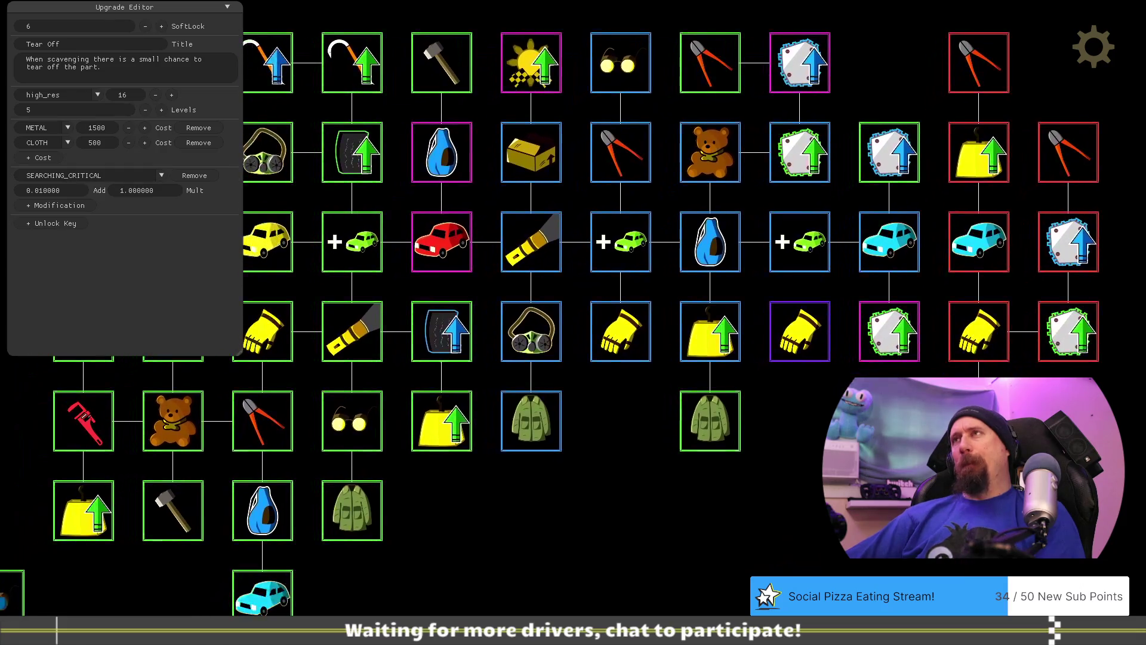
pyautogui.click(810, 349)
pyautogui.moveTo(793, 464); pyautogui.dragTo(872, 443)
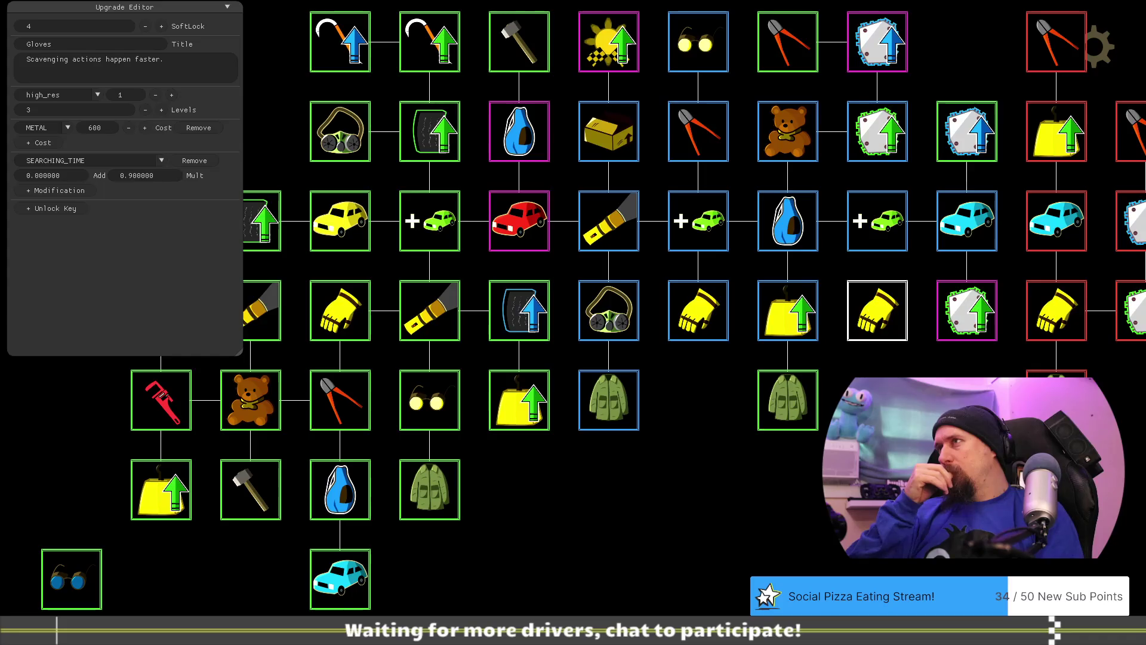
# Link the yellow bag upgrade to Gloves, then open a new Chrome tab.
pyautogui.click(788, 311)
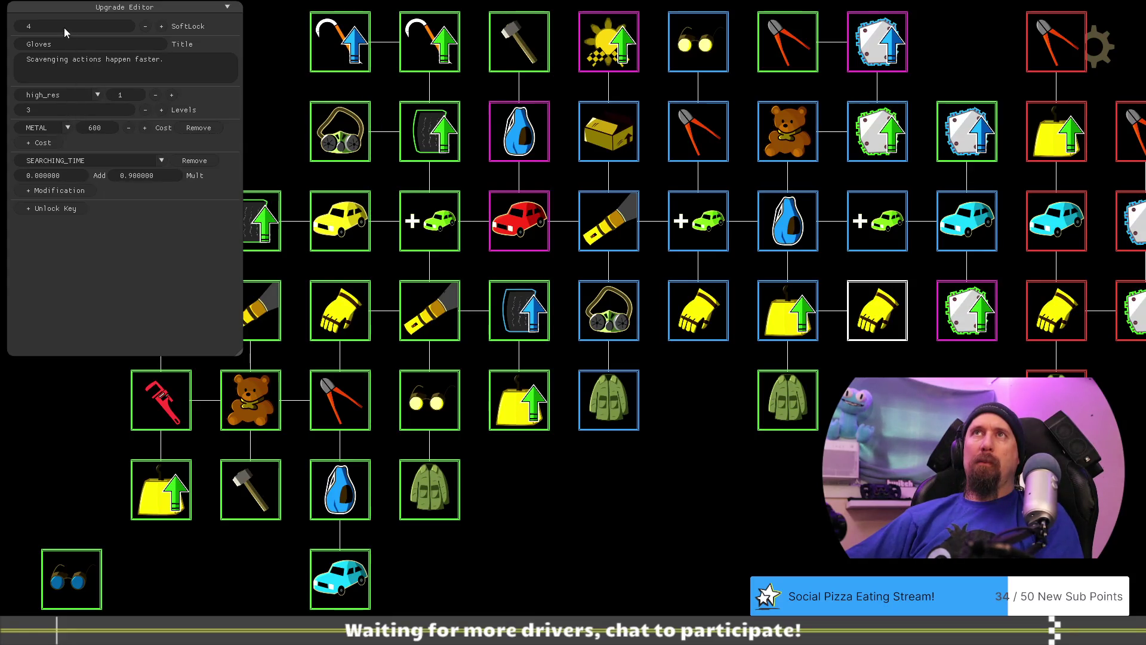
pyautogui.click(70, 110)
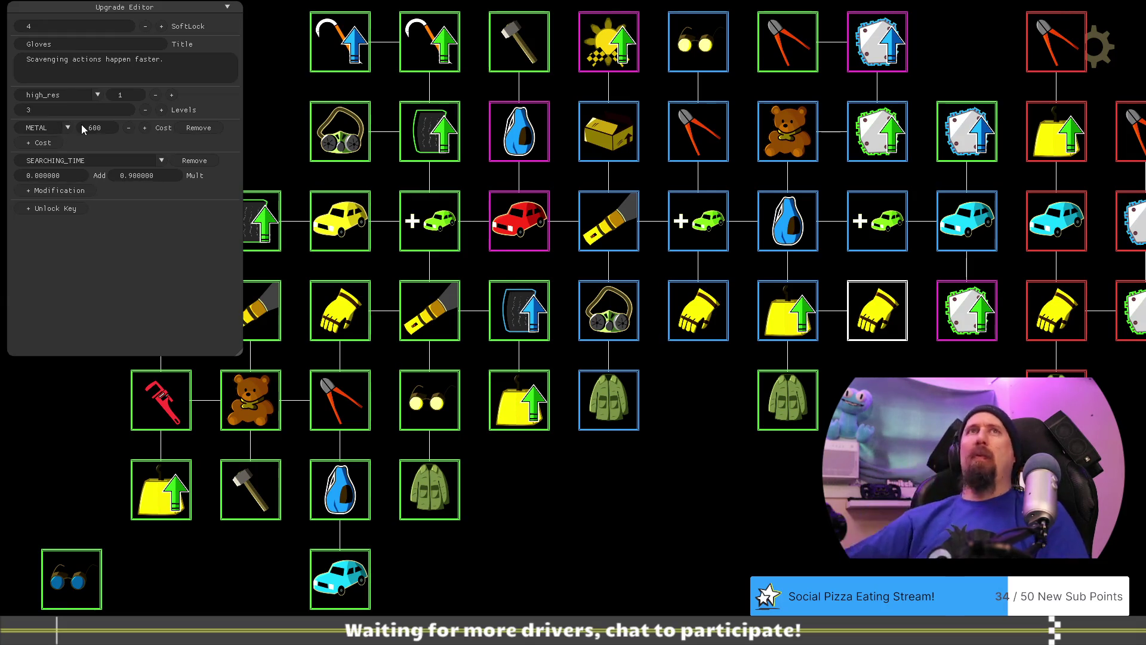
pyautogui.hotkey('alt', 'Tab')
pyautogui.hotkey('ctrl', 't')
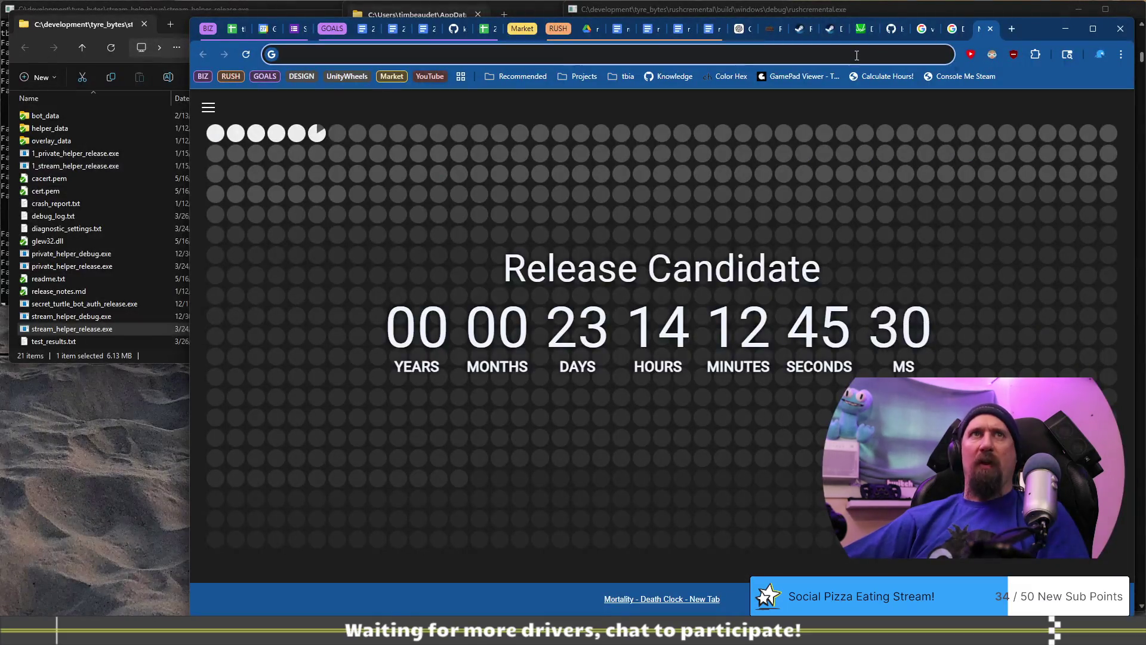
# Calculate 0.9*.9*.9 = 0.729 in Chrome's address bar, then return to the game.
pyautogui.click(857, 55)
pyautogui.write('0.9')
pyautogui.write('*,')
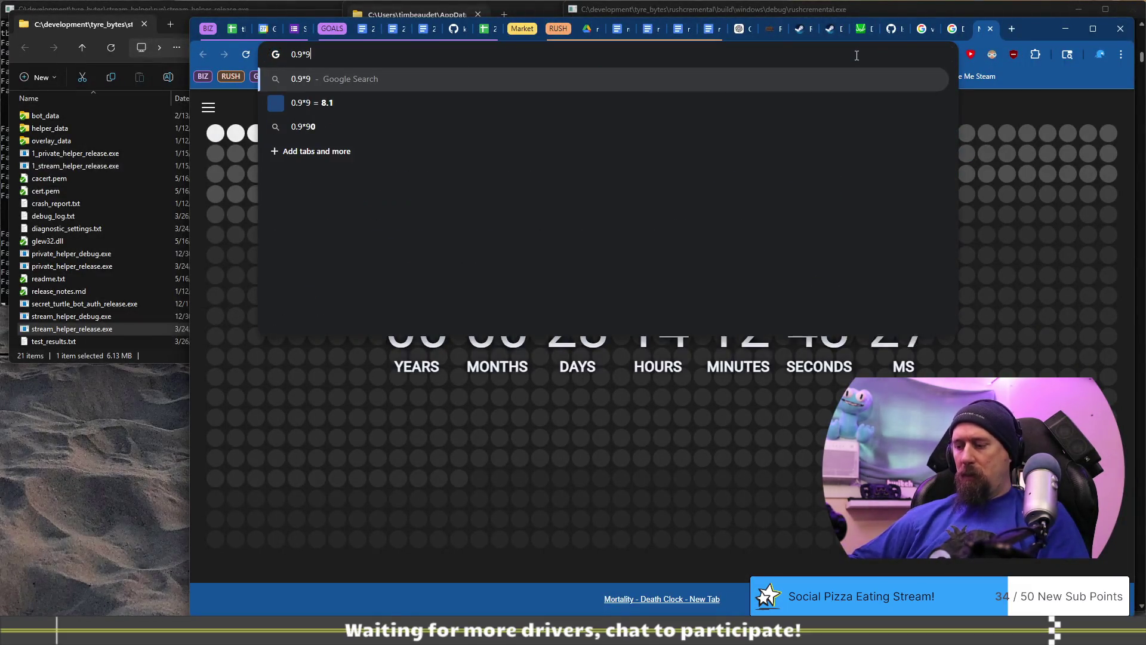
pyautogui.press('BackSpace')
pyautogui.write('.9*.')
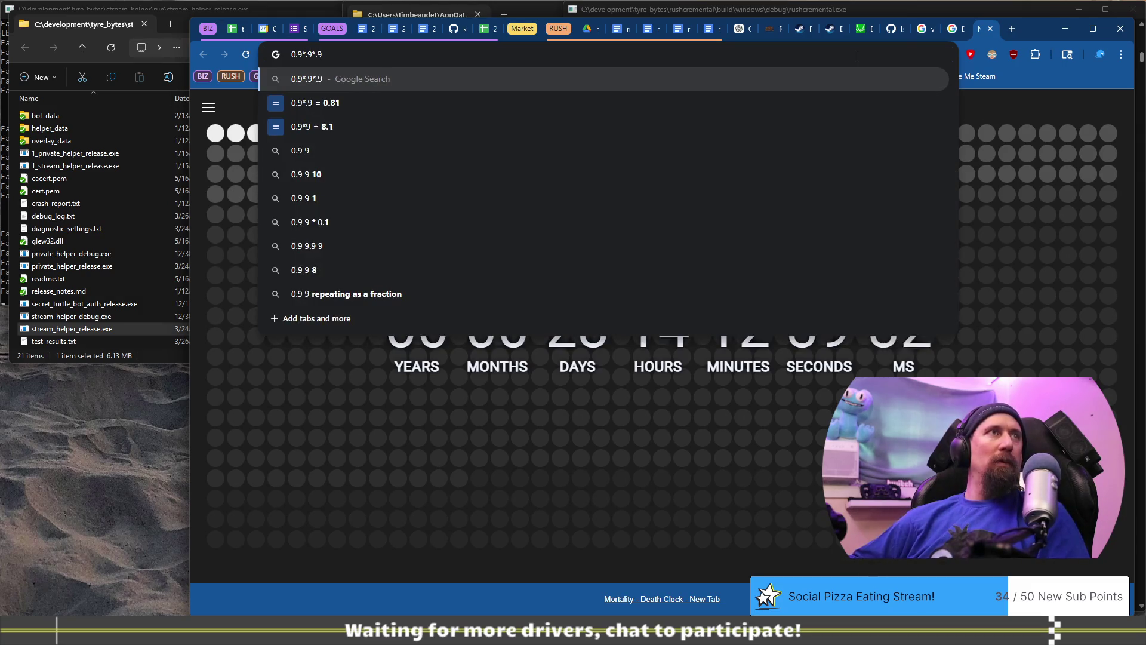
pyautogui.write('9')
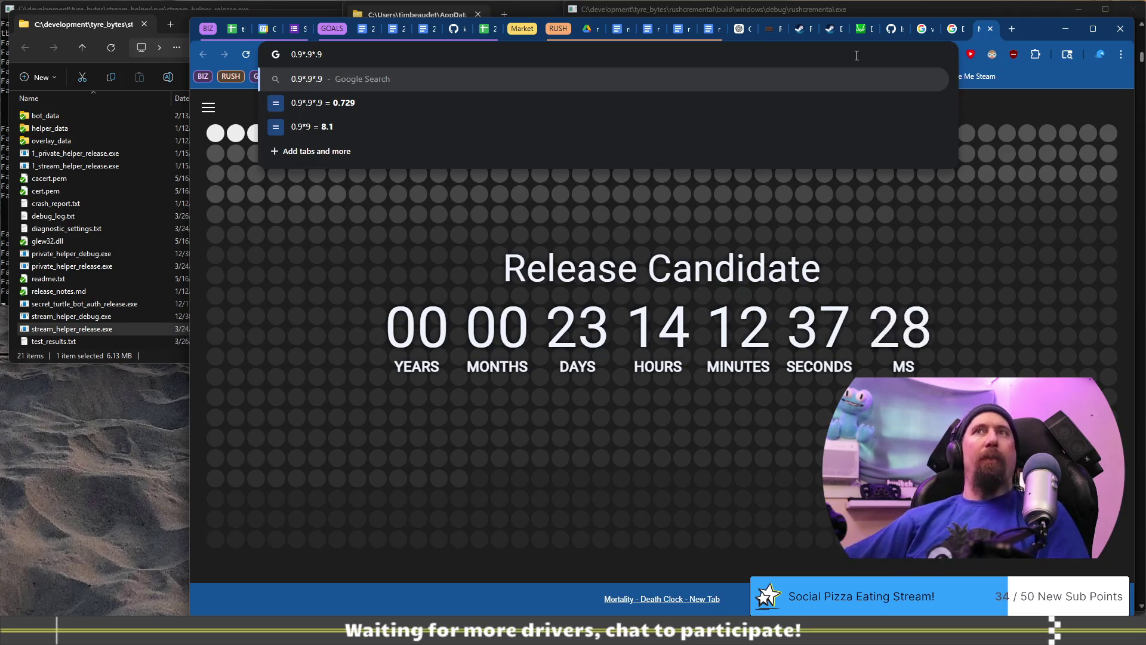
pyautogui.hotkey('alt', 'Tab')
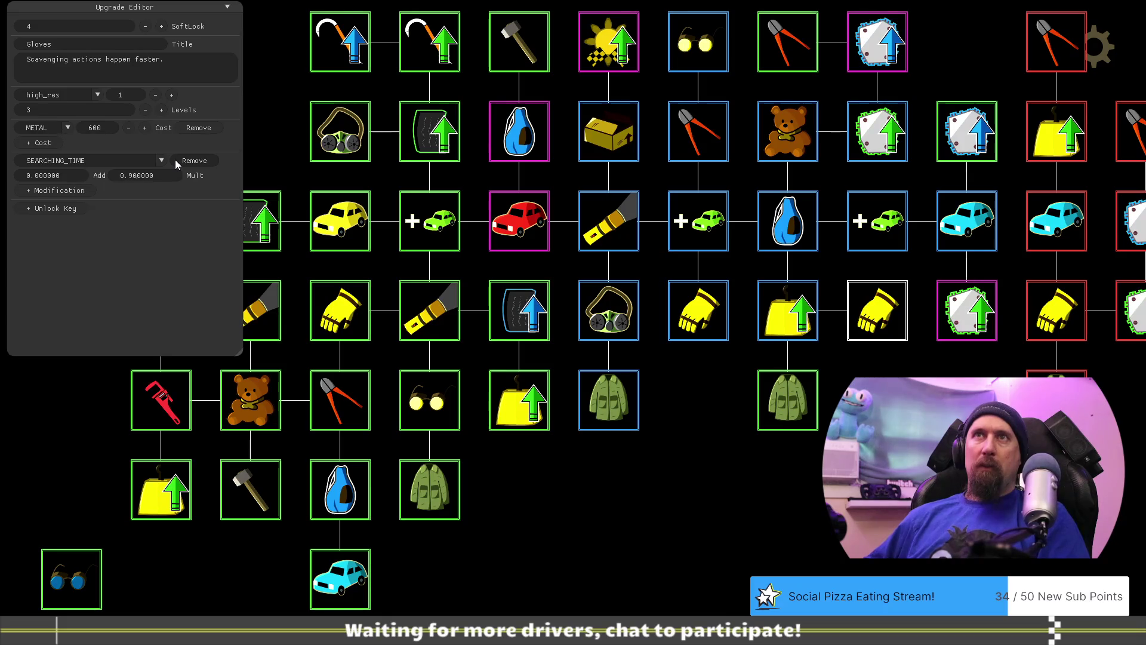
# Set the Gloves searching-time multiplier to 0.75 and its METAL cost to 3000.
pyautogui.press('BackSpace')
pyautogui.write('75')
pyautogui.write('1')
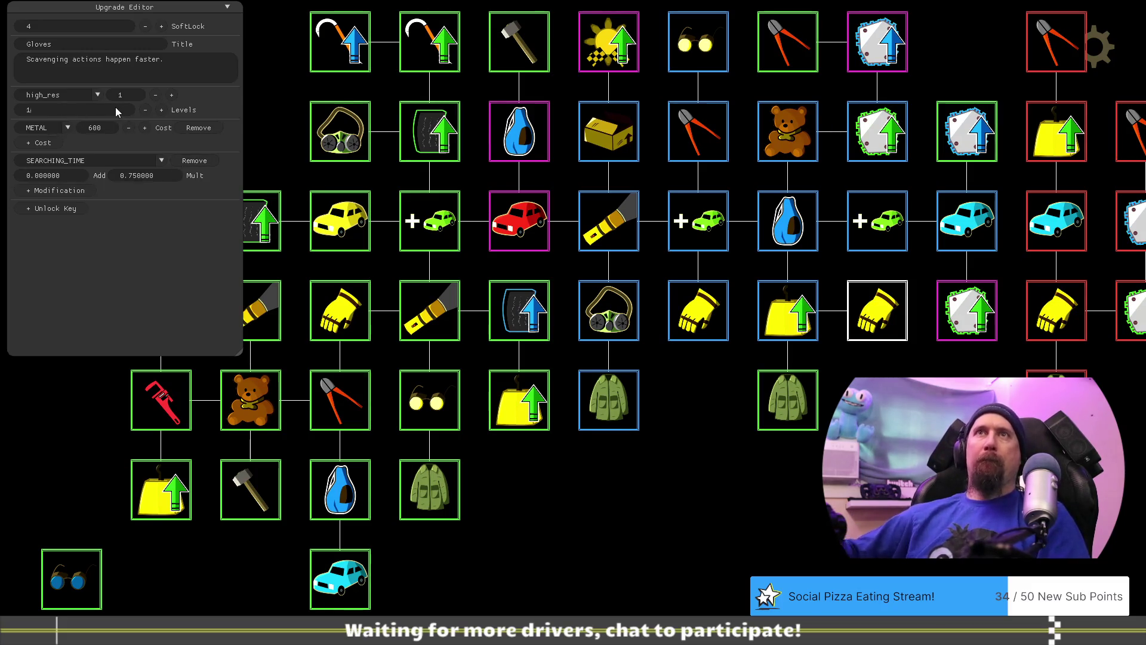
pyautogui.click(105, 128)
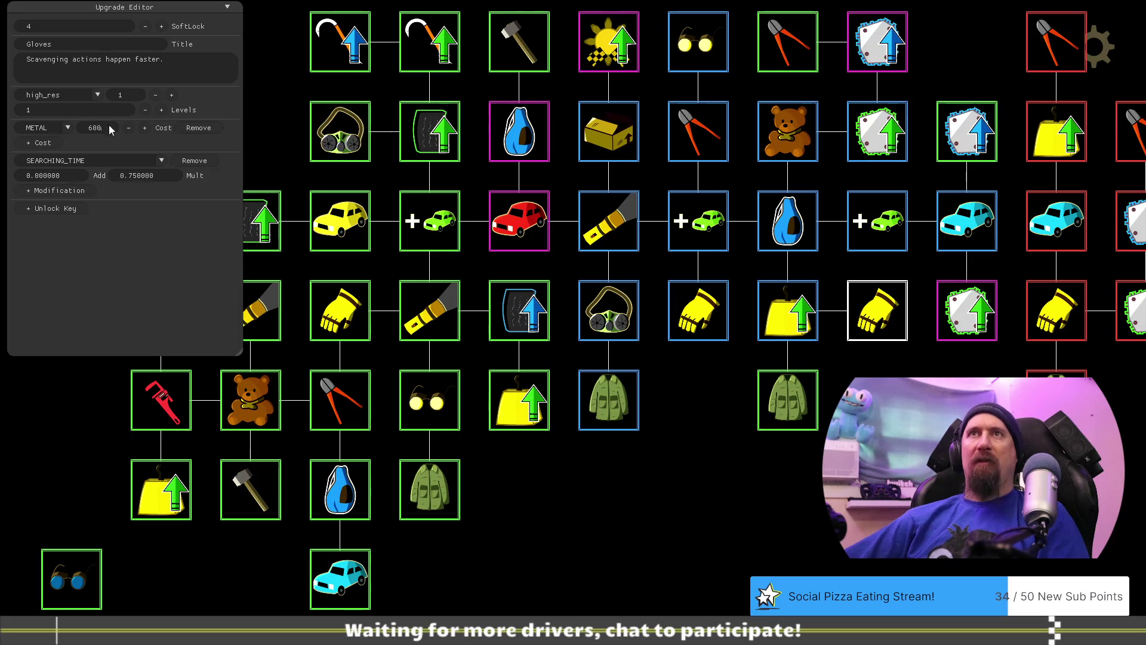
pyautogui.press('BackSpace')
pyautogui.press('BackSpace')
pyautogui.press('BackSpace')
pyautogui.write('3000')
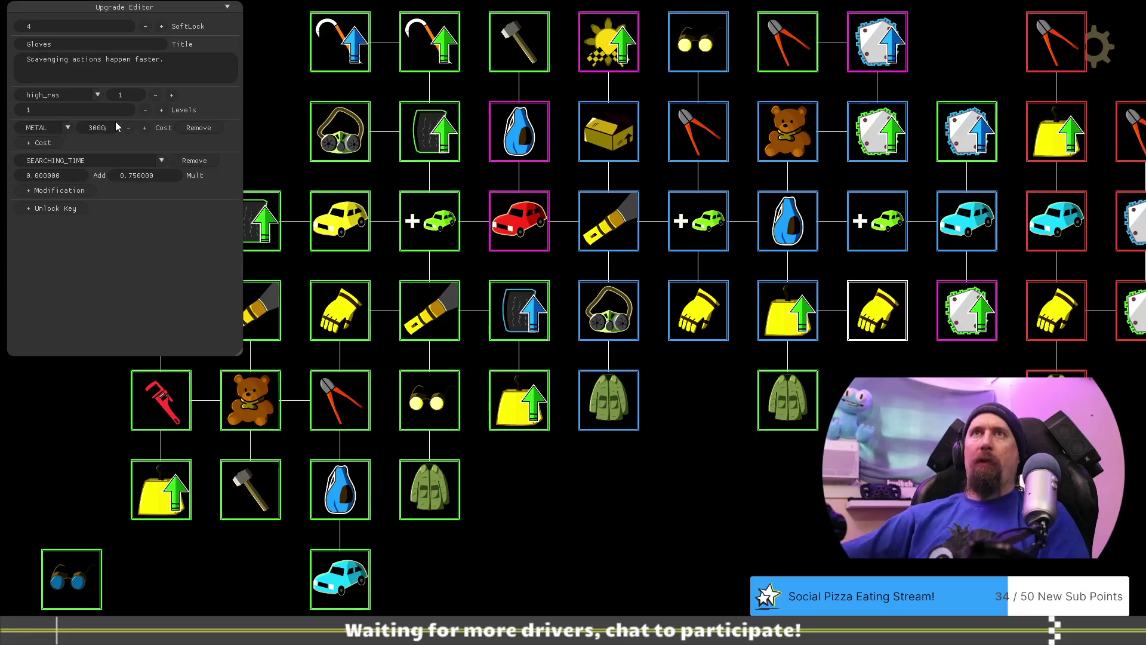
# Add a second Gloves cost of 25 RUBBER.
pyautogui.click(52, 143)
pyautogui.click(63, 146)
pyautogui.click(63, 172)
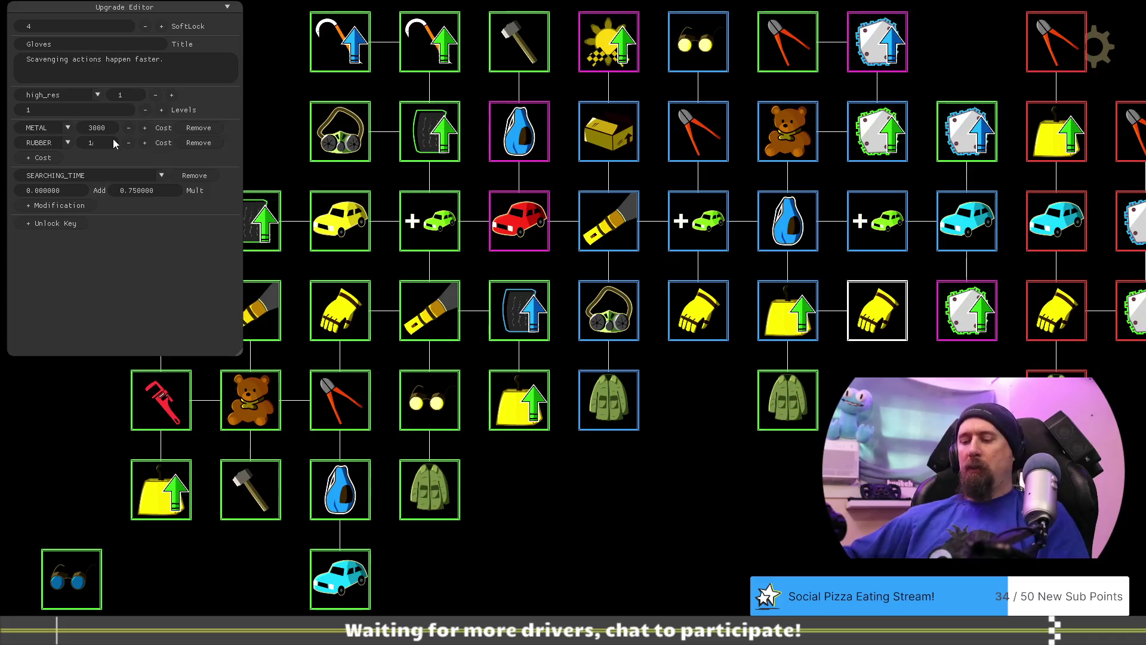
pyautogui.write('25')
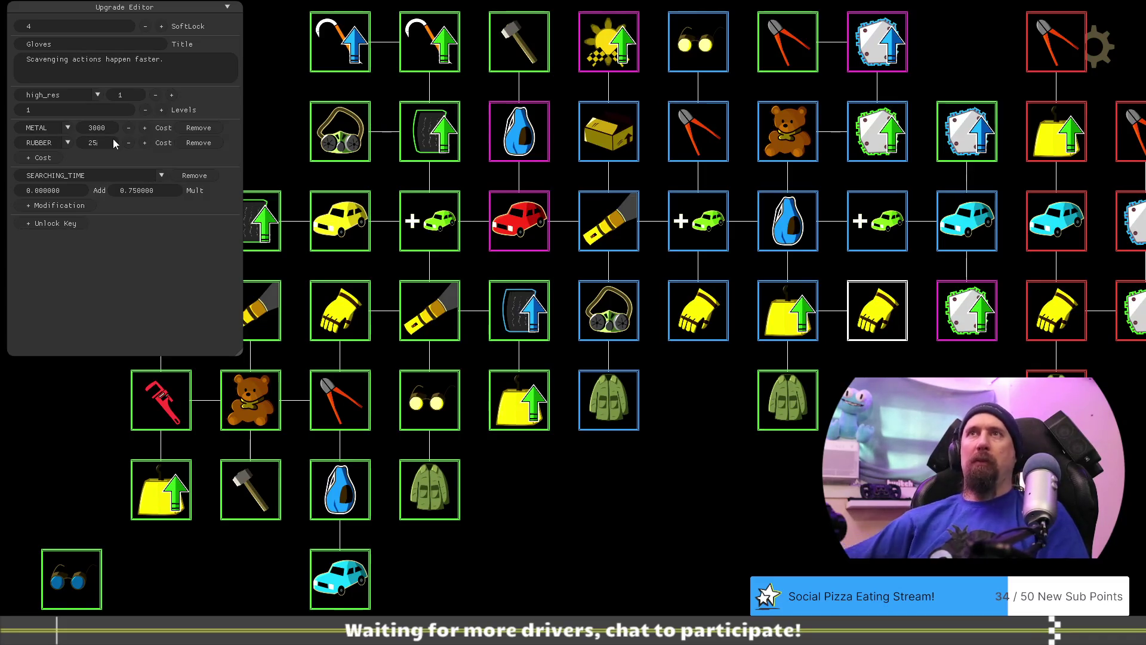
# Review the Increase Value and Gloves nodes, then deselect Gloves to close its details.
pyautogui.moveTo(832, 401); pyautogui.dragTo(740, 386)
pyautogui.click(695, 294)
pyautogui.click(785, 297)
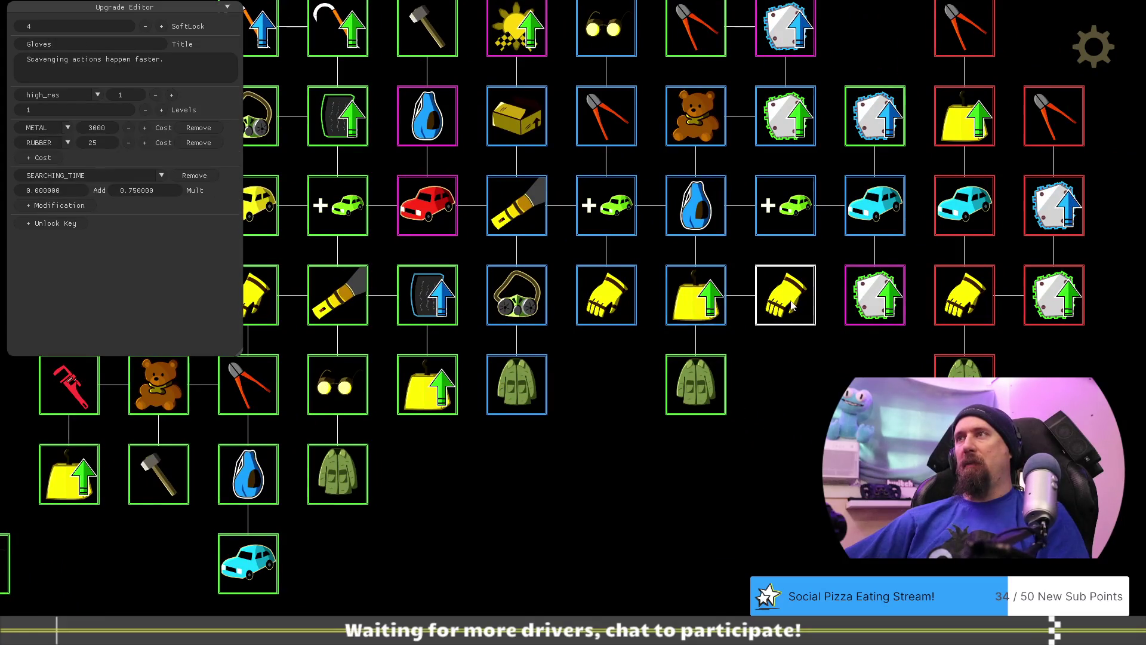
pyautogui.moveTo(789, 416); pyautogui.dragTo(753, 425)
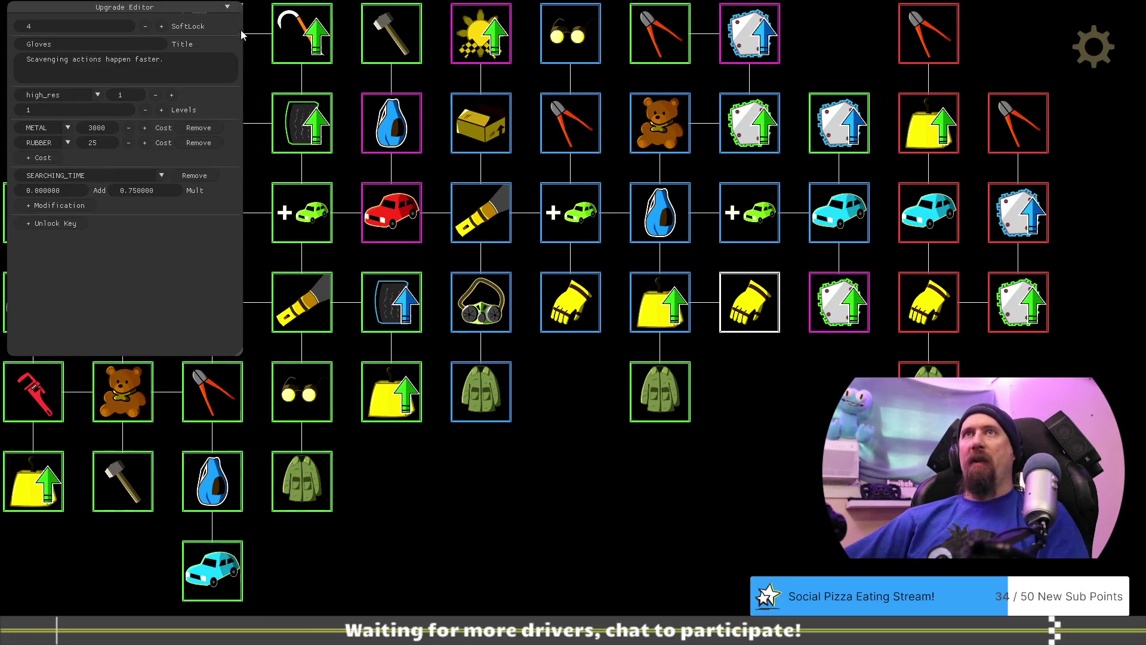
pyautogui.click(566, 517)
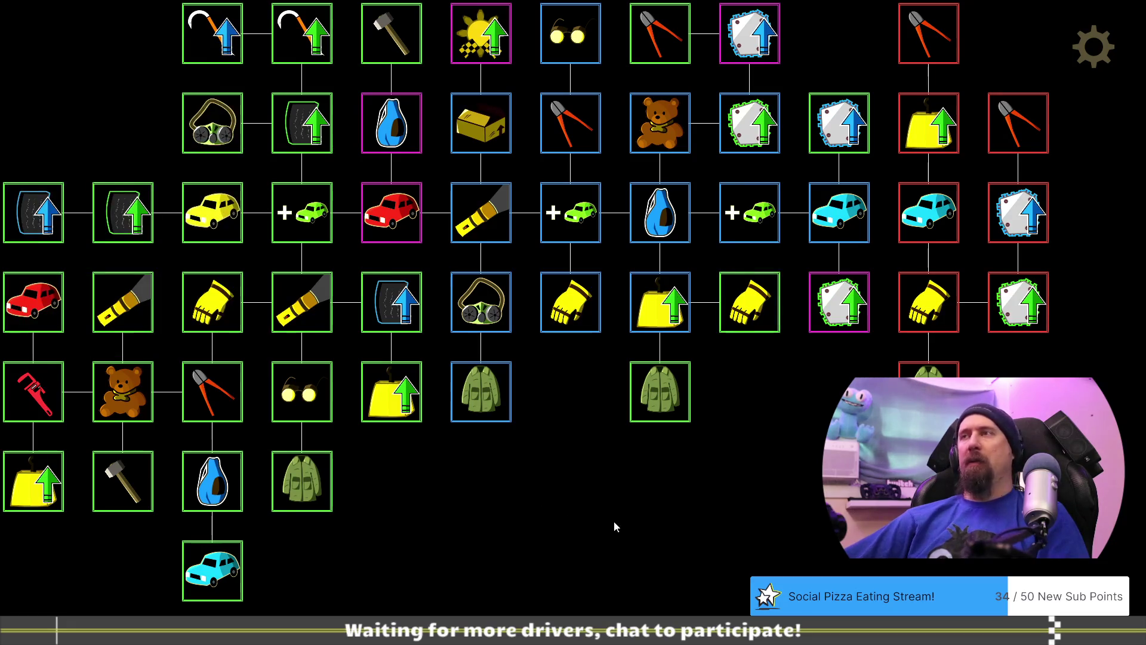
# Drag the Mechanic Goggle node into the bottom row next to Better Car.
pyautogui.moveTo(772, 439); pyautogui.dragTo(775, 506)
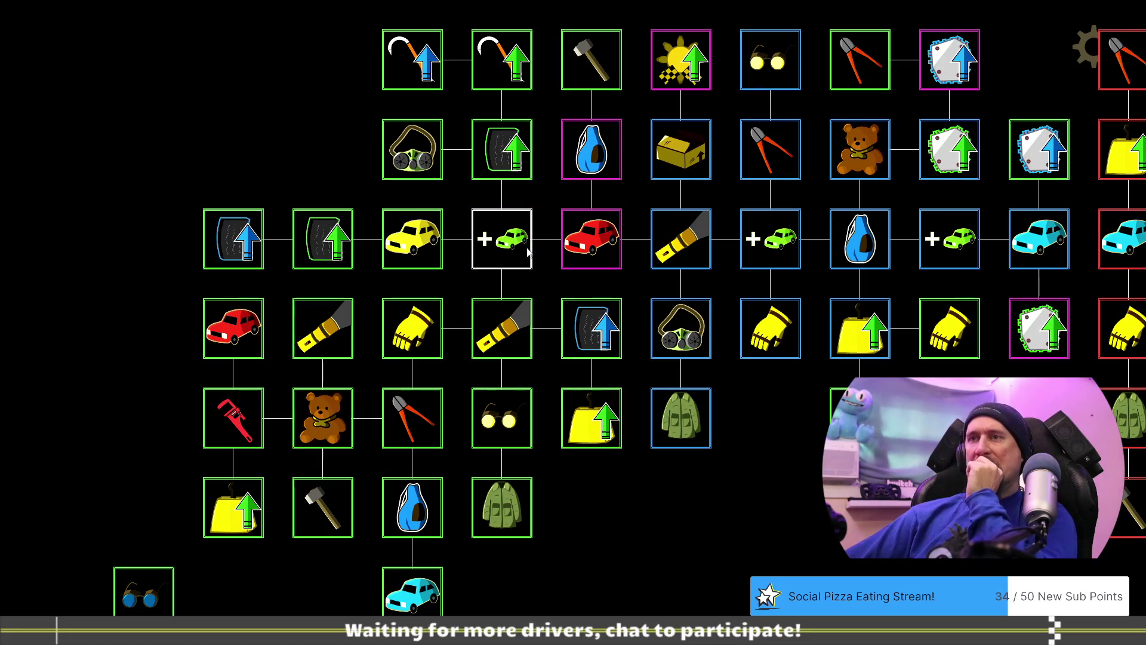
pyautogui.moveTo(170, 552); pyautogui.dragTo(314, 549)
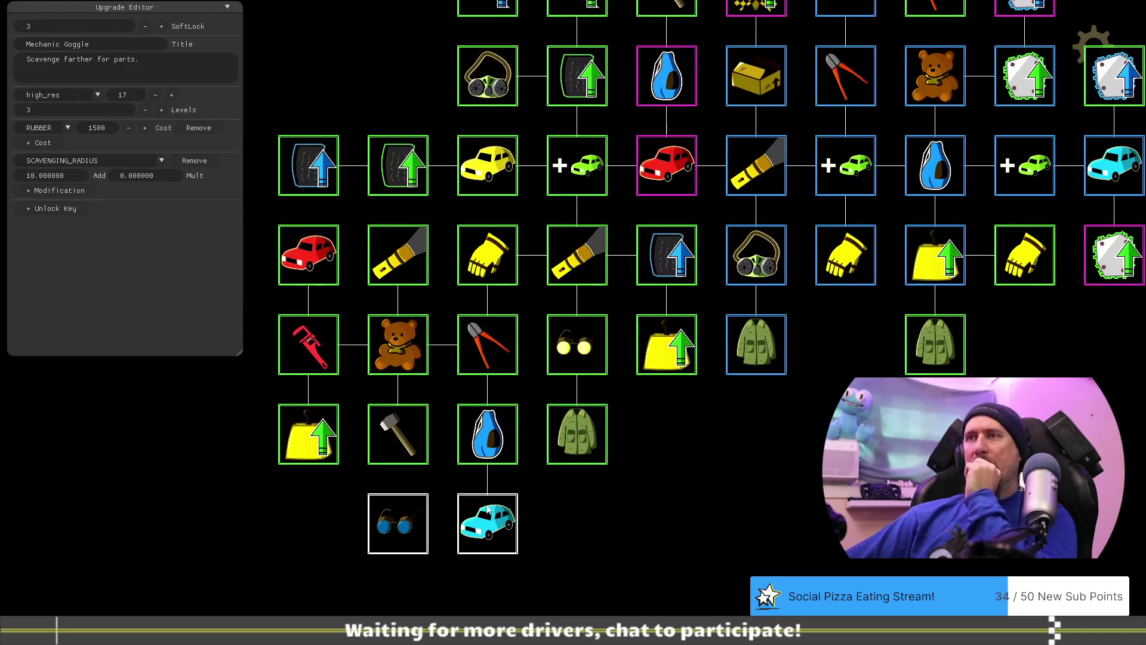
pyautogui.click(486, 522)
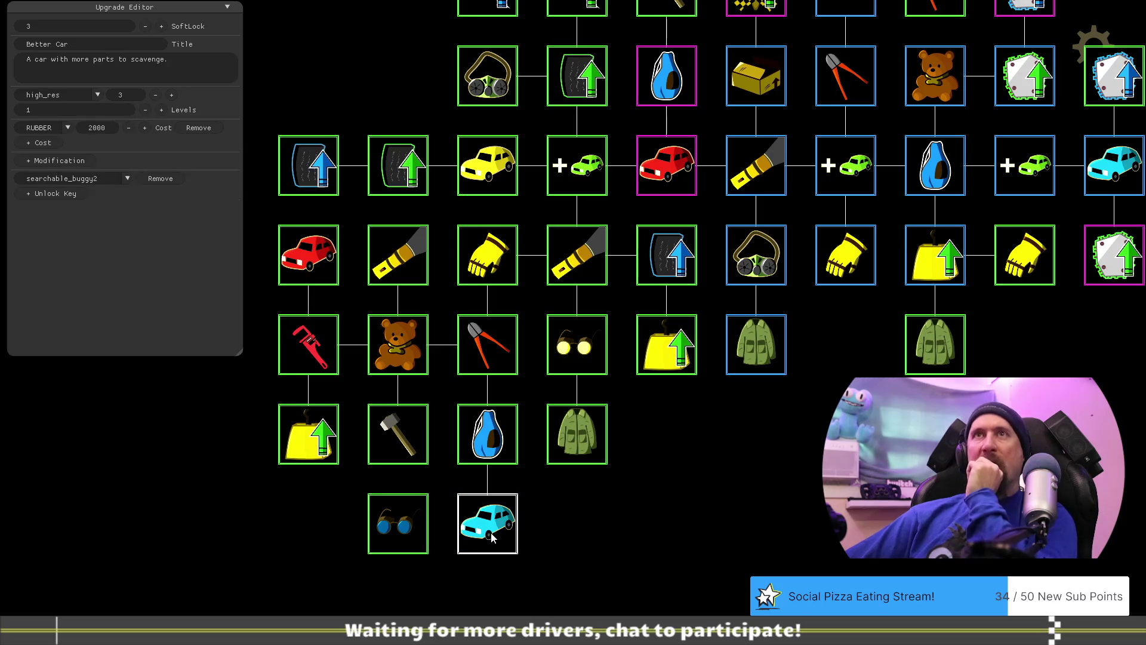
# Review Tear Off, Cargo Jacket, Increase Value and Helmet/Mask, then leave the editor.
pyautogui.click(398, 440)
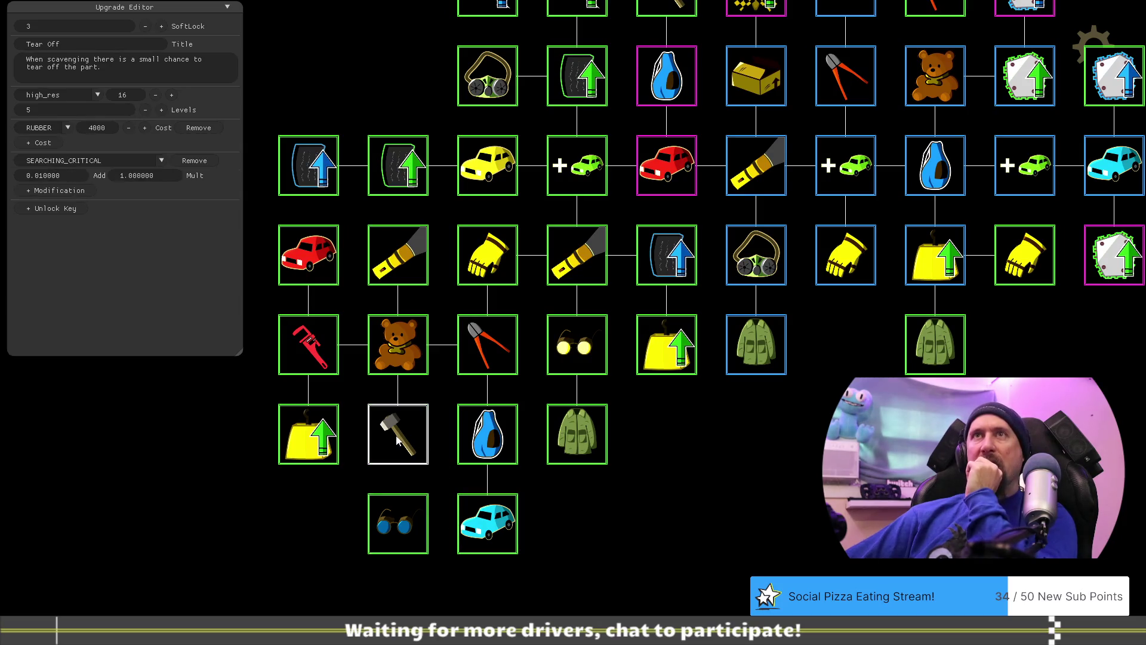
pyautogui.click(574, 439)
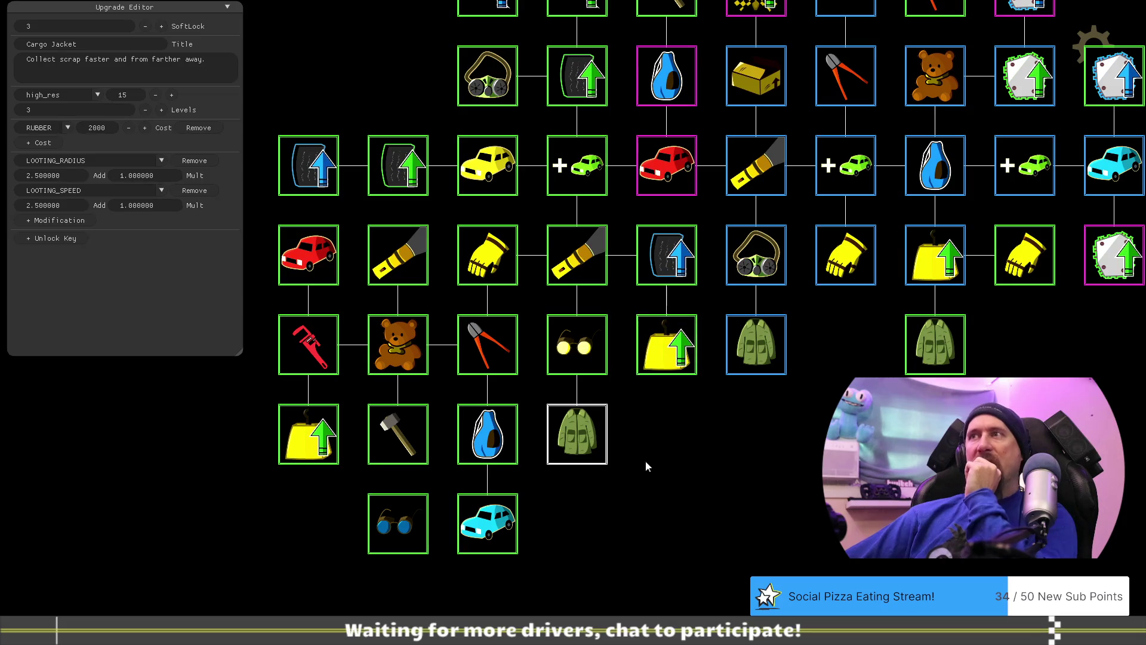
pyautogui.click(673, 352)
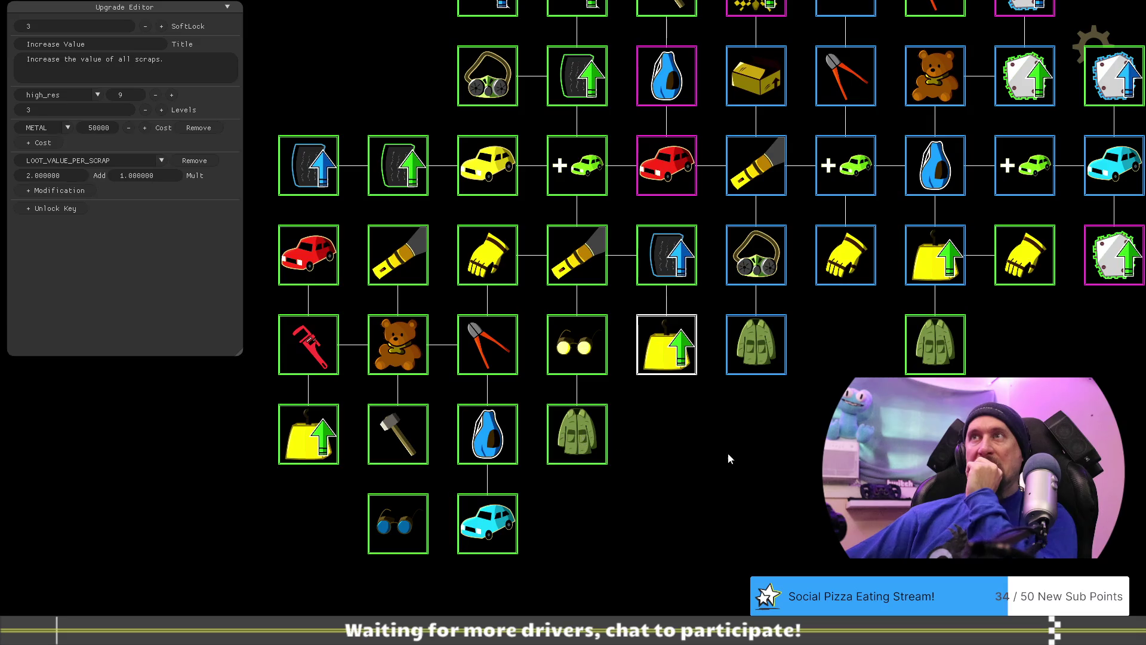
pyautogui.click(488, 78)
pyautogui.press('Escape')
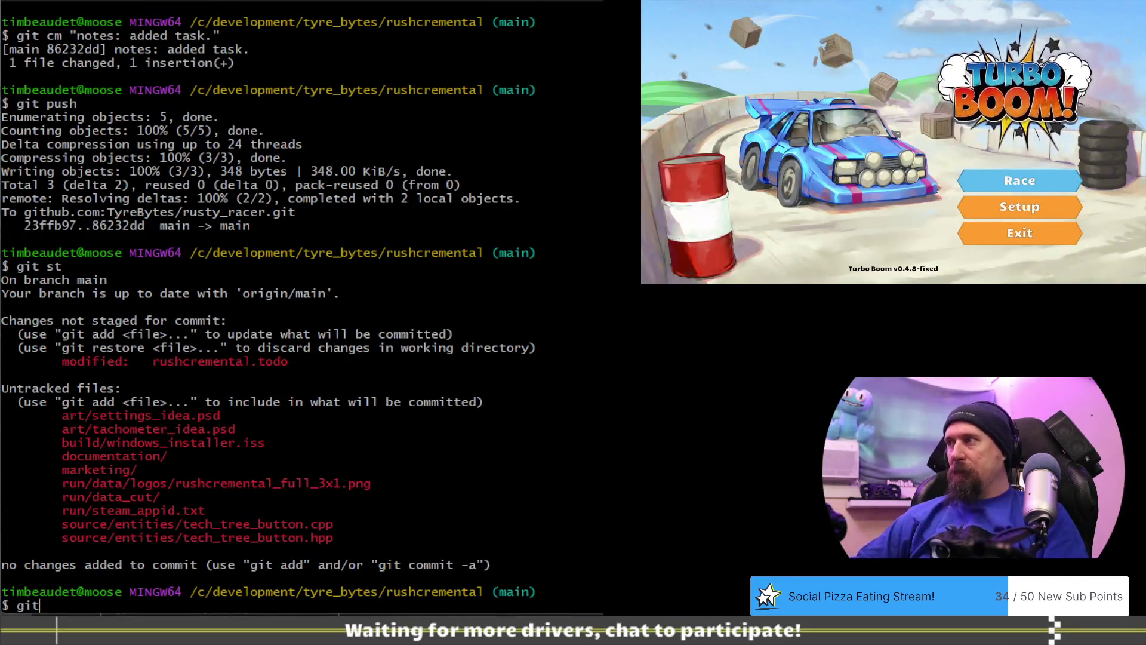
# Check git status and interactively stage the tech-tree change and all remaining notes changes.
pyautogui.write('git st')
pyautogui.press('Return')
pyautogui.write('g')
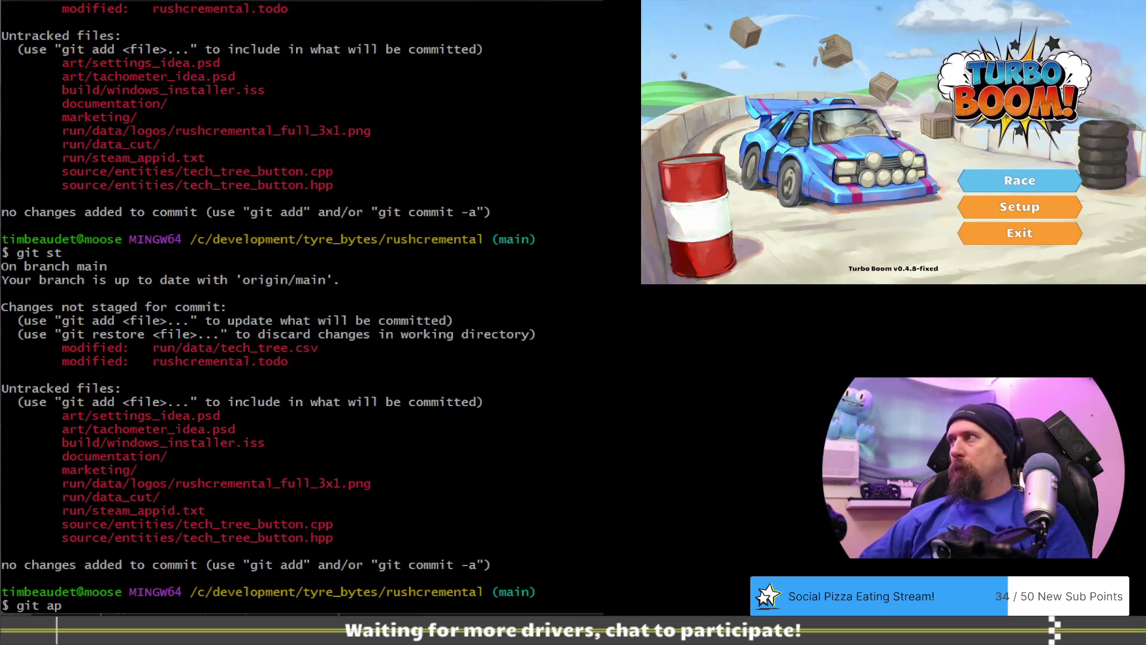
pyautogui.press('Return')
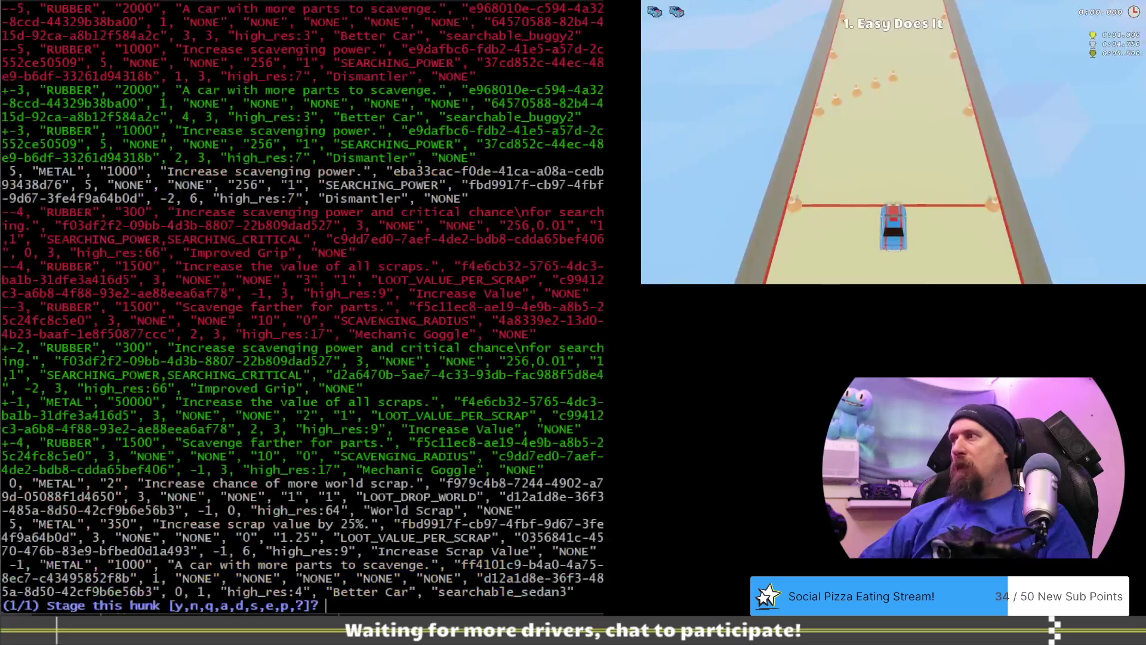
pyautogui.write('y')
pyautogui.press('Return')
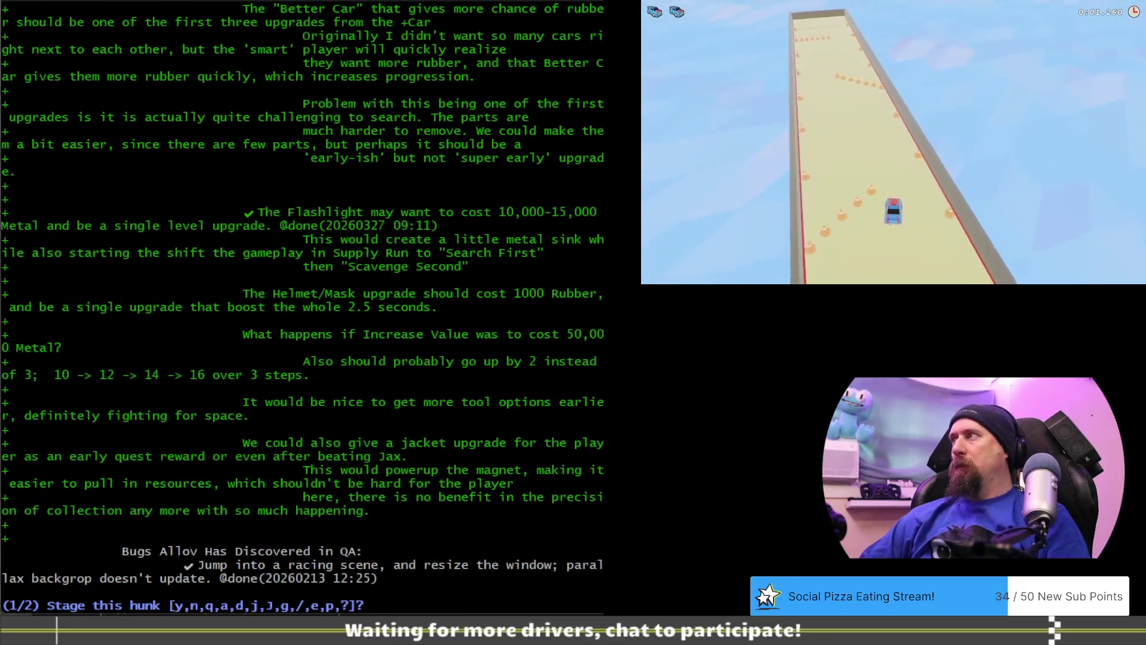
pyautogui.write('a')
pyautogui.press('Return')
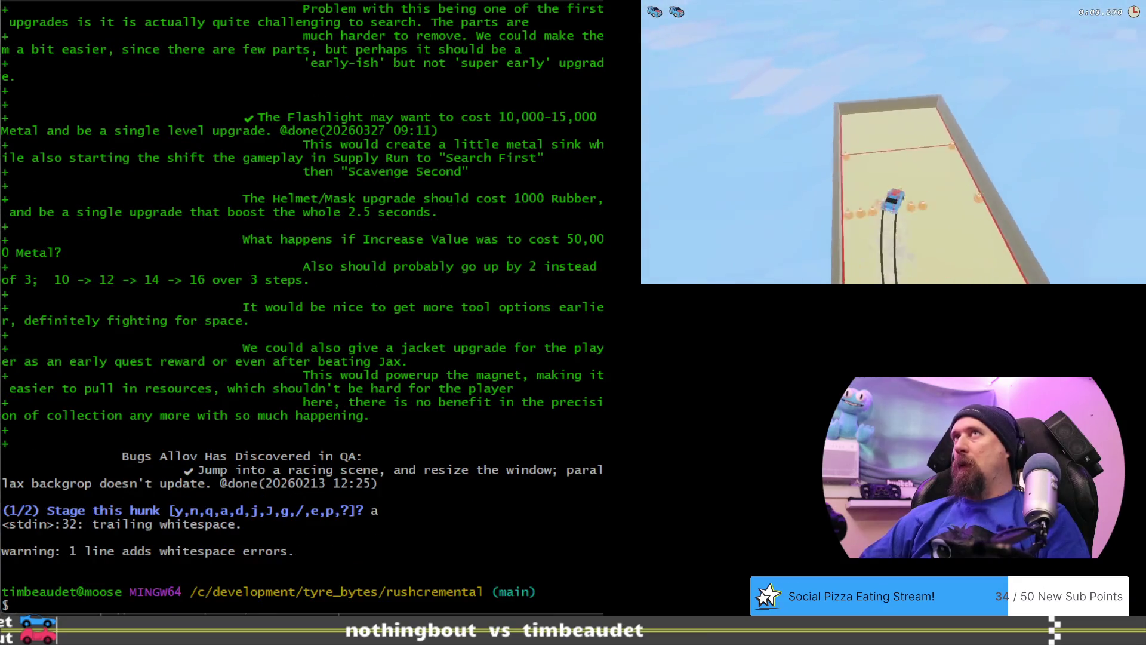
pyautogui.write('git st')
pyautogui.press('Return')
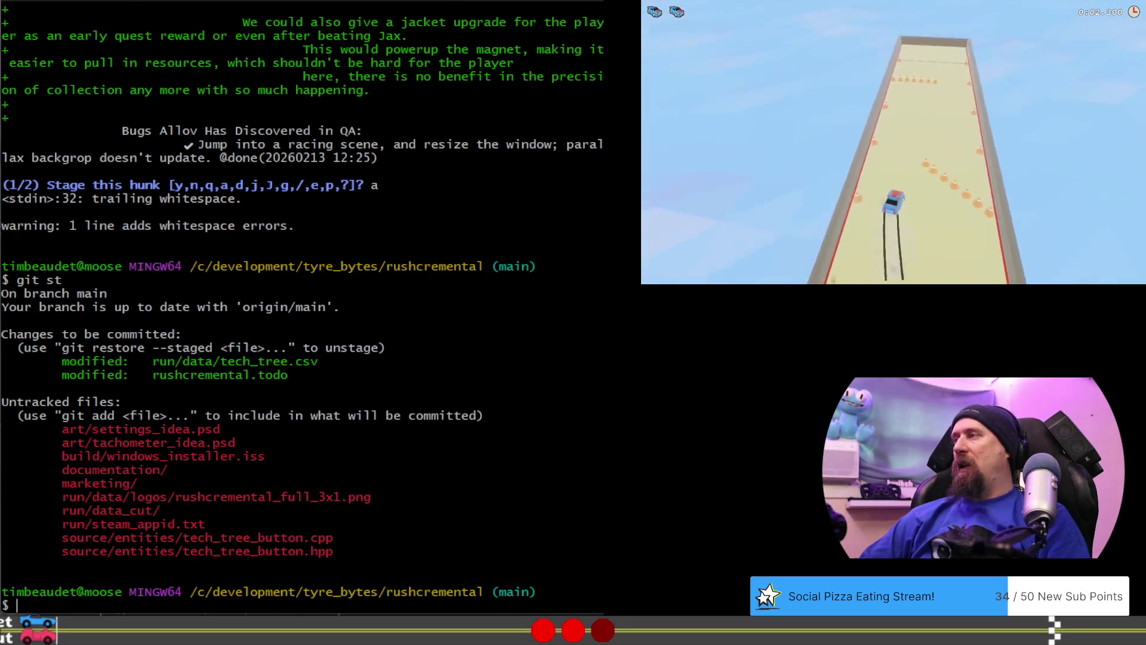
# Commit the staged changes with a message about new desert test ideas in the tech tree.
pyautogui.write('git cm "update')
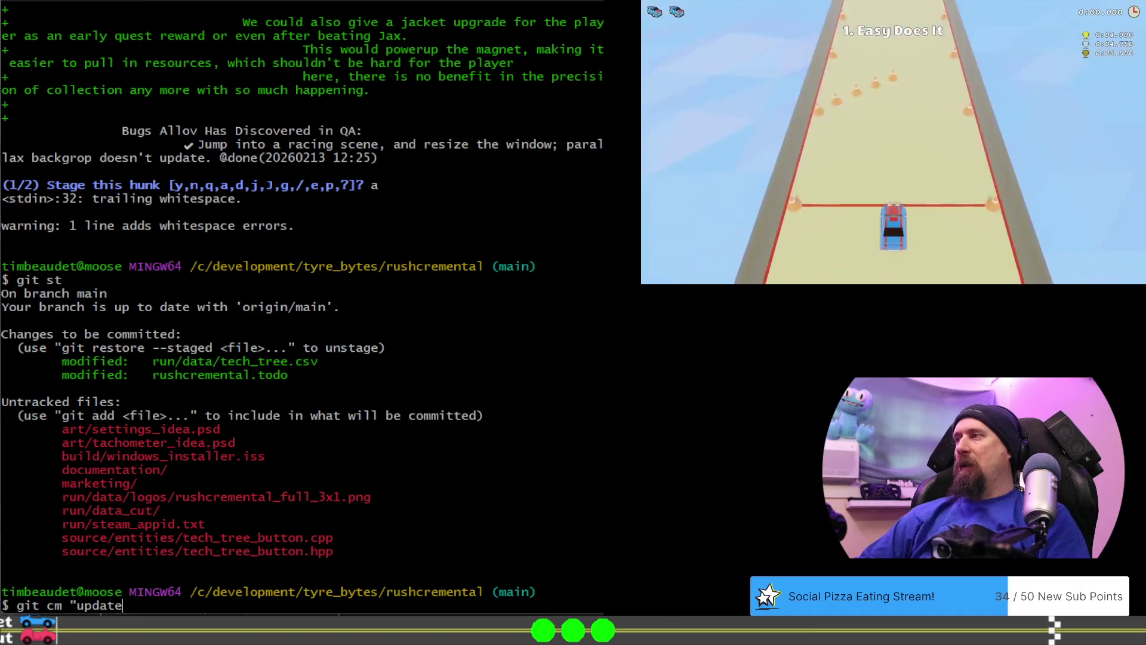
pyautogui.write(': nte')
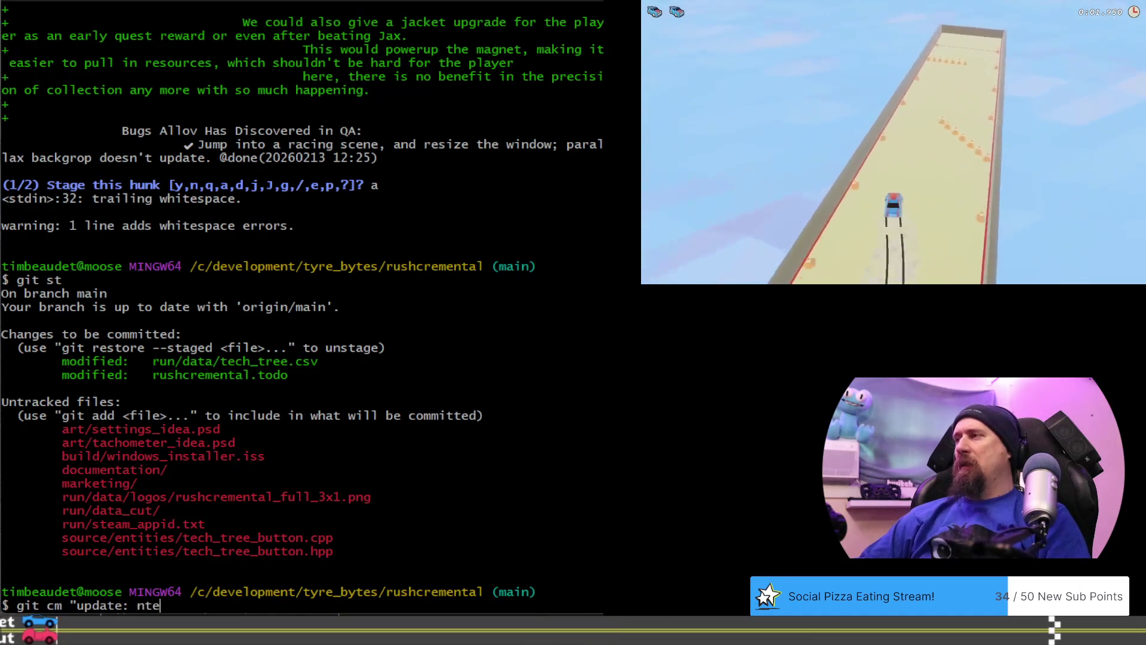
pyautogui.press('BackSpace')
pyautogui.press('BackSpace')
pyautogui.write('ew test ')
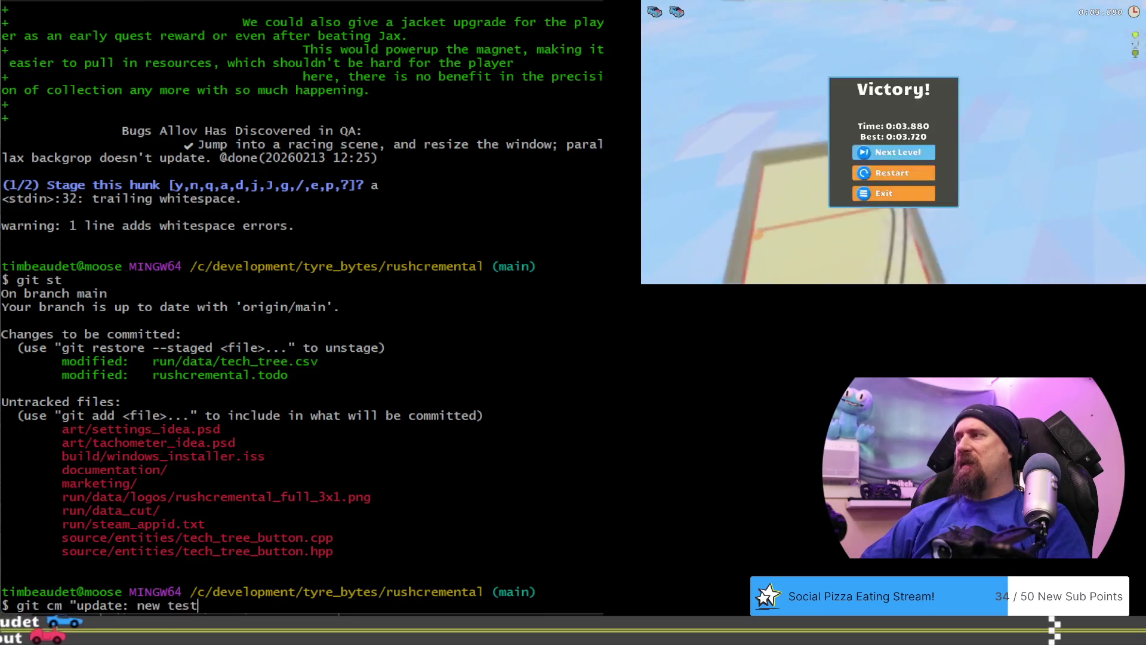
pyautogui.write('ideas for ')
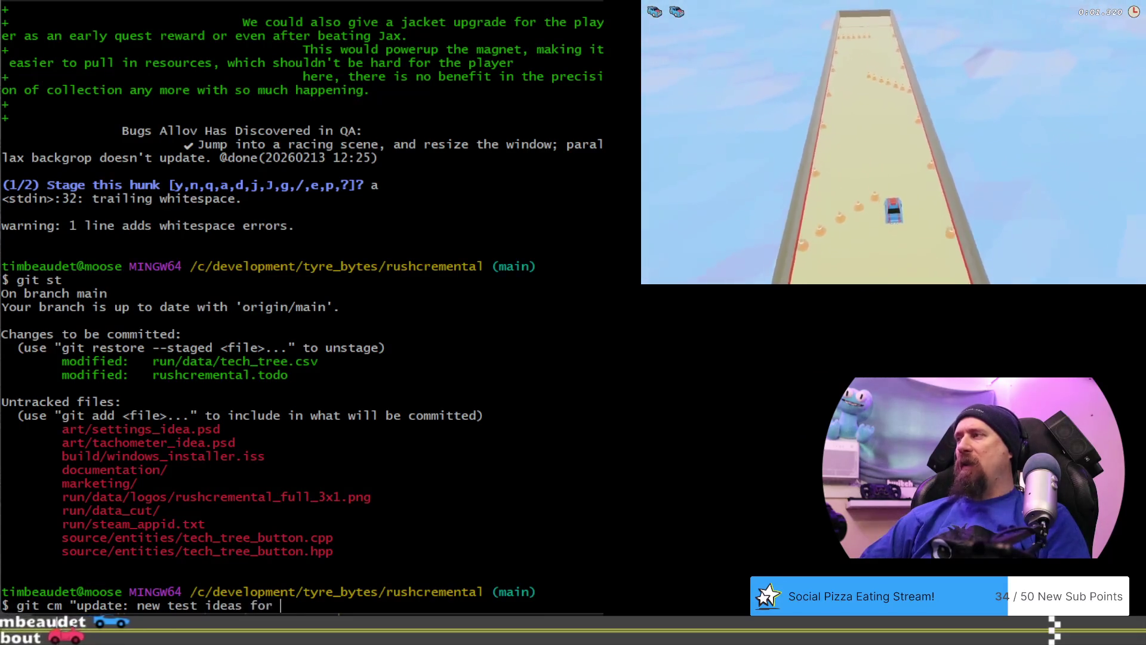
pyautogui.write('desert in t')
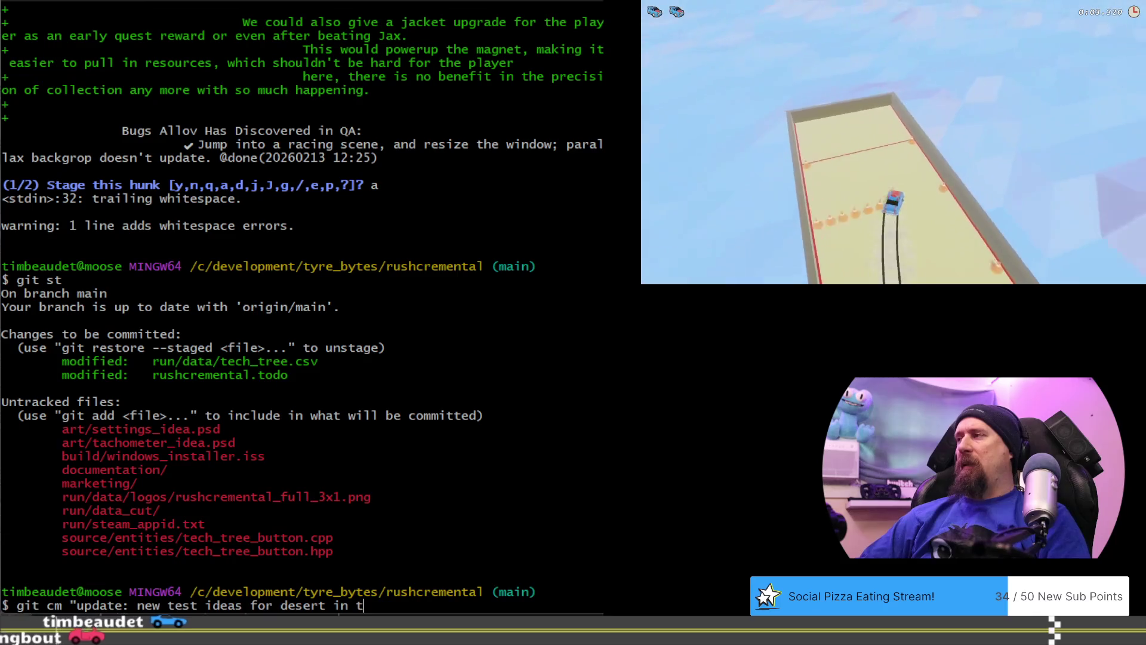
pyautogui.write('ech tree."')
pyautogui.press('Return')
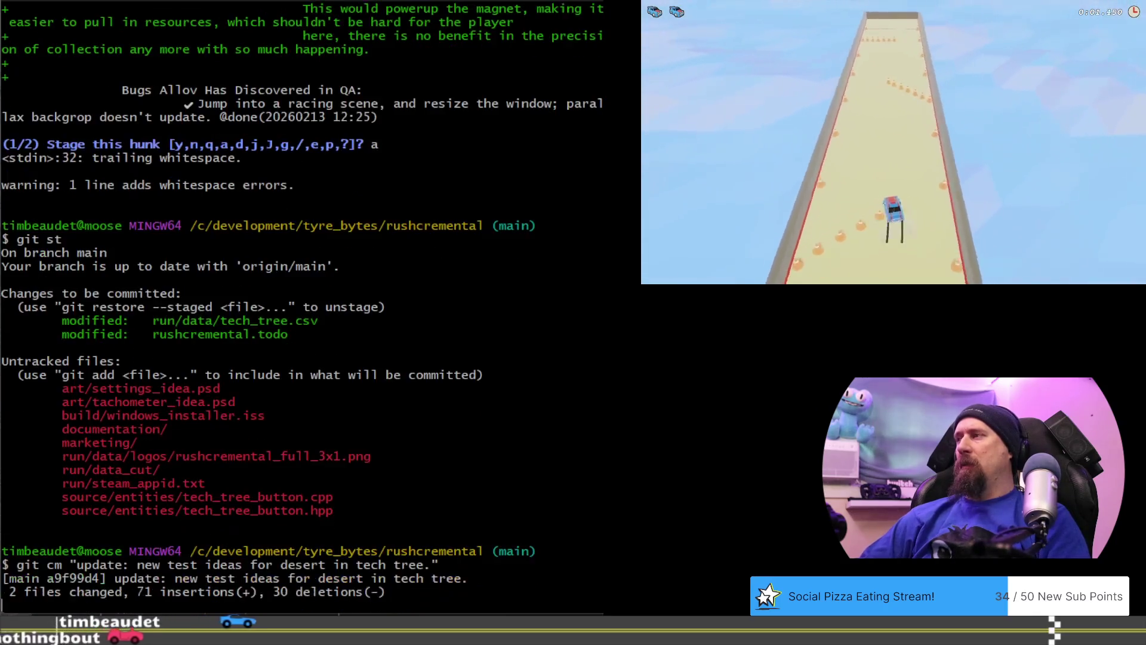
# After the rejected push, rebase onto origin/main with git prp and push again.
pyautogui.write('git st')
pyautogui.press('Return')
pyautogui.write('git push')
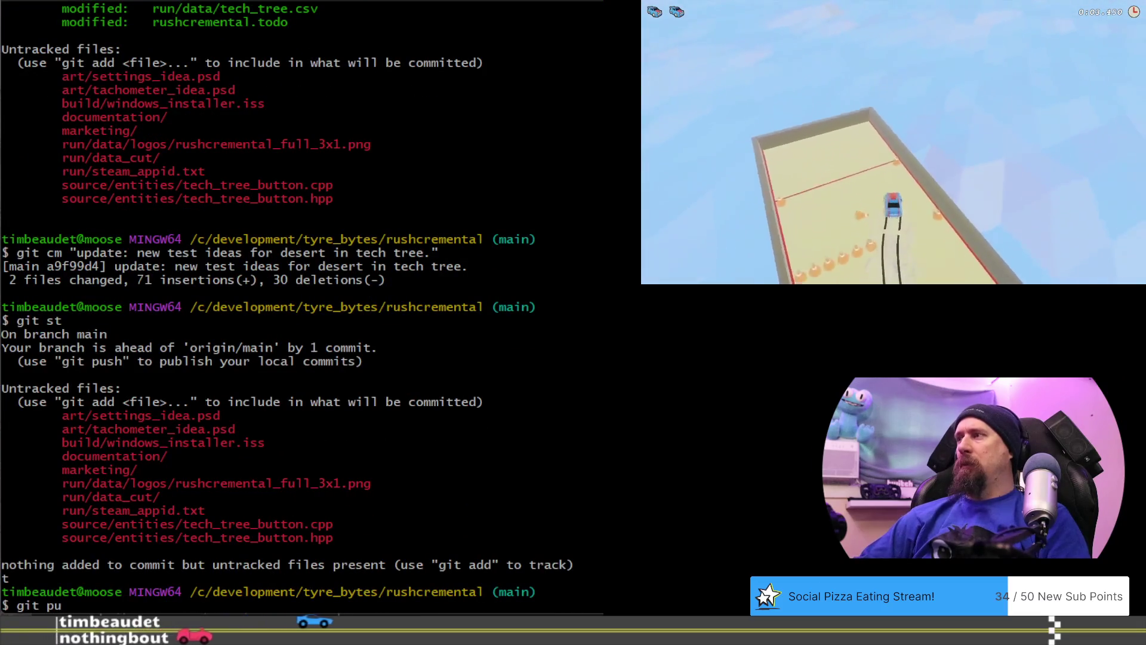
pyautogui.press('Return')
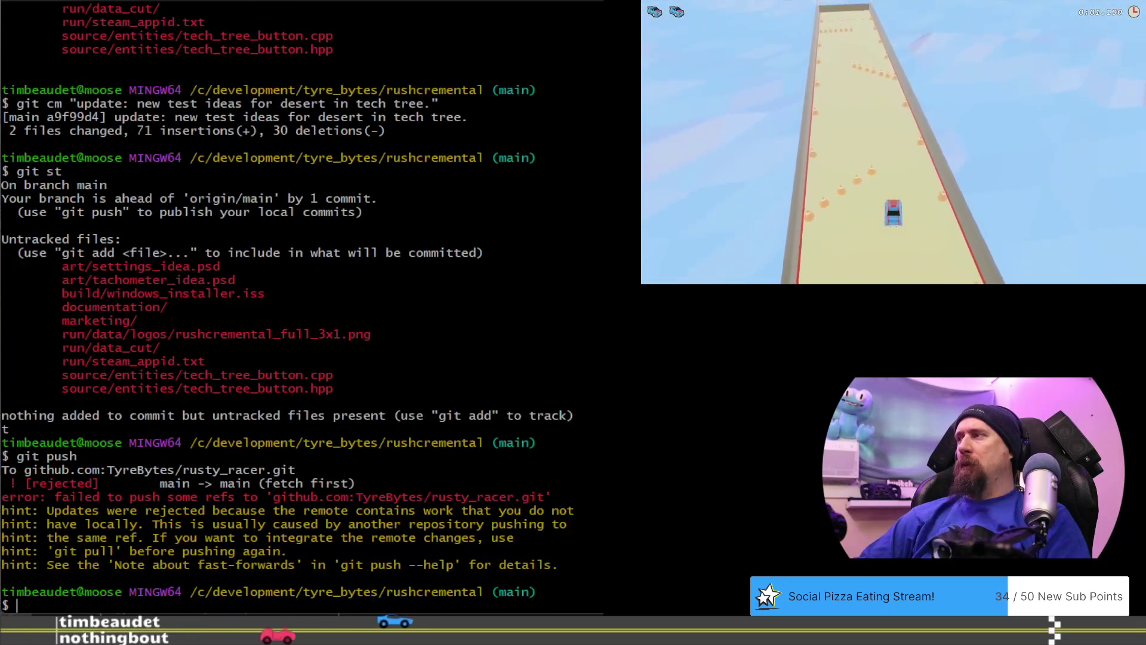
pyautogui.write('git prp')
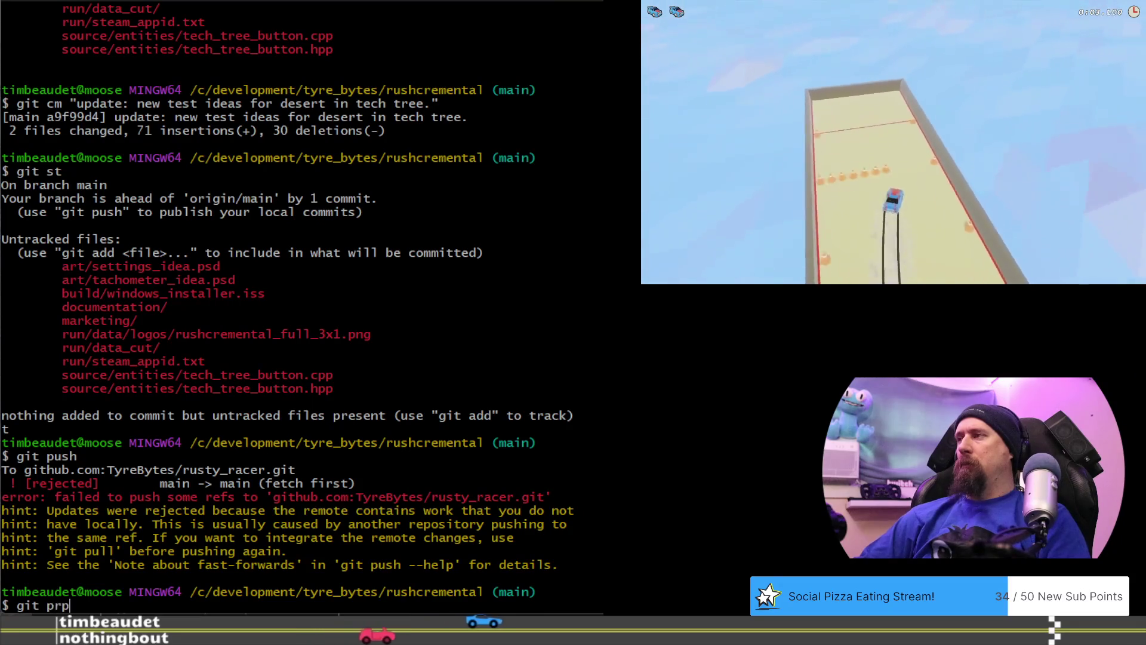
pyautogui.press('Return')
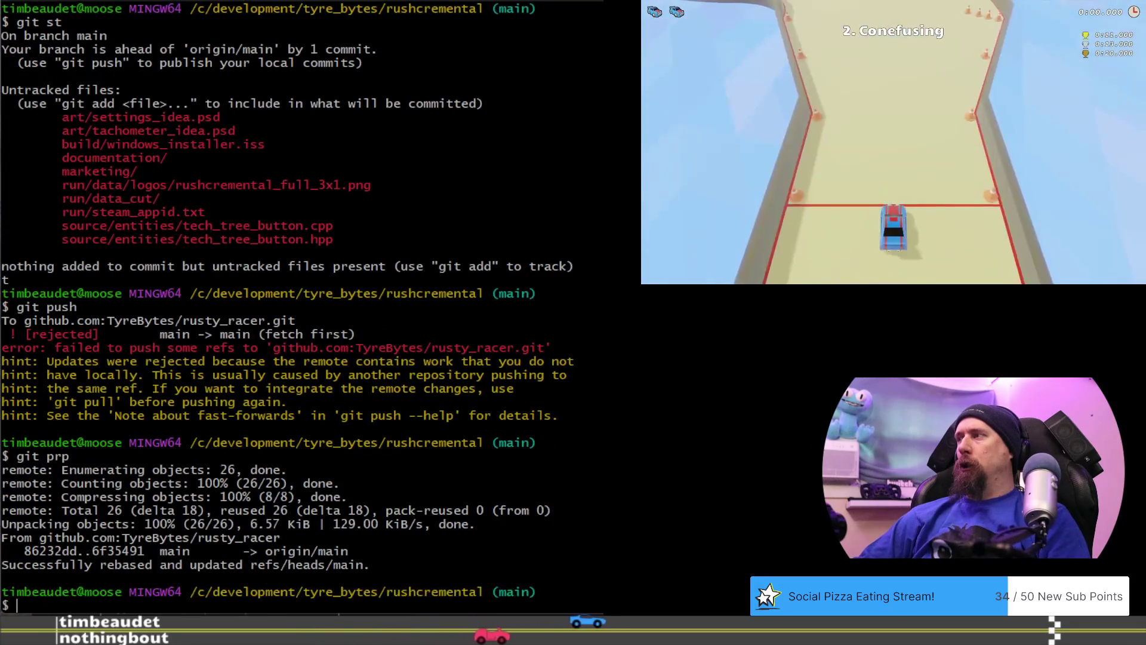
pyautogui.write('git push')
pyautogui.press('Return')
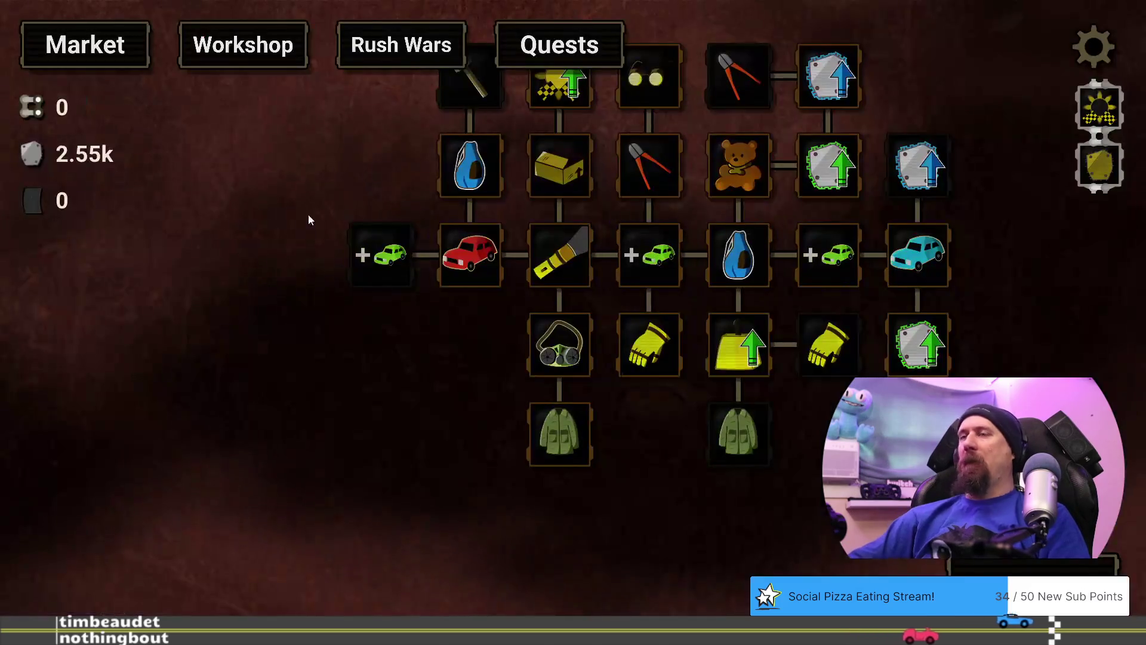
# Play a supply run and dismiss the Time is Up results to return to the upgrade tree.
pyautogui.moveTo(370, 376)
pyautogui.mouseDown()
pyautogui.moveTo(324, 439)
pyautogui.moveTo(323, 417)
pyautogui.mouseUp()
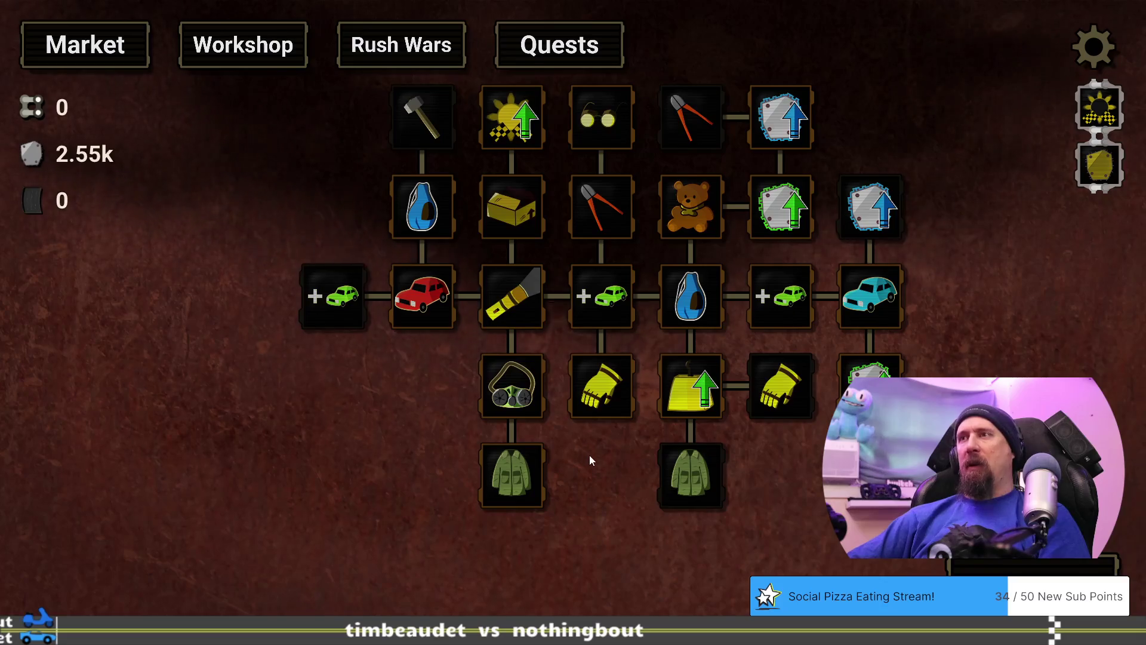
pyautogui.moveTo(619, 473); pyautogui.dragTo(660, 468)
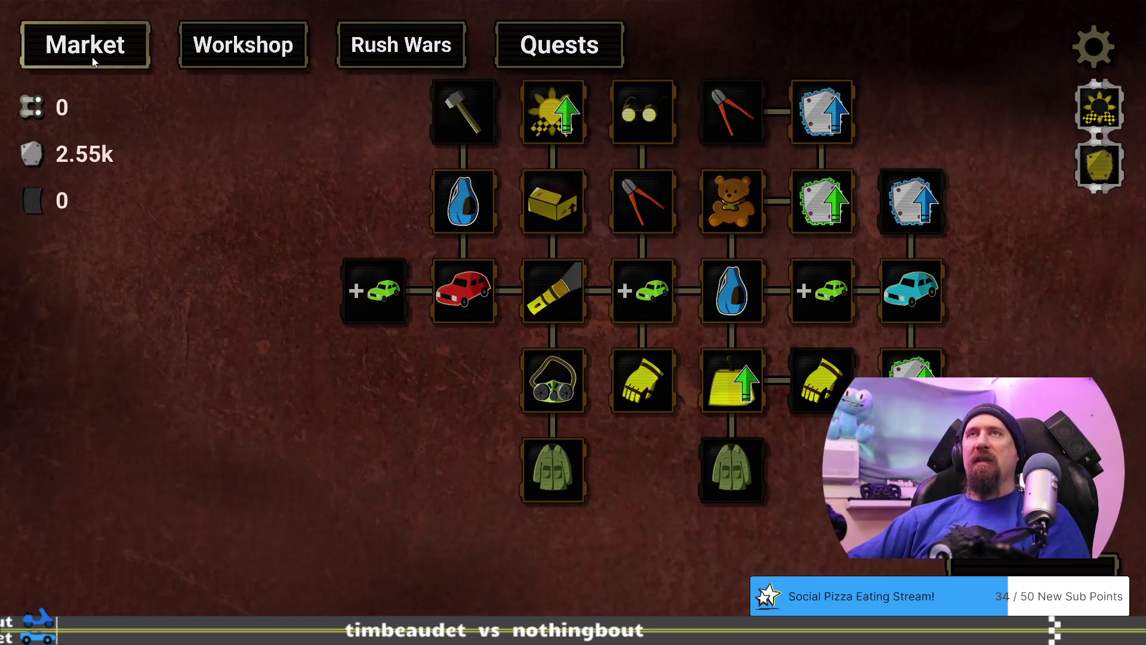
pyautogui.moveTo(263, 230)
pyautogui.mouseDown()
pyautogui.moveTo(304, 288)
pyautogui.moveTo(273, 222)
pyautogui.mouseUp()
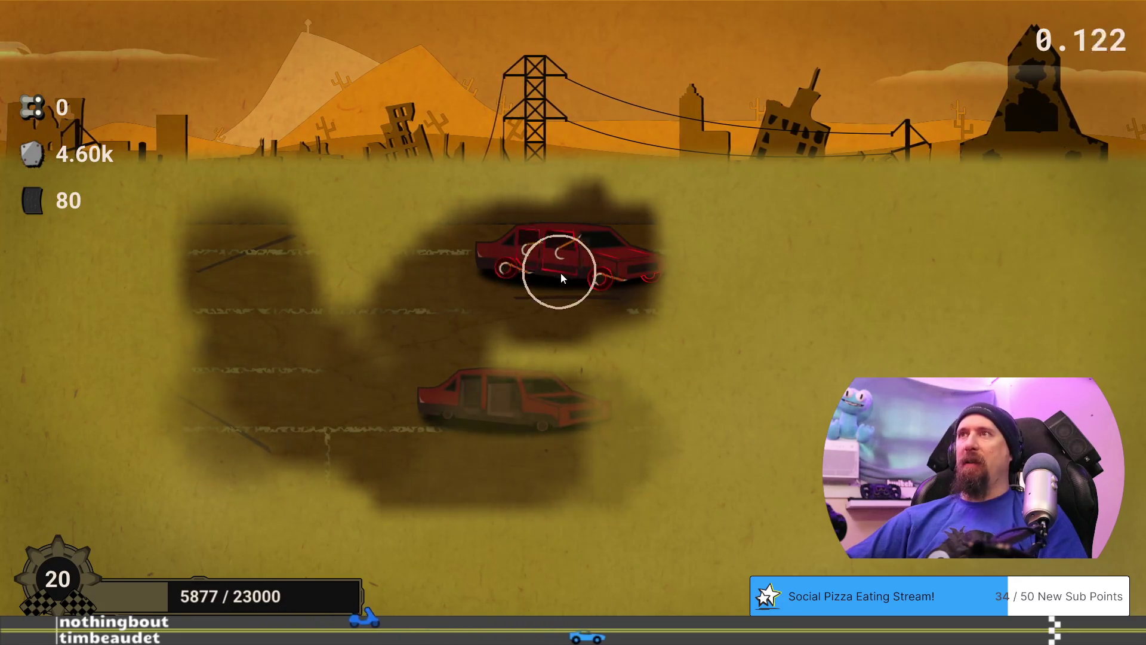
pyautogui.click(515, 580)
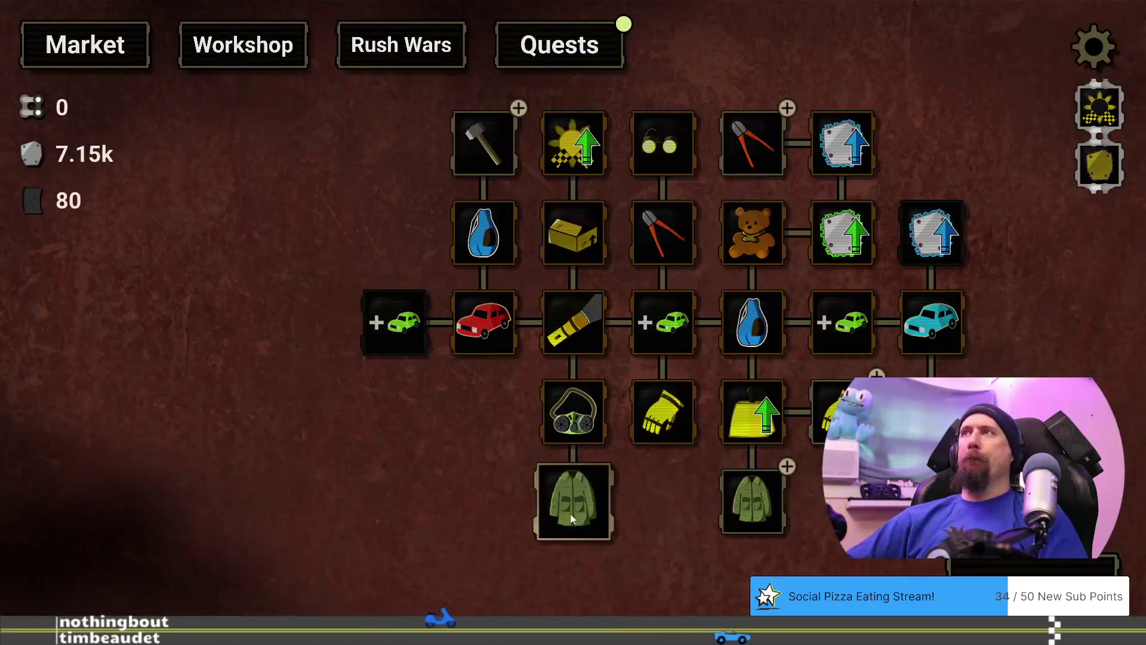
# Check upgrade node costs on the tree with scrap now at 7.15k.
pyautogui.moveTo(661, 491)
pyautogui.mouseDown()
pyautogui.moveTo(597, 496)
pyautogui.moveTo(586, 515)
pyautogui.mouseUp()
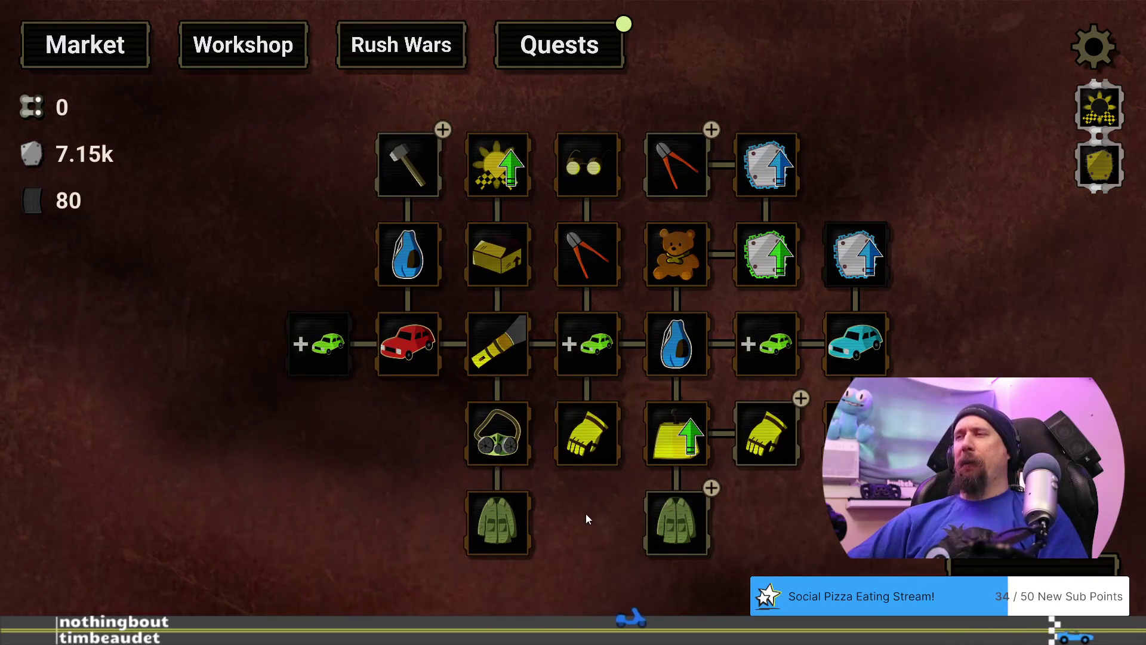
pyautogui.moveTo(836, 431)
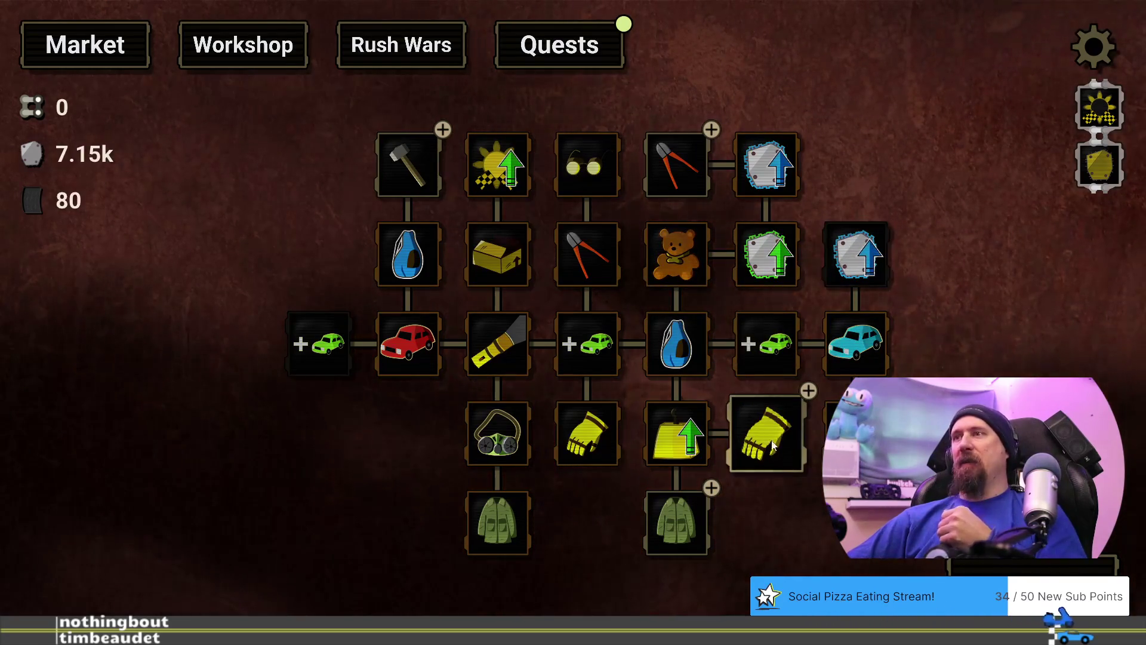
pyautogui.moveTo(771, 442)
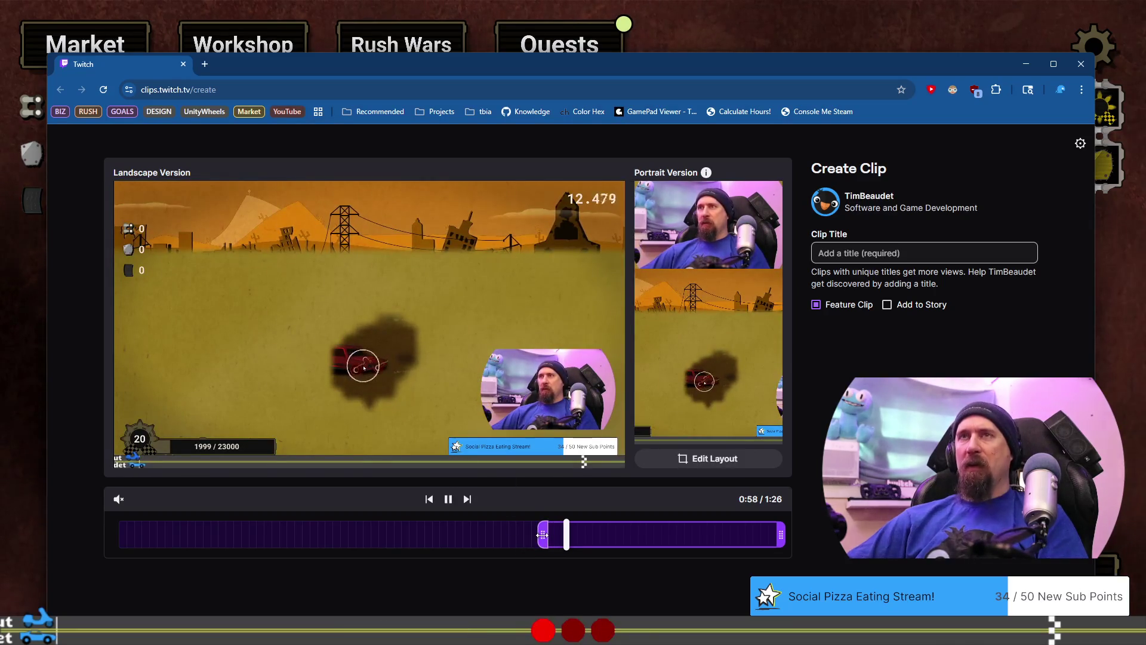
# Trim the clip to start just before 1:10, then close the clip window.
pyautogui.moveTo(542, 534)
pyautogui.mouseDown()
pyautogui.moveTo(656, 534)
pyautogui.moveTo(639, 534)
pyautogui.mouseUp()
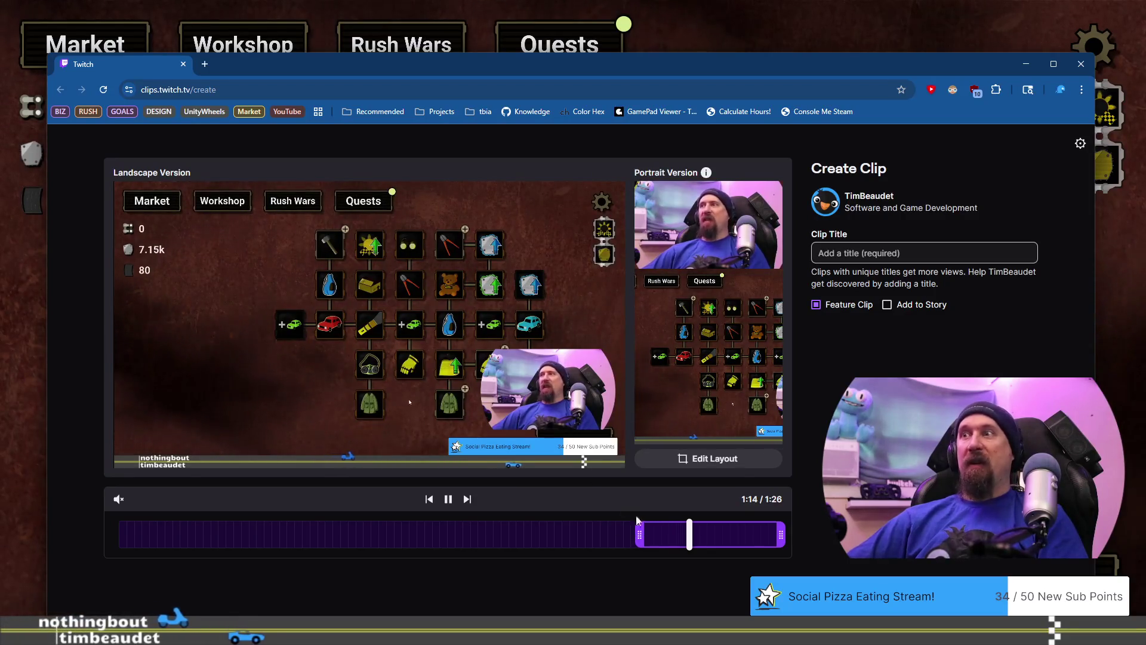
pyautogui.moveTo(639, 534); pyautogui.dragTo(630, 533)
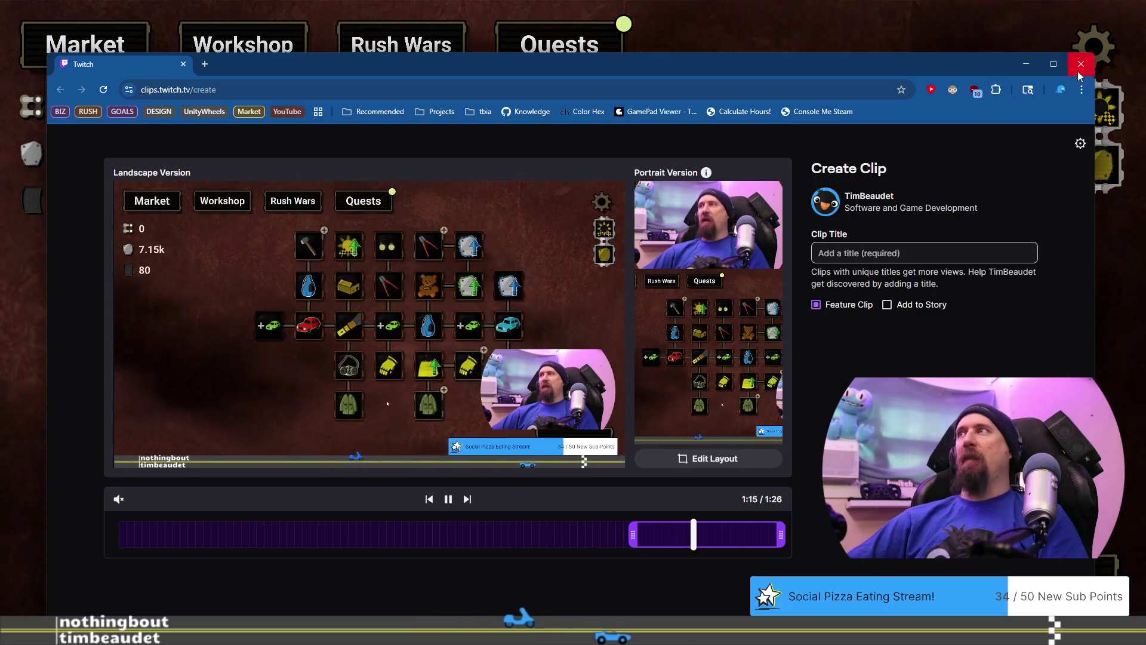
pyautogui.hotkey('alt', 'Tab')
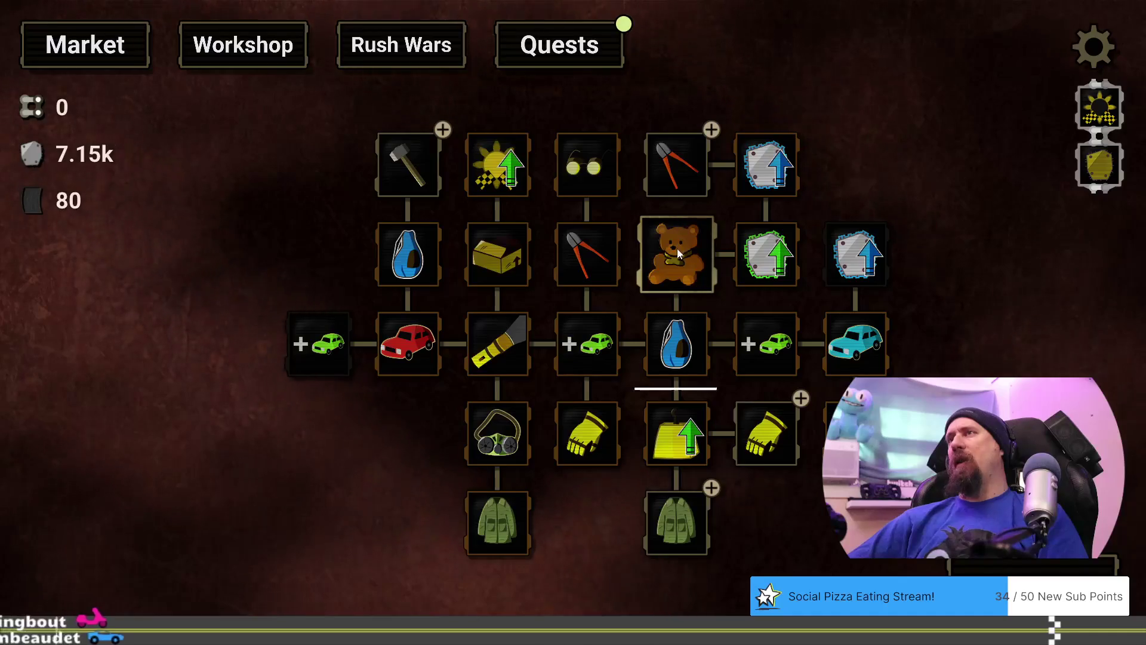
pyautogui.moveTo(678, 255)
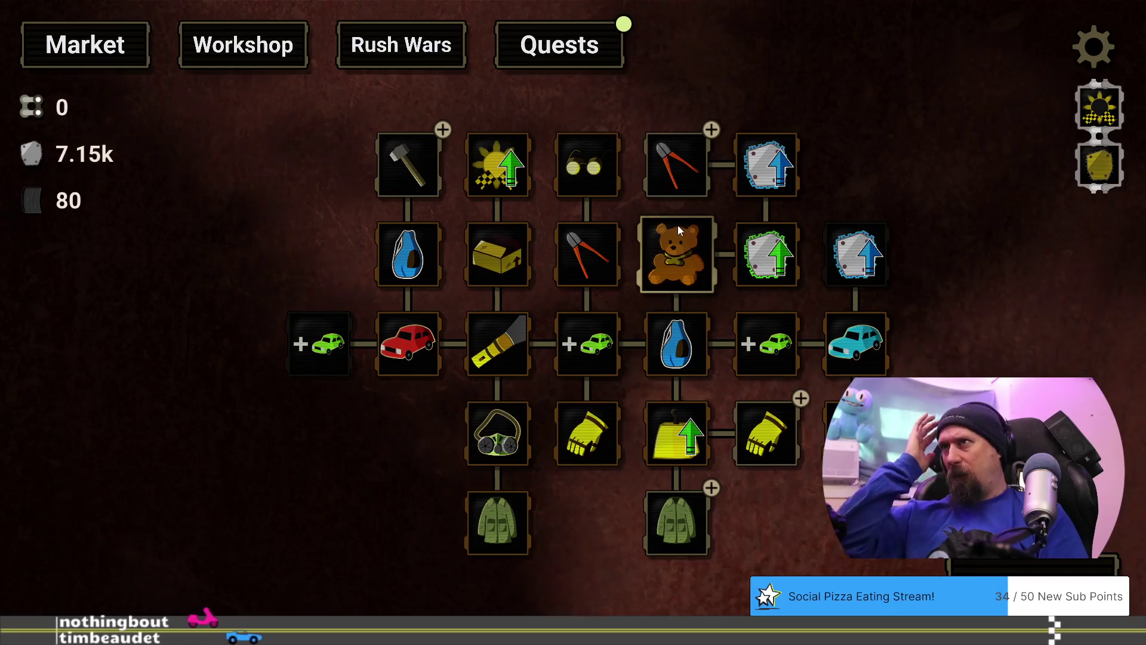
pyautogui.click(656, 274)
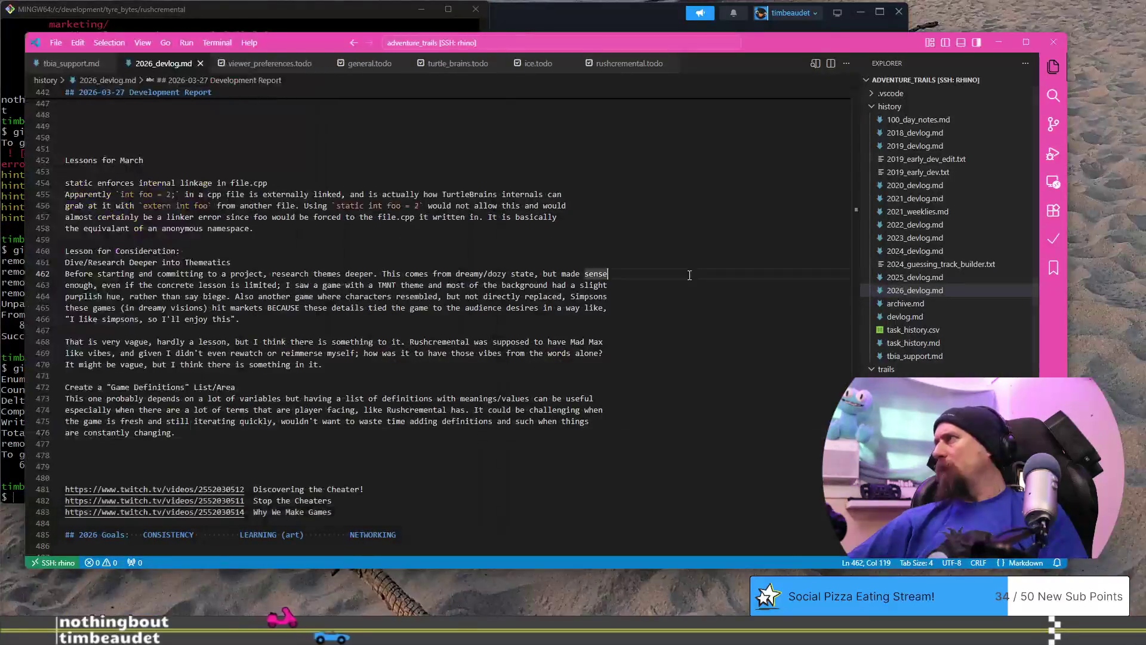
# Open rushcremental.todo and start a new empty task below the loot odds note.
pyautogui.scroll(20, 663, 120)
pyautogui.scroll(-15, 663, 120)
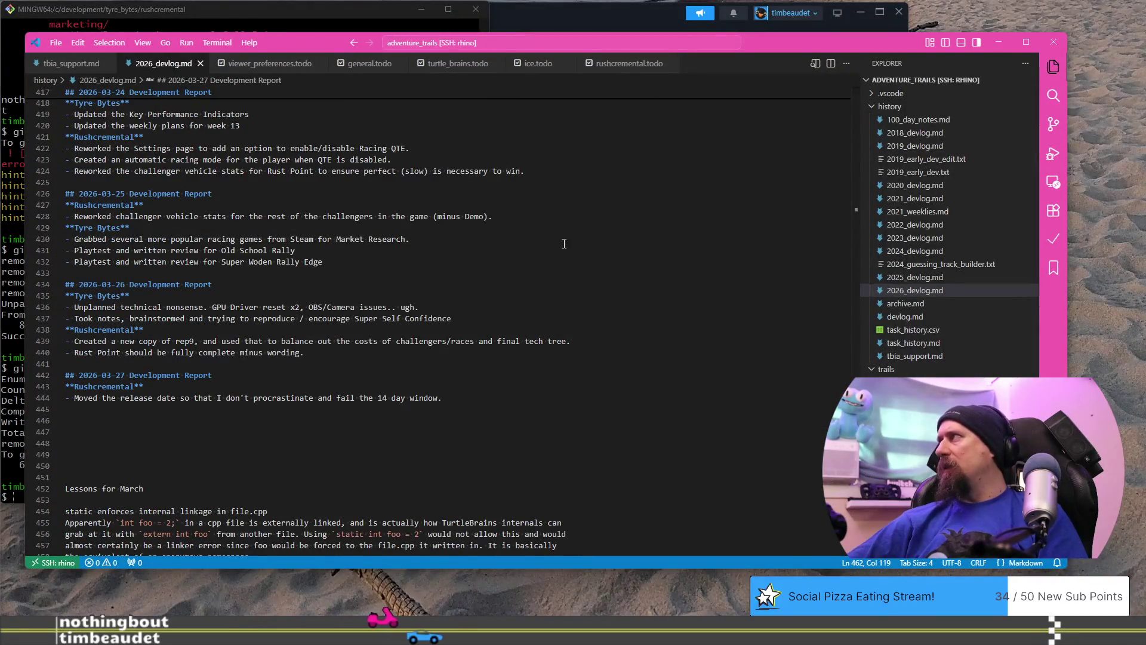
pyautogui.scroll(-5, 563, 240)
pyautogui.click(629, 63)
pyautogui.scroll(5, 469, 288)
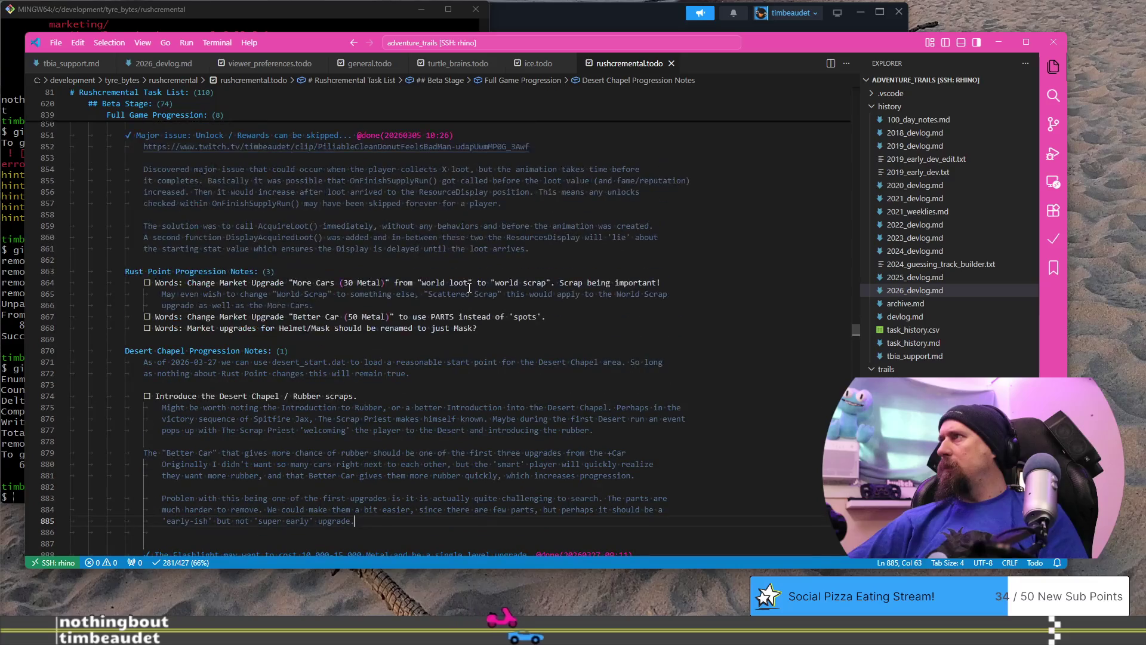
pyautogui.scroll(6, 362, 328)
pyautogui.scroll(-2, 516, 274)
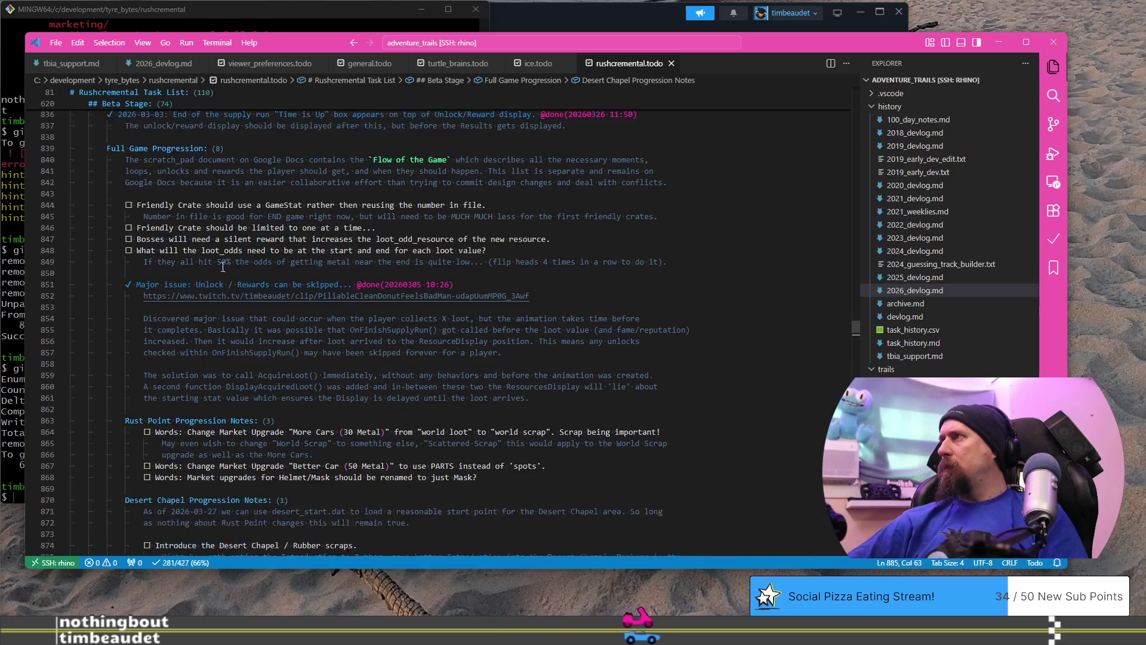
pyautogui.click(702, 263)
pyautogui.press('Return')
pyautogui.hotkey('ctrl', 'Return')
# Write a task noting the Market "tool-tip popup" bounds are too small, then return to the game.
pyautogui.write('Market')
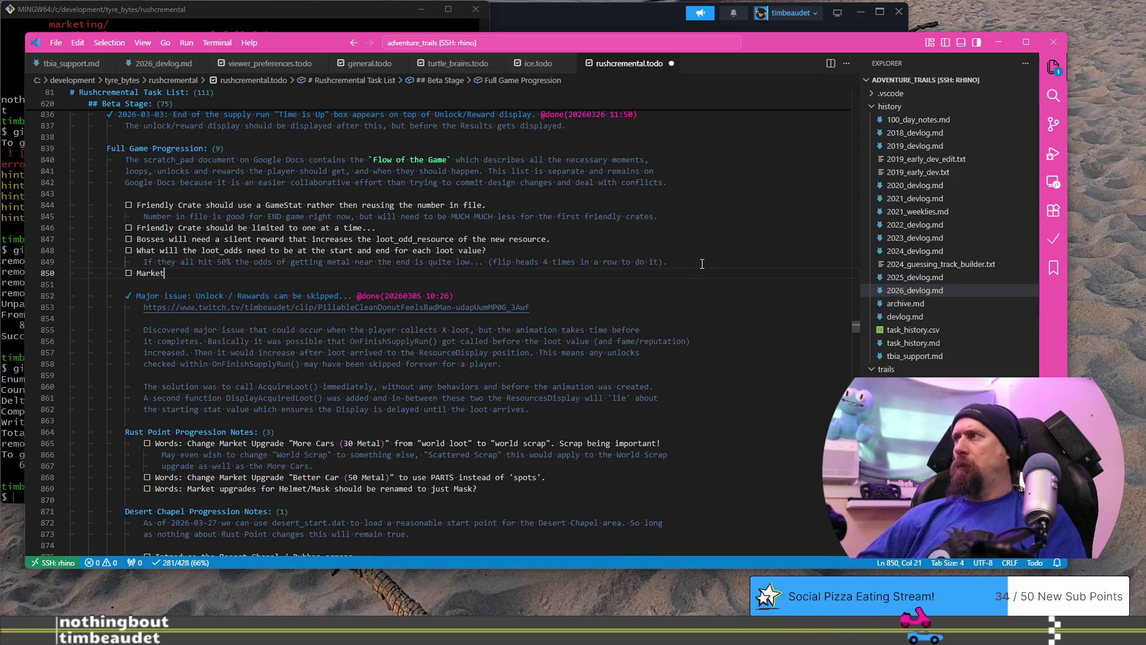
pyautogui.write(' "popup')
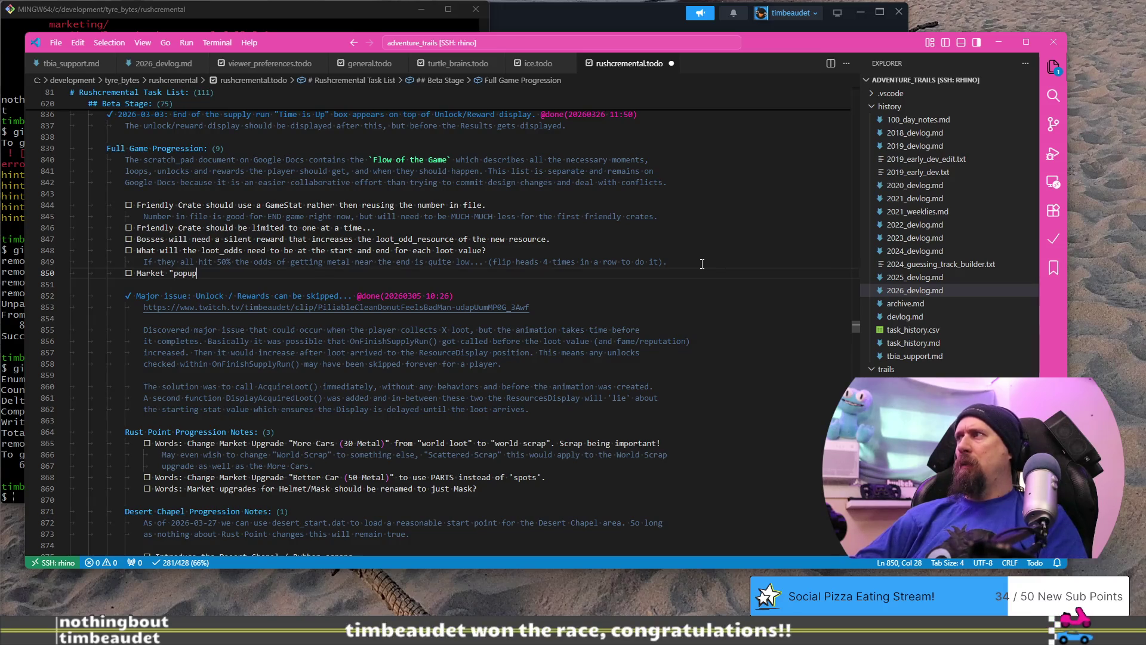
pyautogui.press('BackSpace')
pyautogui.press('BackSpace')
pyautogui.press('BackSpace')
pyautogui.press('BackSpace')
pyautogui.press('BackSpace')
pyautogui.write('tool')
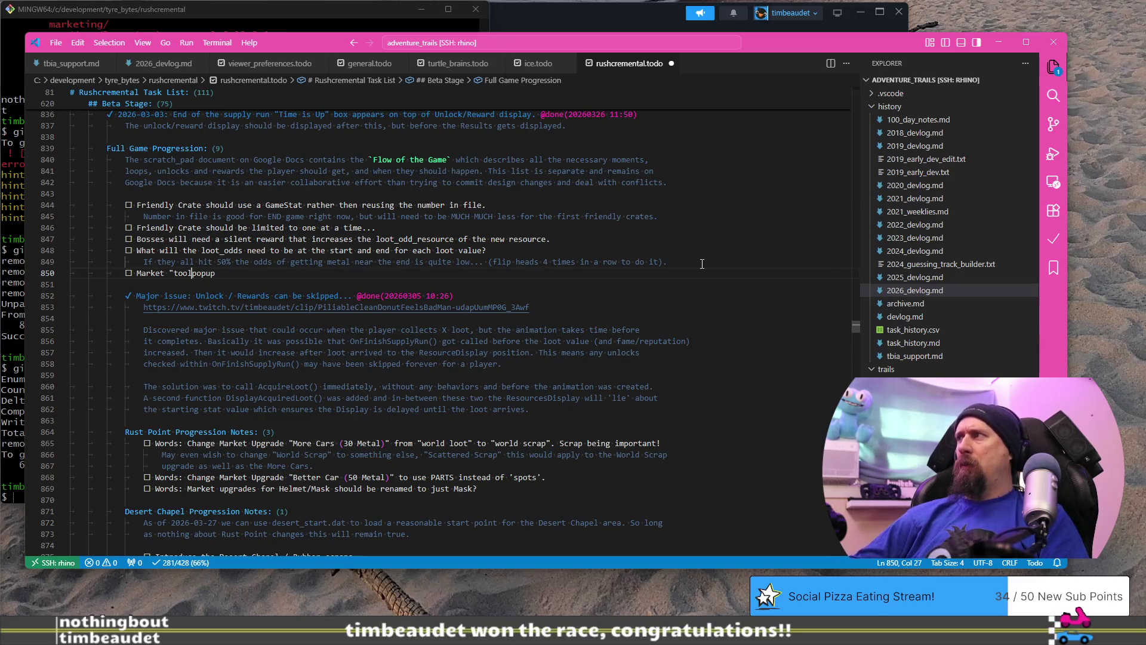
pyautogui.write('-tip popup" ')
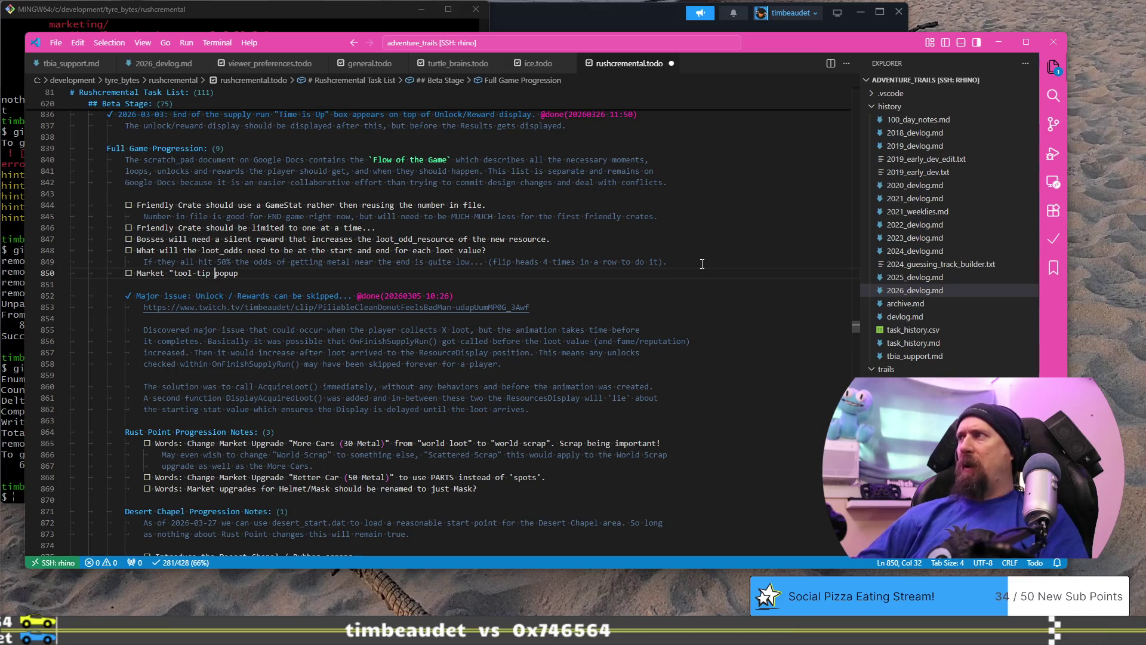
pyautogui.write('has')
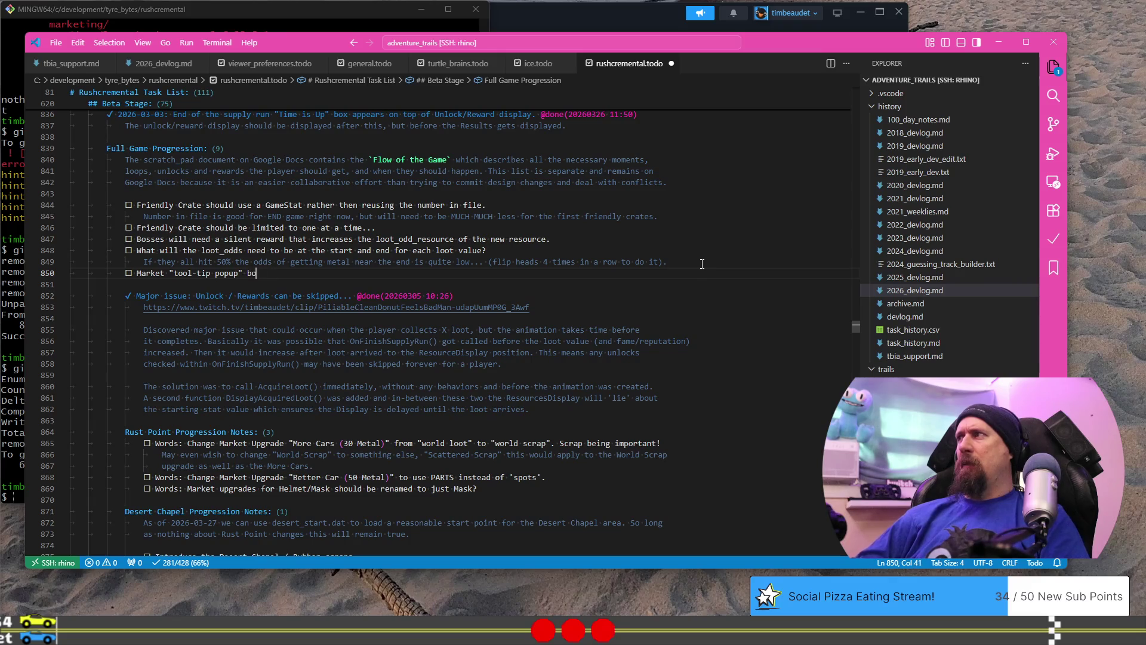
pyautogui.write('unds are too small,')
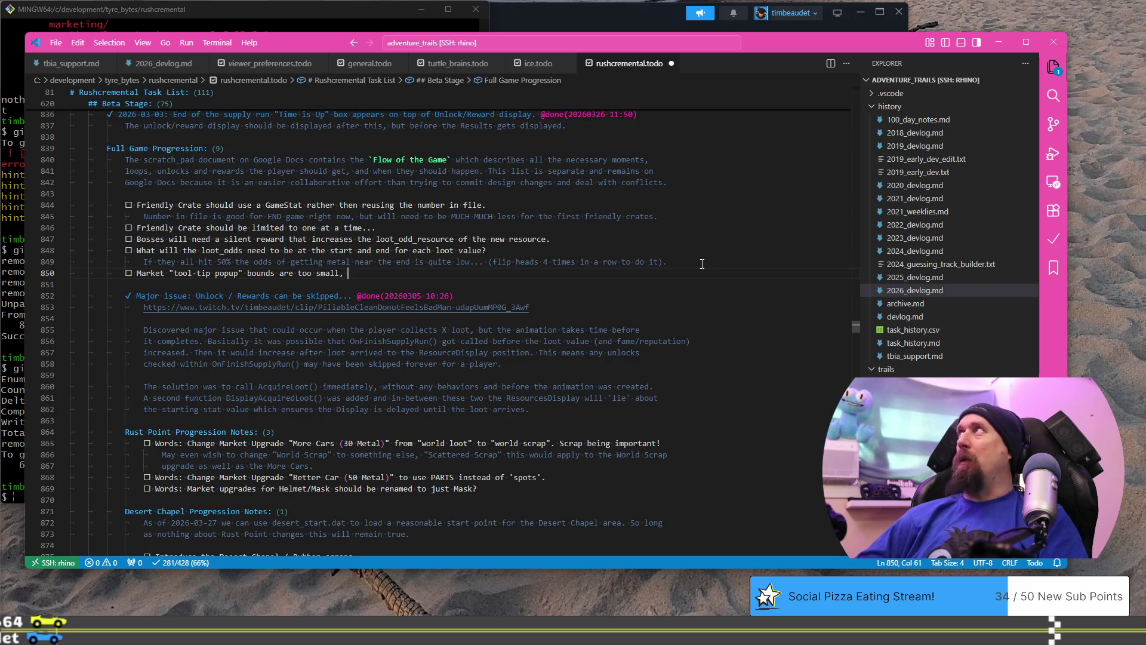
pyautogui.write('hoveringf')
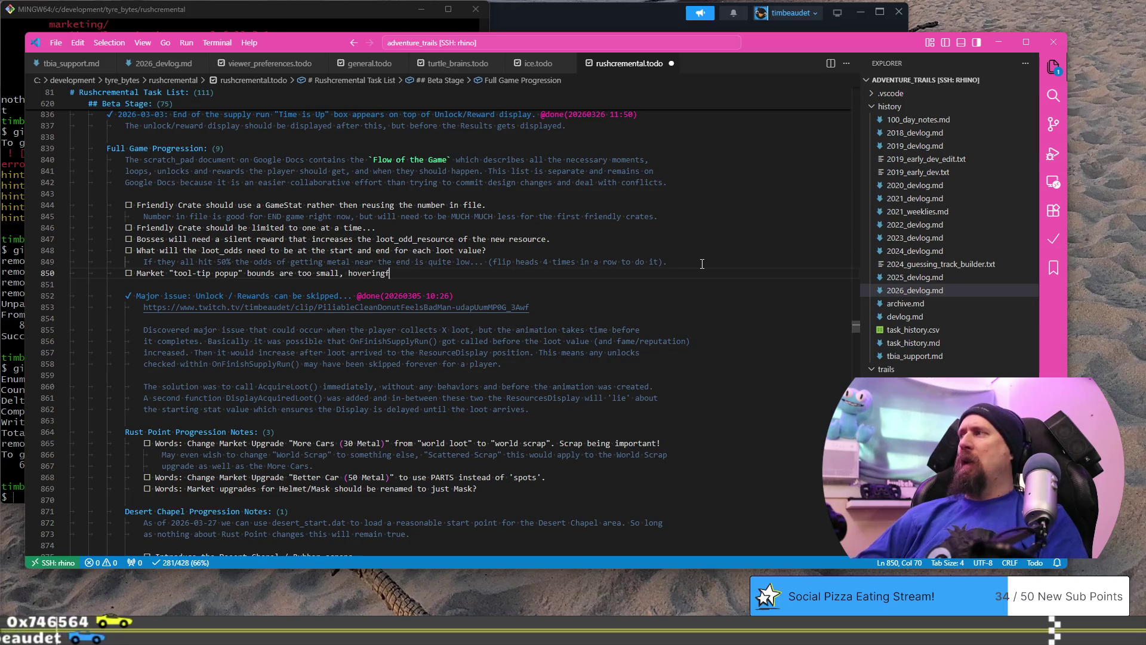
pyautogui.press('BackSpace')
pyautogui.write('the ede')
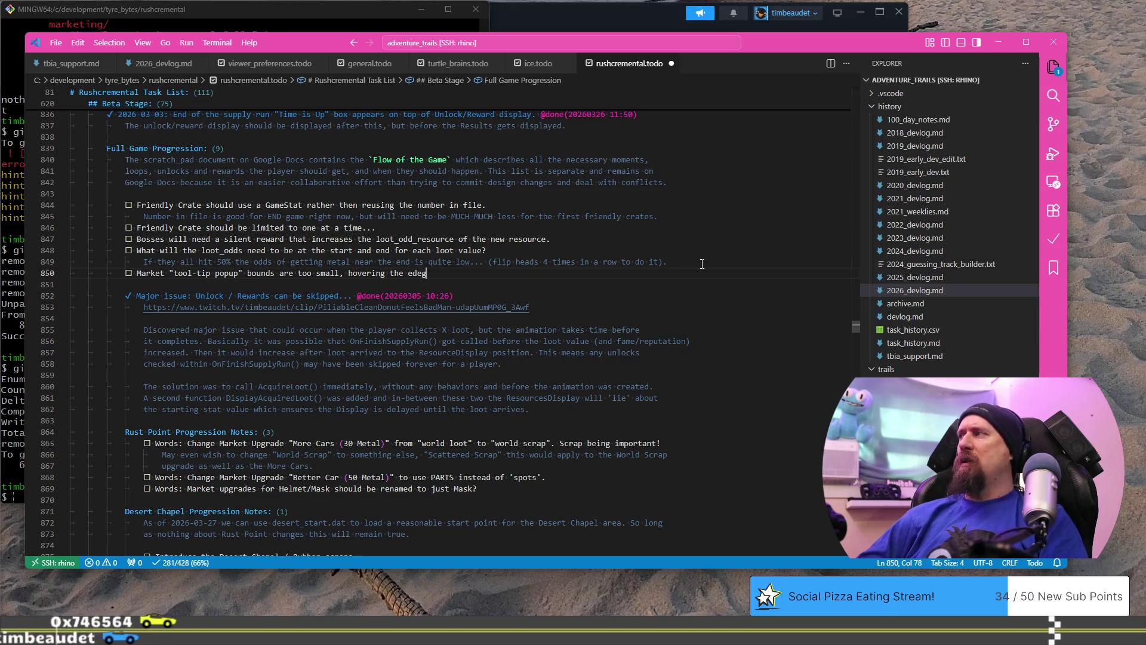
pyautogui.press('BackSpace')
pyautogui.write('ge of a button does')
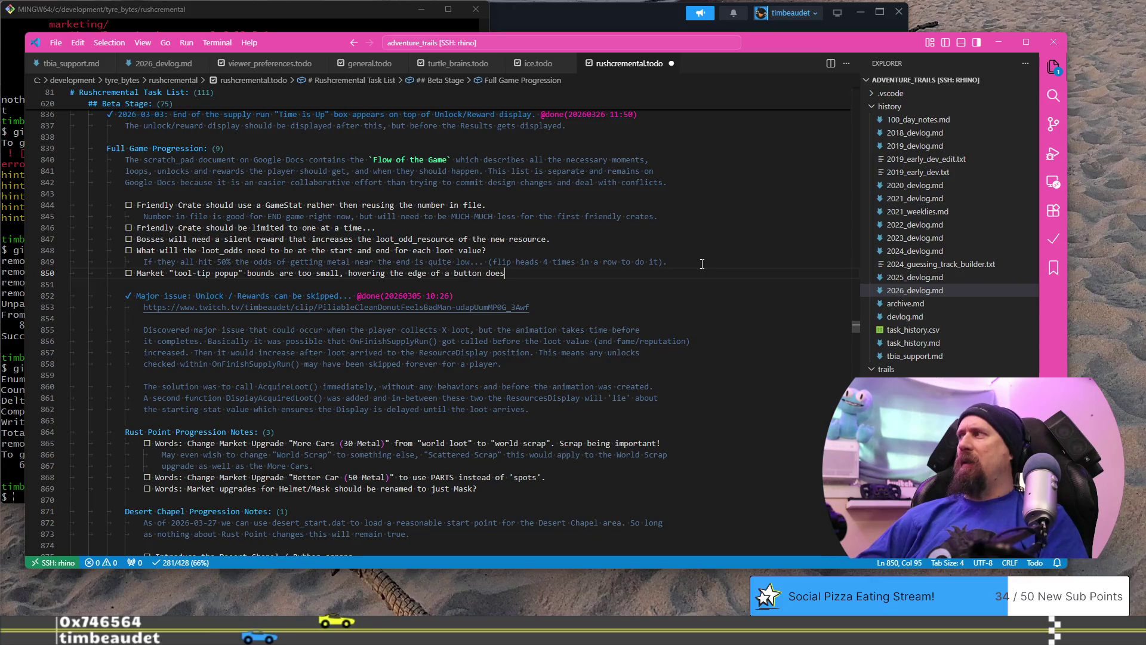
pyautogui.write("n't pop it up.")
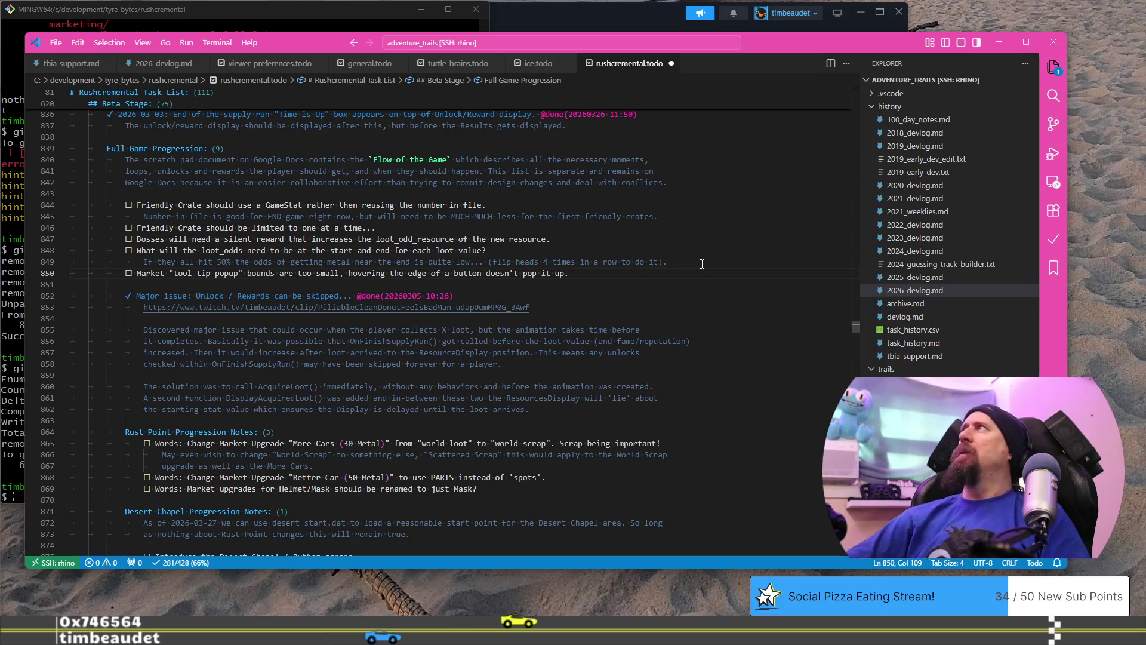
pyautogui.hotkey('alt', 'Tab')
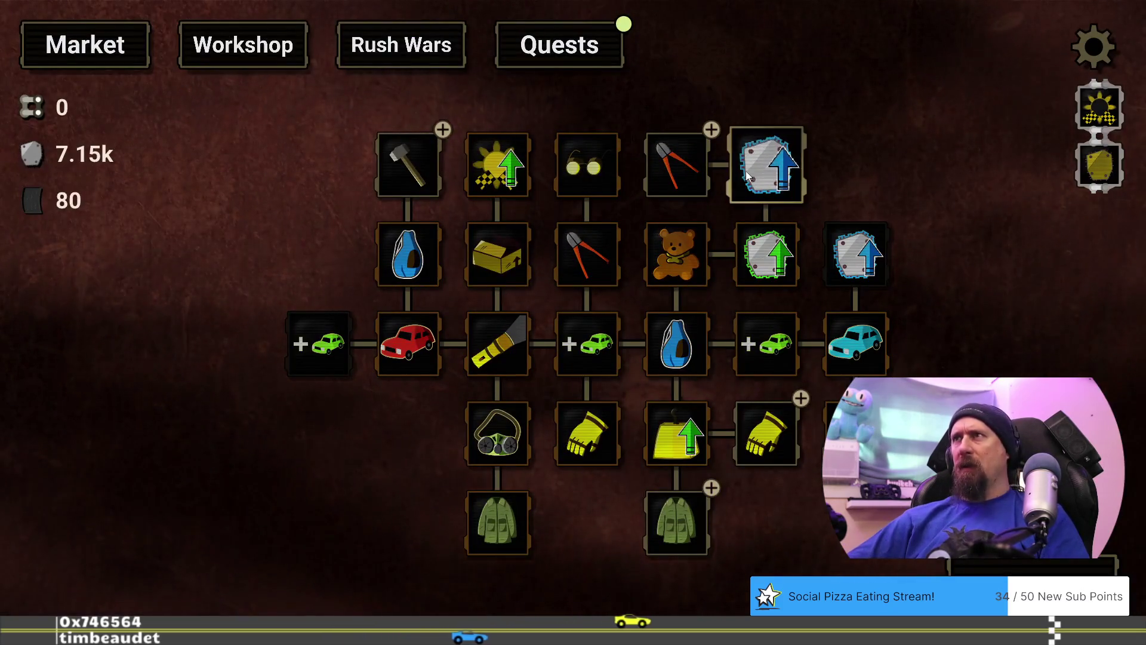
# Read the Dismantler and Tear Off info cards, then enter the editor grid of all upgrades.
pyautogui.moveTo(671, 174)
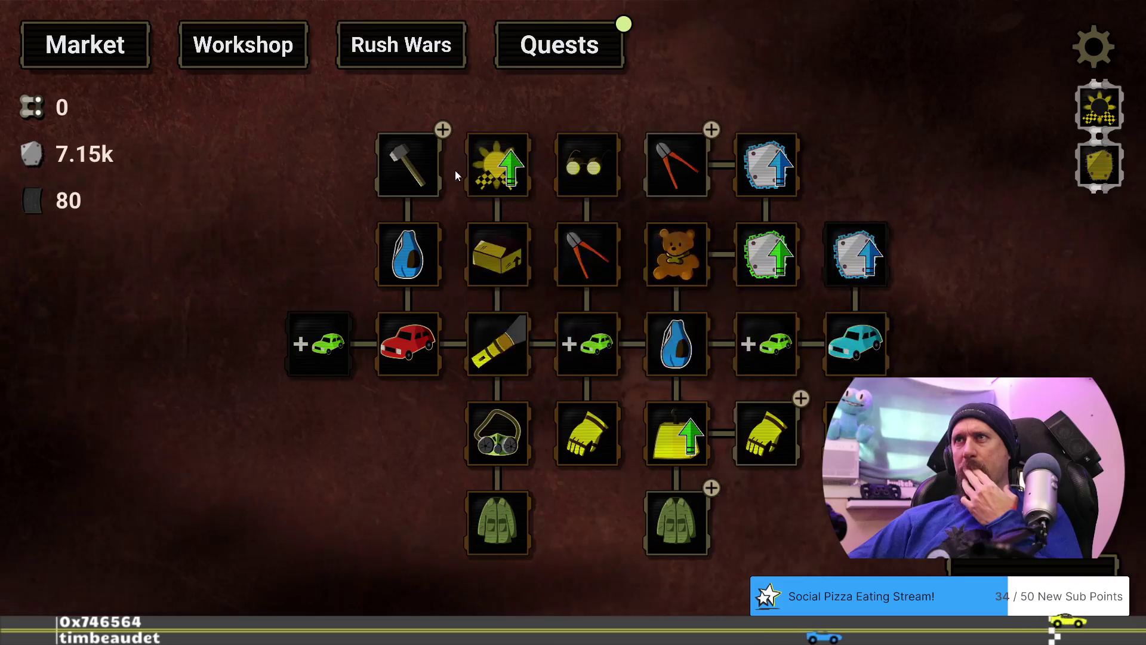
pyautogui.moveTo(408, 172)
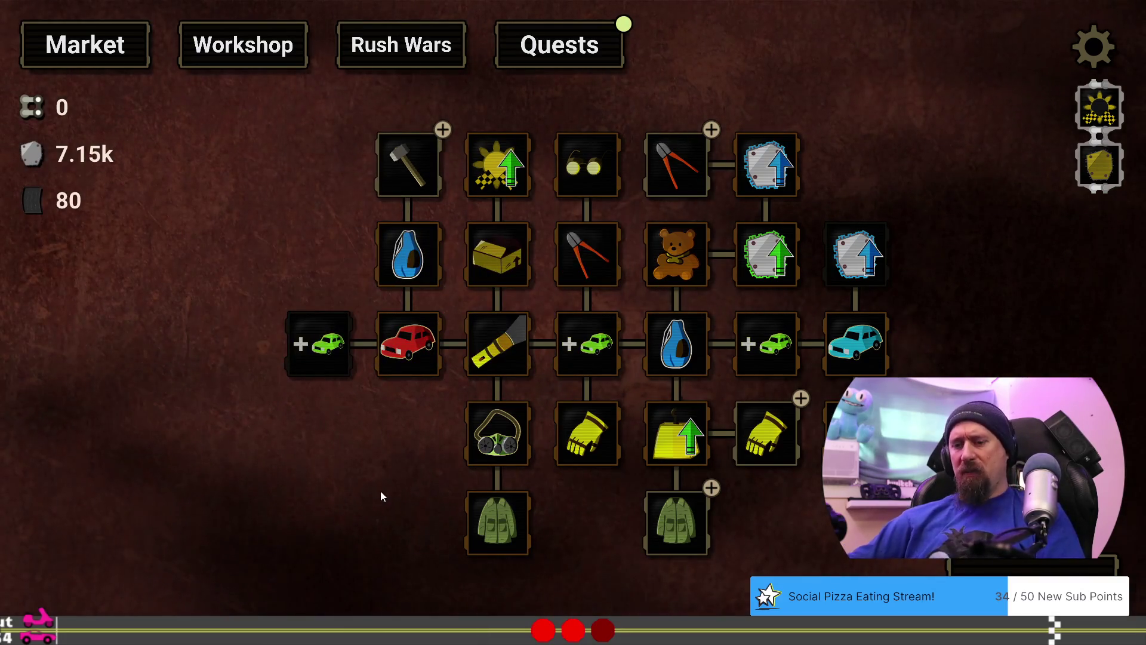
pyautogui.press('`')
pyautogui.press('`')
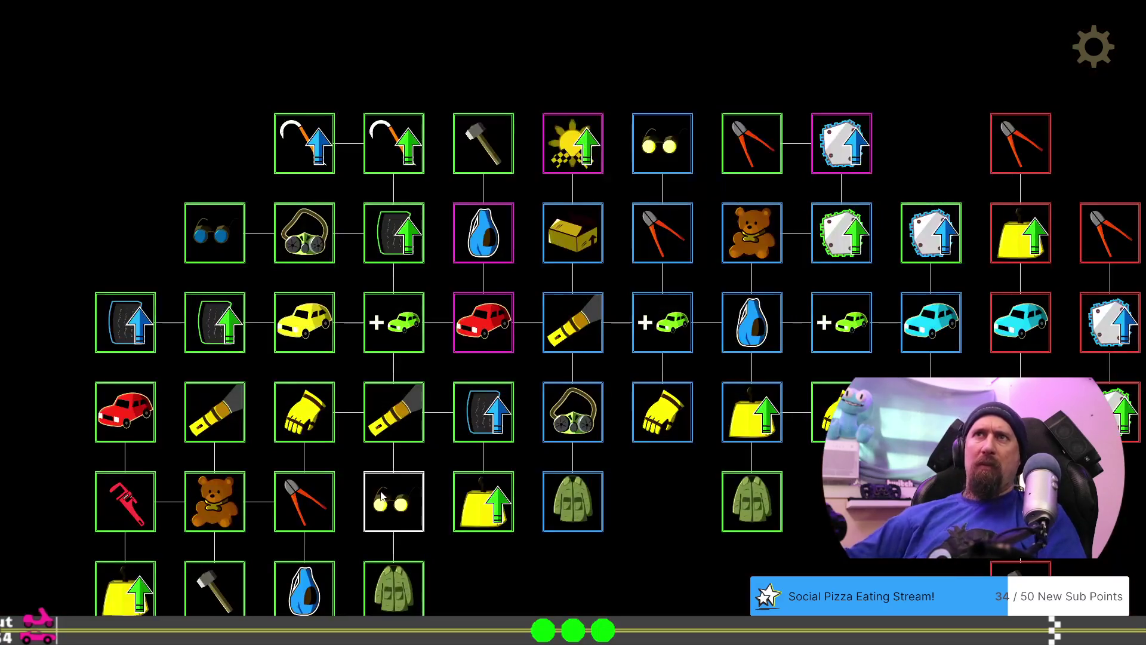
# Open Tear Off in the Upgrade Editor after comparing it with the lower hammer upgrade.
pyautogui.click(499, 142)
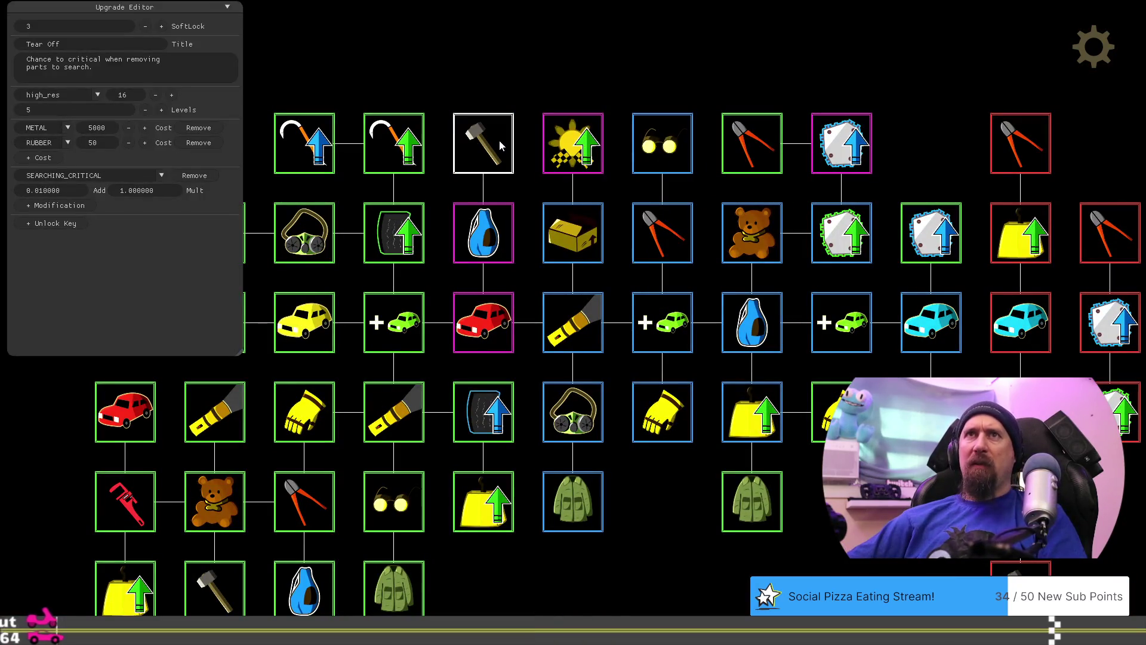
pyautogui.moveTo(603, 539)
pyautogui.mouseDown()
pyautogui.moveTo(692, 517)
pyautogui.moveTo(804, 438)
pyautogui.mouseUp()
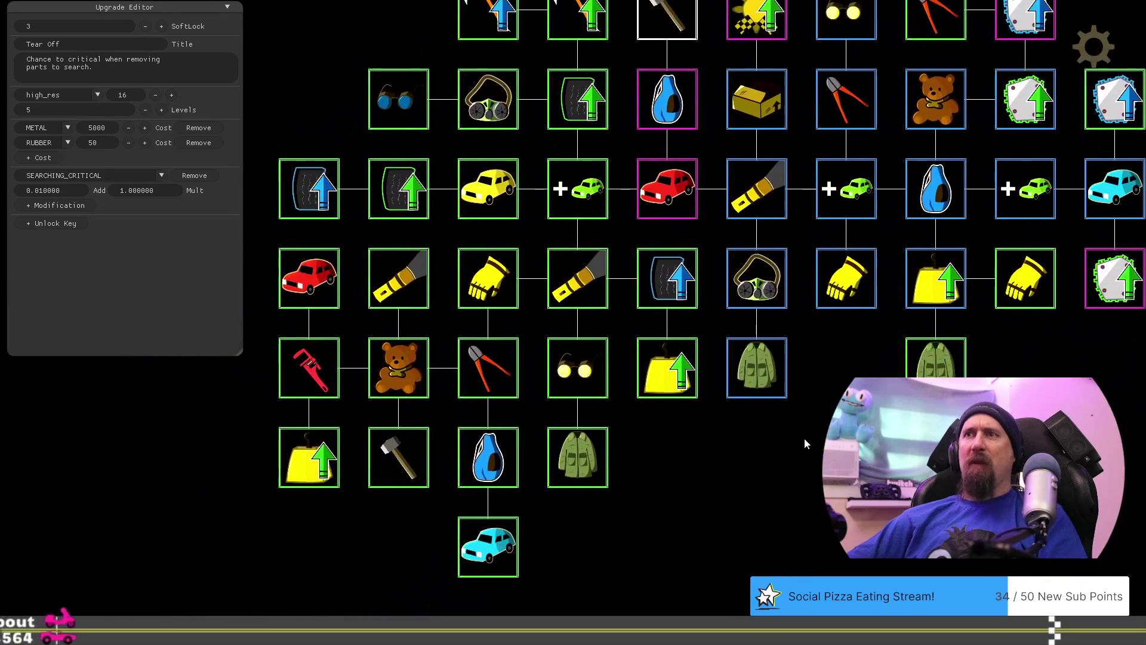
pyautogui.click(383, 461)
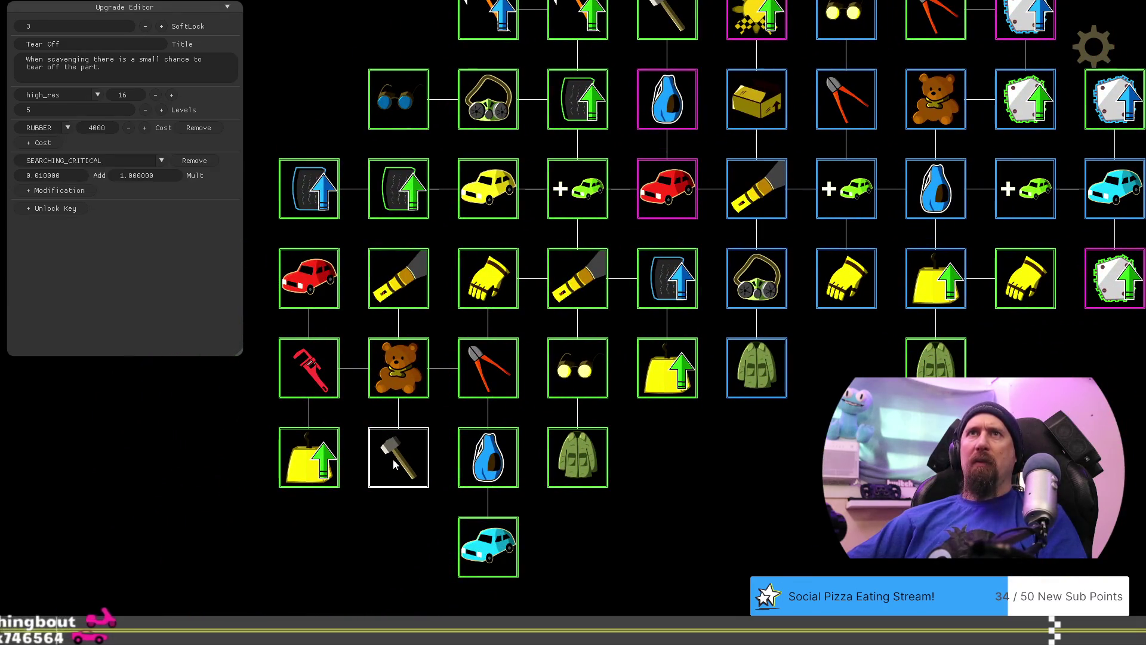
pyautogui.moveTo(772, 485); pyautogui.dragTo(646, 641)
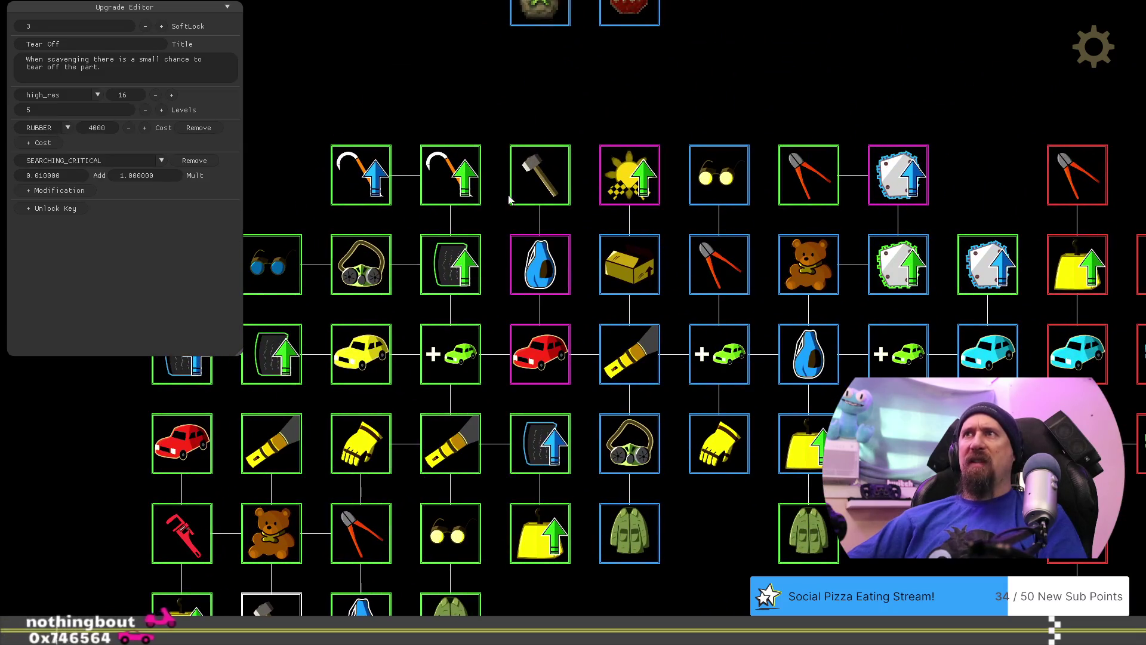
pyautogui.click(533, 188)
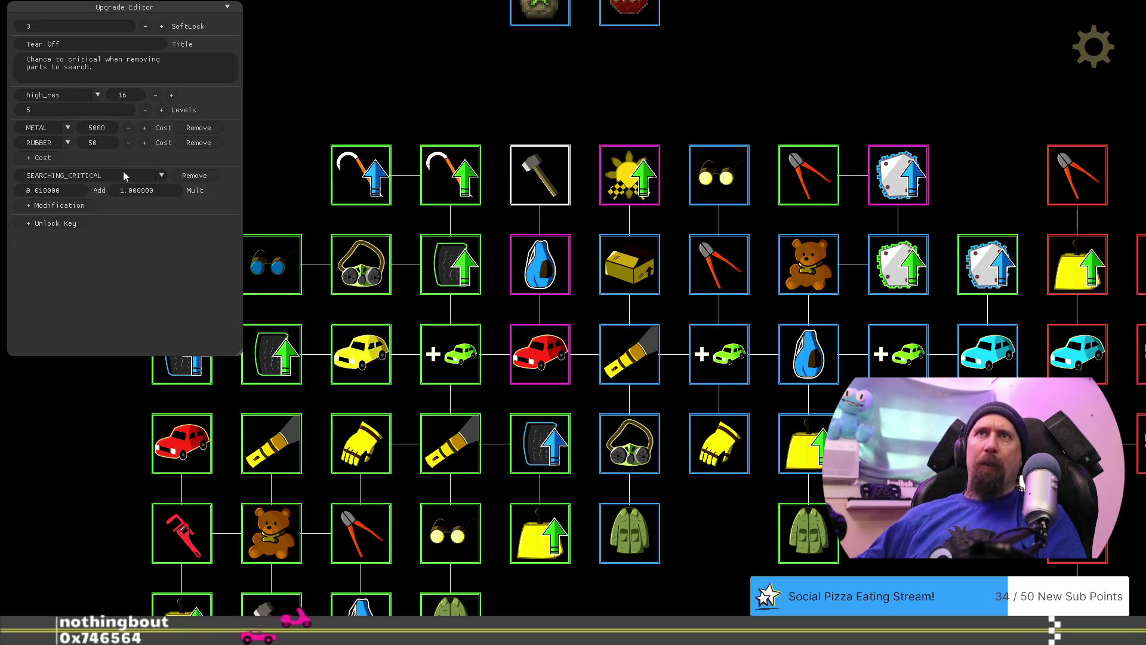
# Set Tear Off's SEARCHING_CRITICAL add to 0.025 and its levels to 1.
pyautogui.press('BackSpace')
pyautogui.write('5')
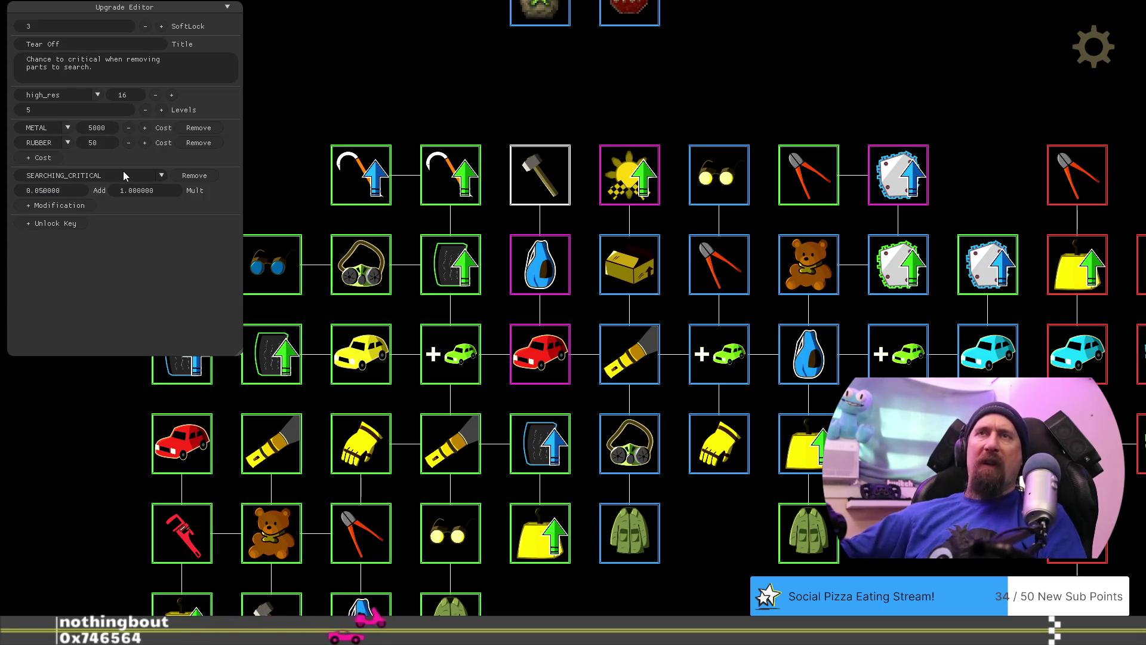
pyautogui.moveTo(714, 475)
pyautogui.mouseDown()
pyautogui.moveTo(567, 345)
pyautogui.moveTo(697, 458)
pyautogui.moveTo(798, 459)
pyautogui.moveTo(934, 485)
pyautogui.moveTo(940, 475)
pyautogui.moveTo(876, 474)
pyautogui.moveTo(801, 507)
pyautogui.moveTo(881, 508)
pyautogui.moveTo(891, 483)
pyautogui.moveTo(813, 487)
pyautogui.mouseUp()
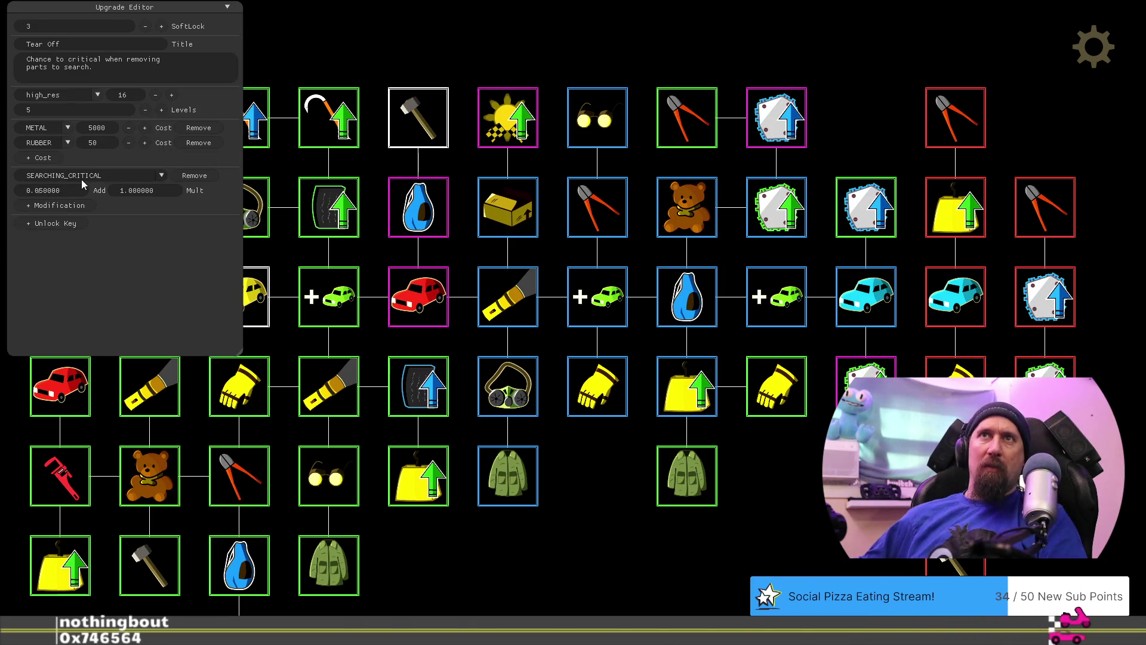
pyautogui.write('2')
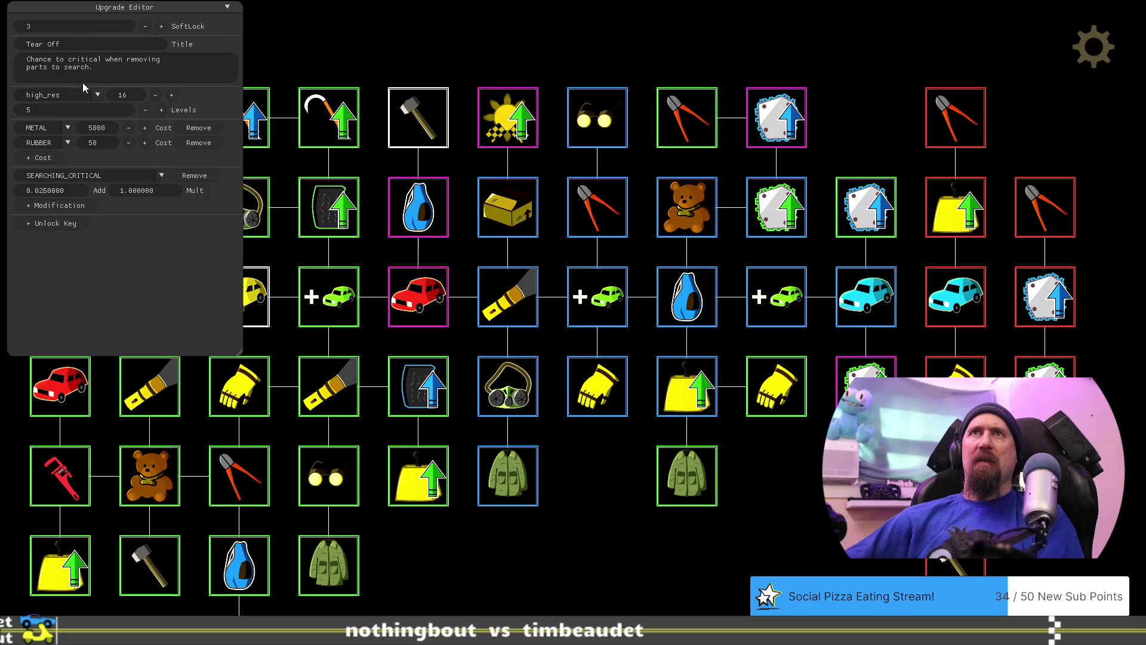
pyautogui.press('BackSpace')
pyautogui.write('1')
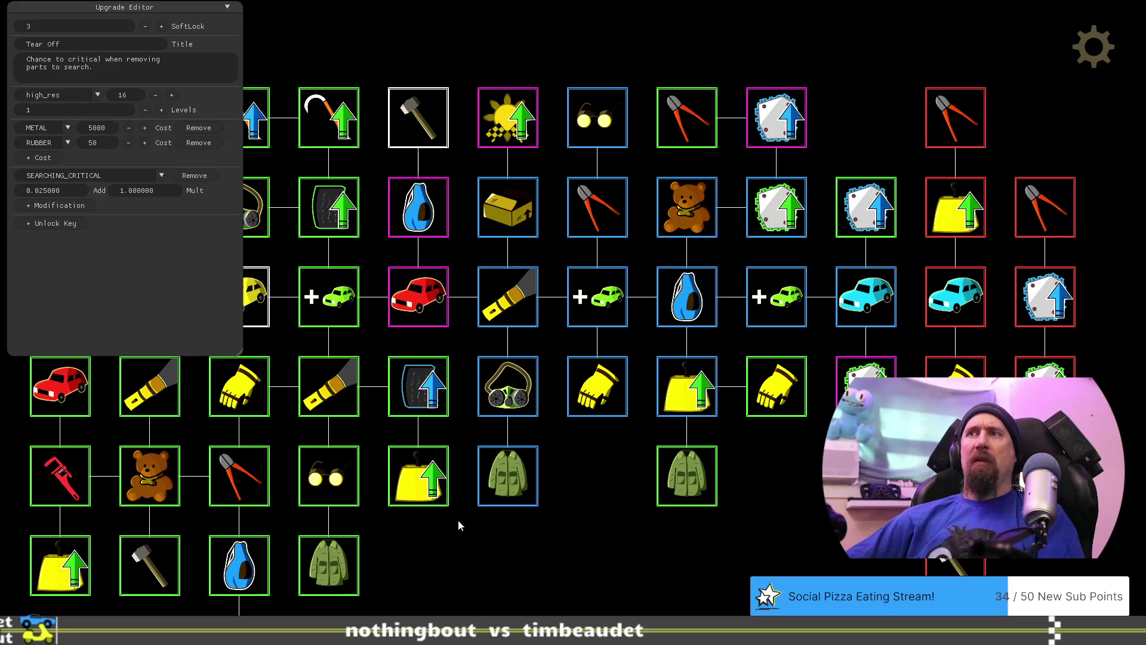
pyautogui.press('Left')
pyautogui.press('Down')
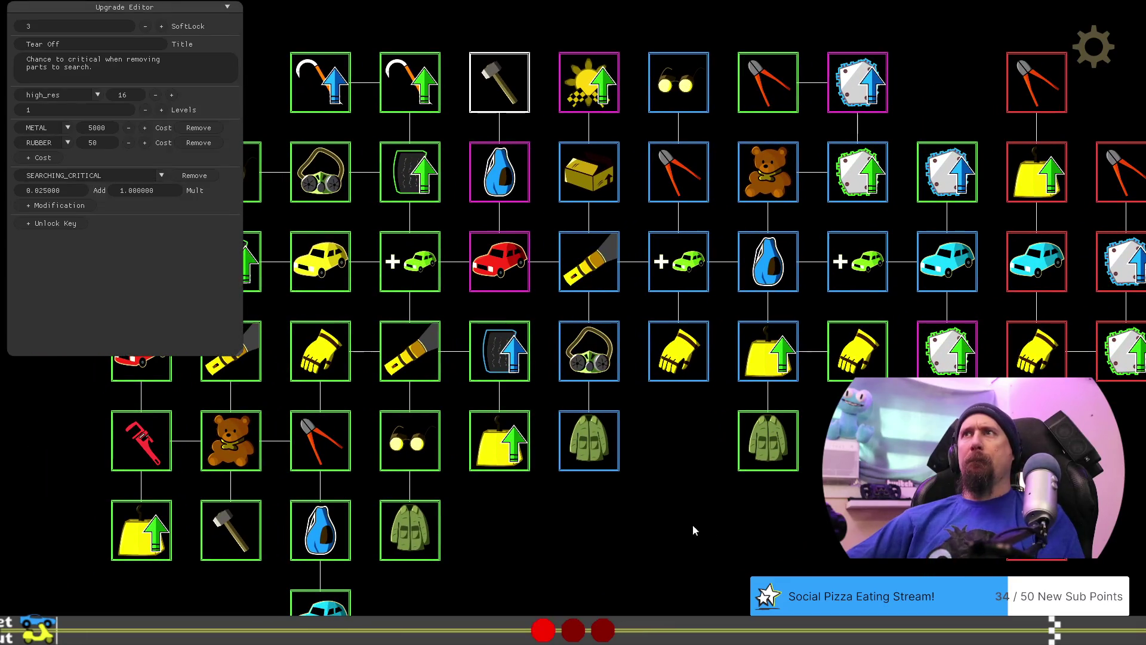
pyautogui.press('`')
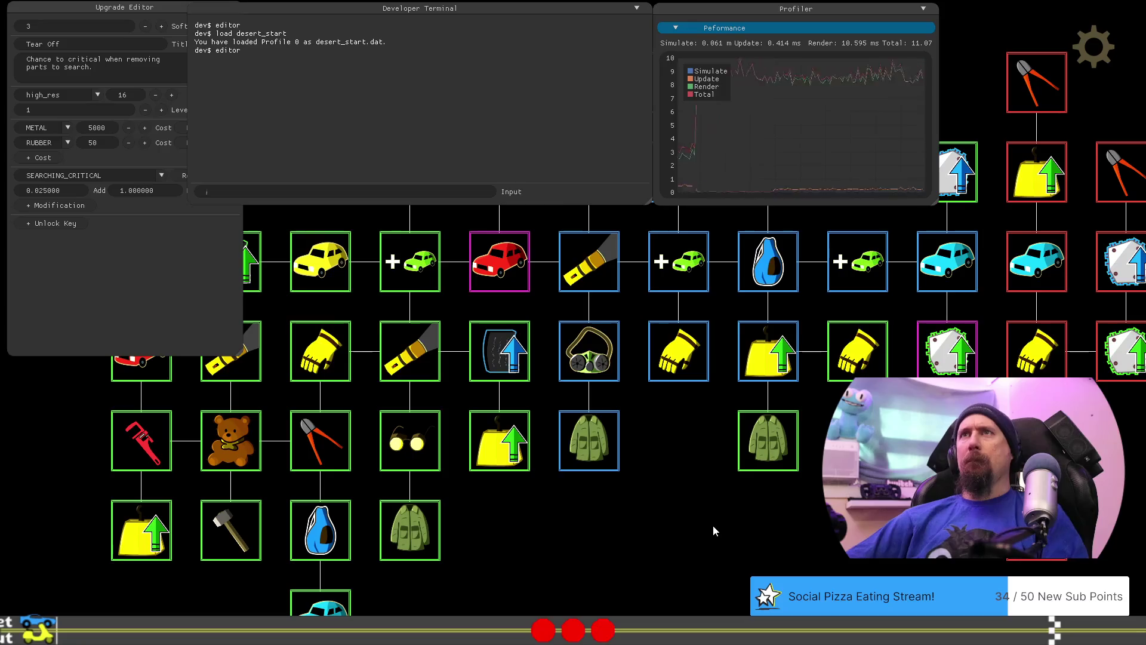
# Close the developer terminal and select Dismantler, comparing it with the lower wire-cutters upgrade.
pyautogui.press('`')
pyautogui.press('Right')
pyautogui.press('Up')
pyautogui.click(738, 139)
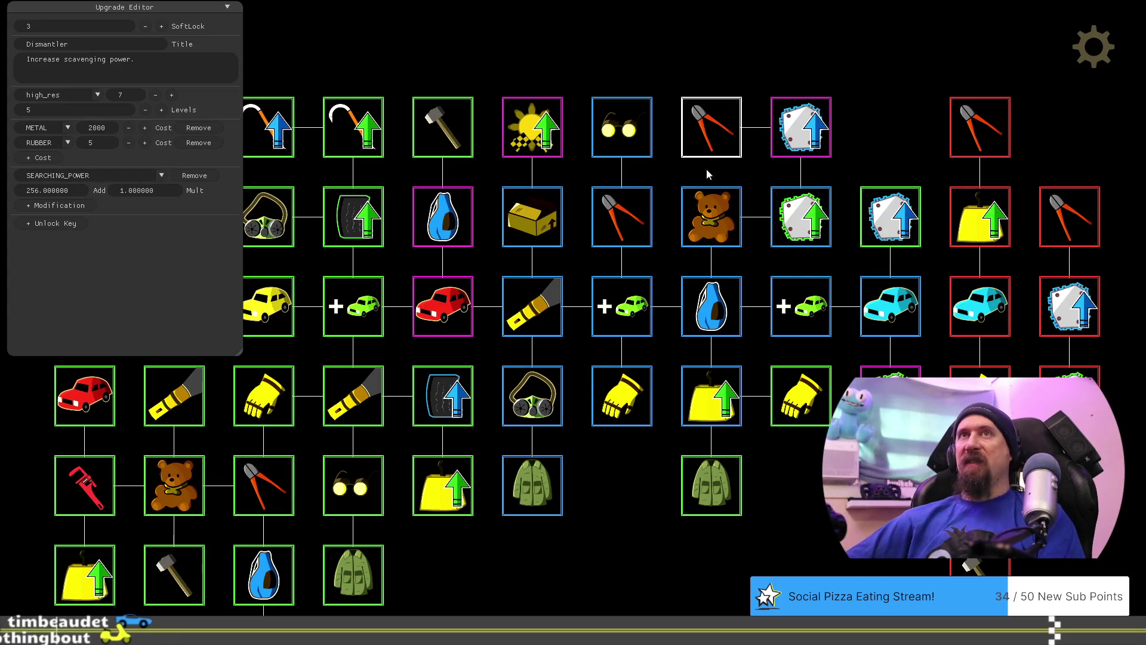
pyautogui.click(618, 216)
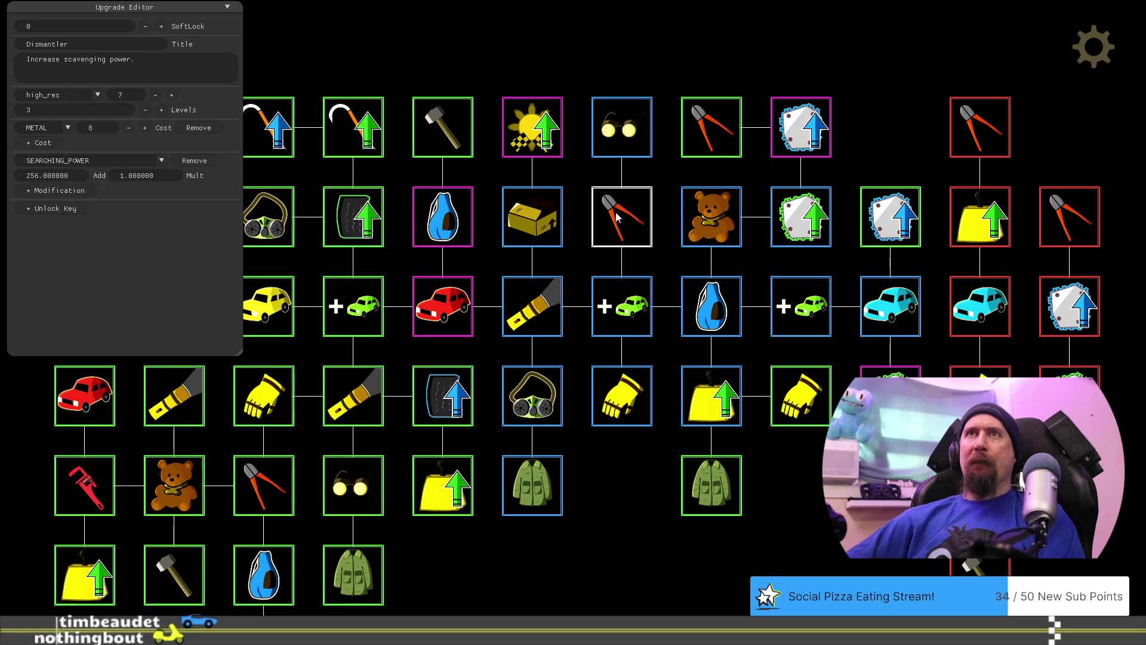
pyautogui.click(722, 134)
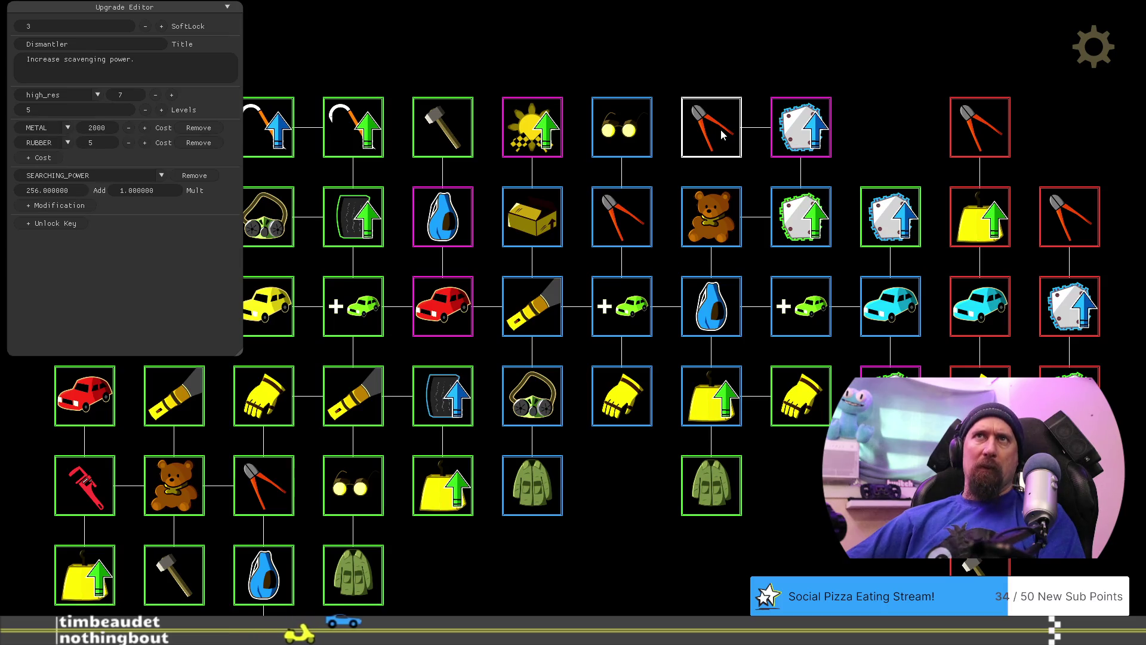
pyautogui.click(647, 194)
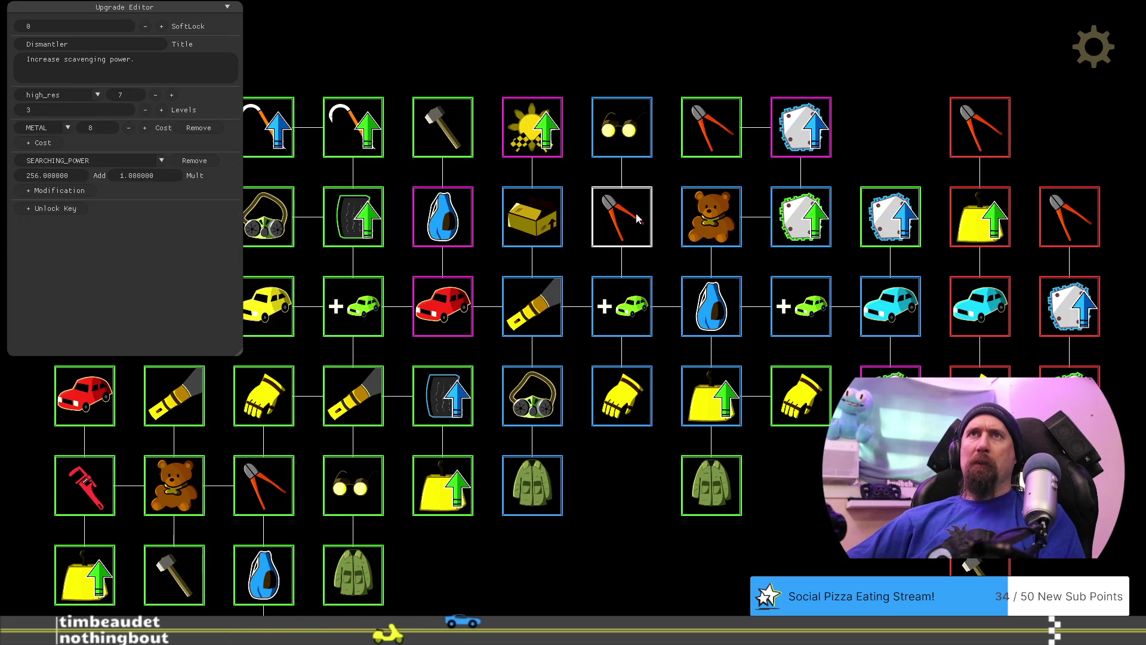
pyautogui.click(702, 136)
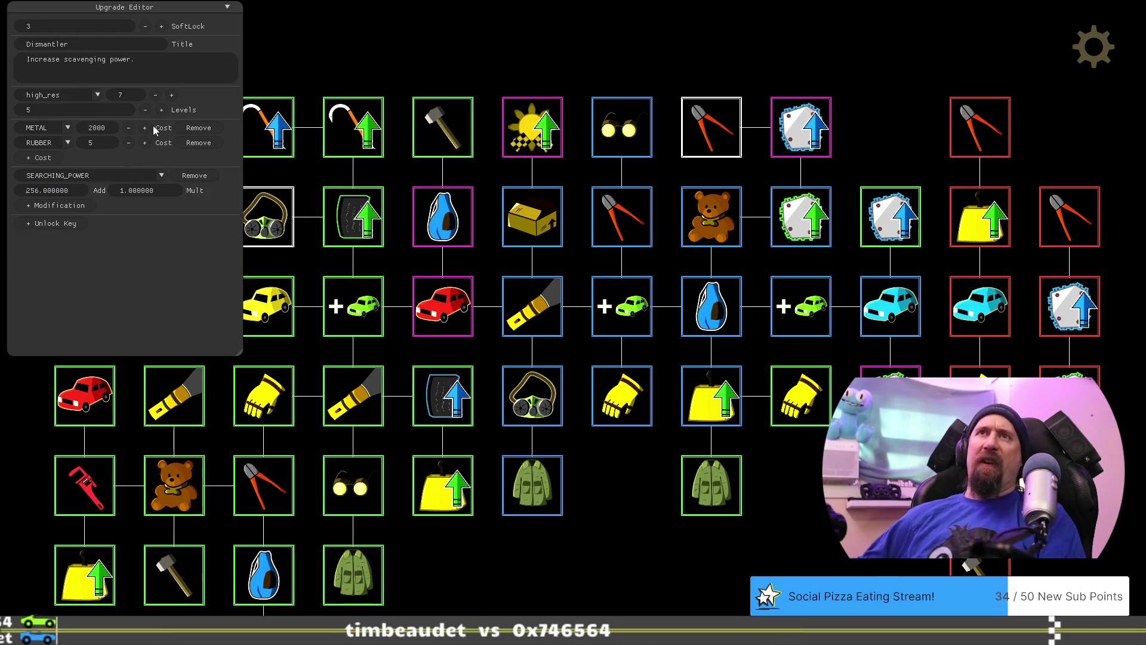
# Give Dismantler 1 level and raise its METAL cost to 5000.
pyautogui.write('1000')
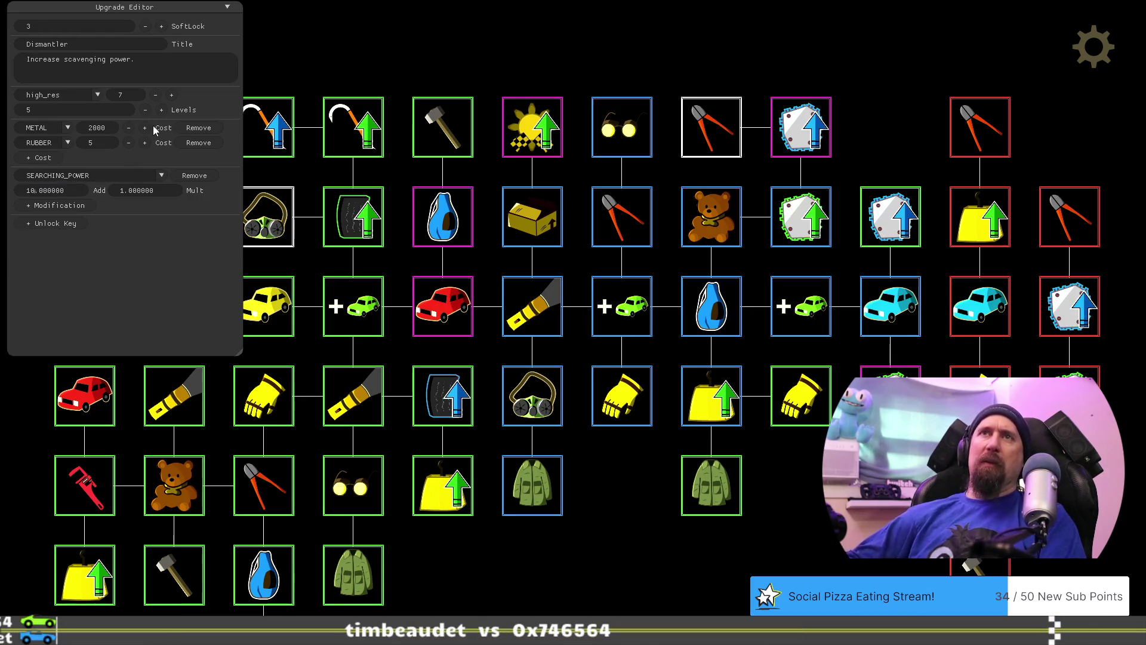
pyautogui.click(78, 110)
pyautogui.write('1')
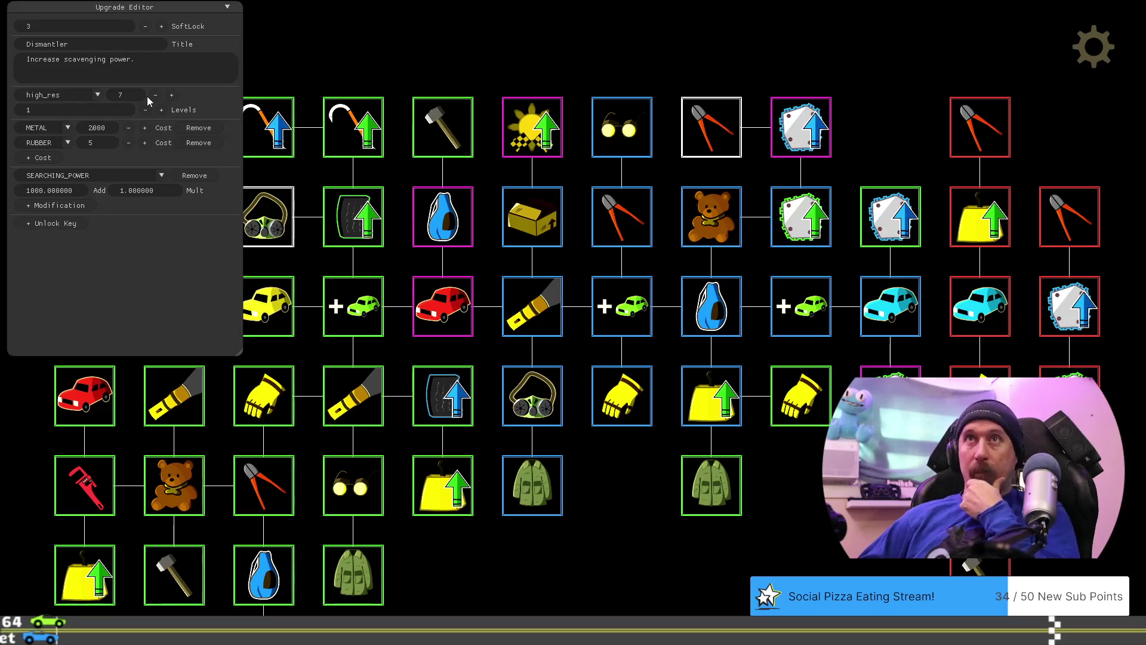
pyautogui.press('BackSpace')
pyautogui.write('5')
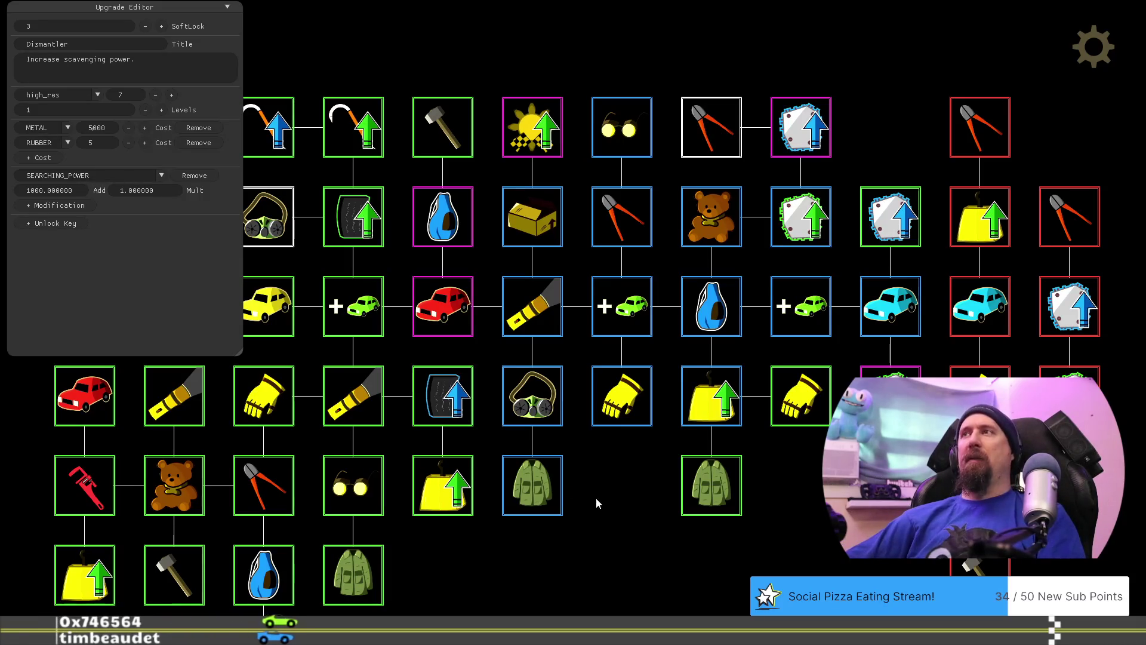
pyautogui.moveTo(594, 499); pyautogui.dragTo(657, 492)
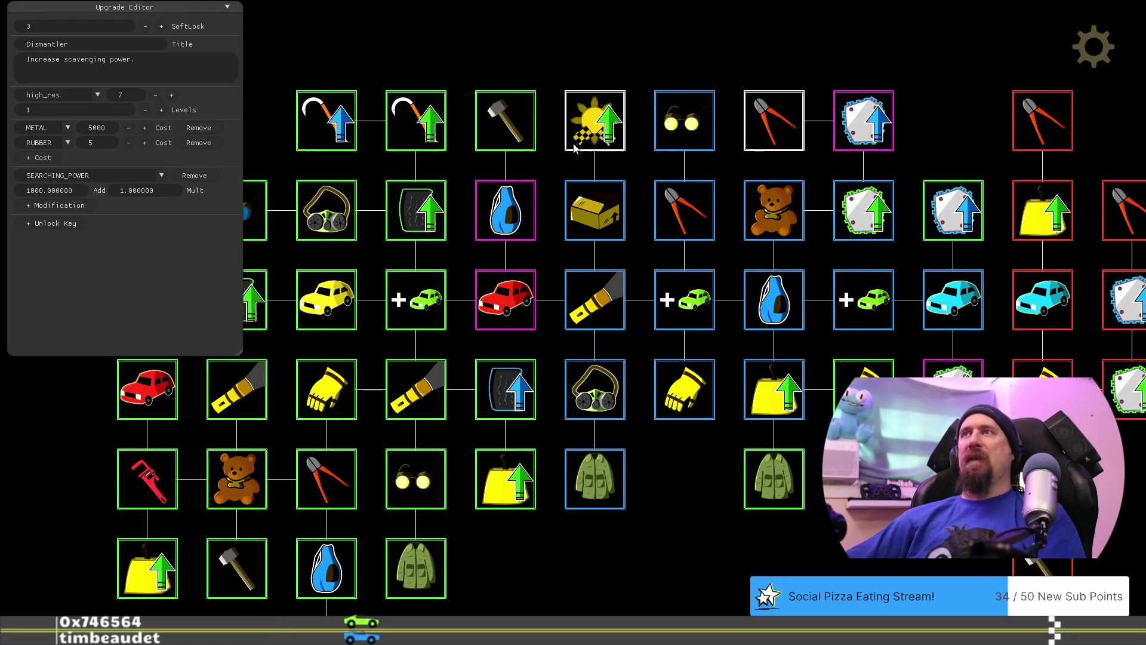
# Compare against Tear Off and clear Tear Off's RUBBER cost.
pyautogui.click(505, 126)
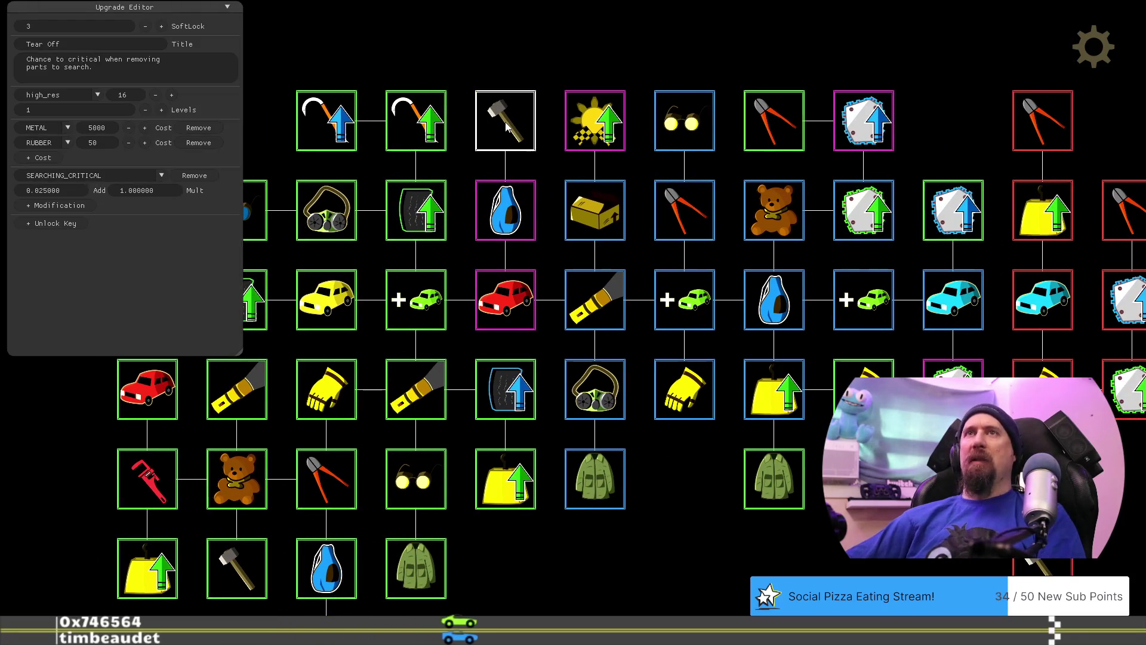
pyautogui.click(773, 122)
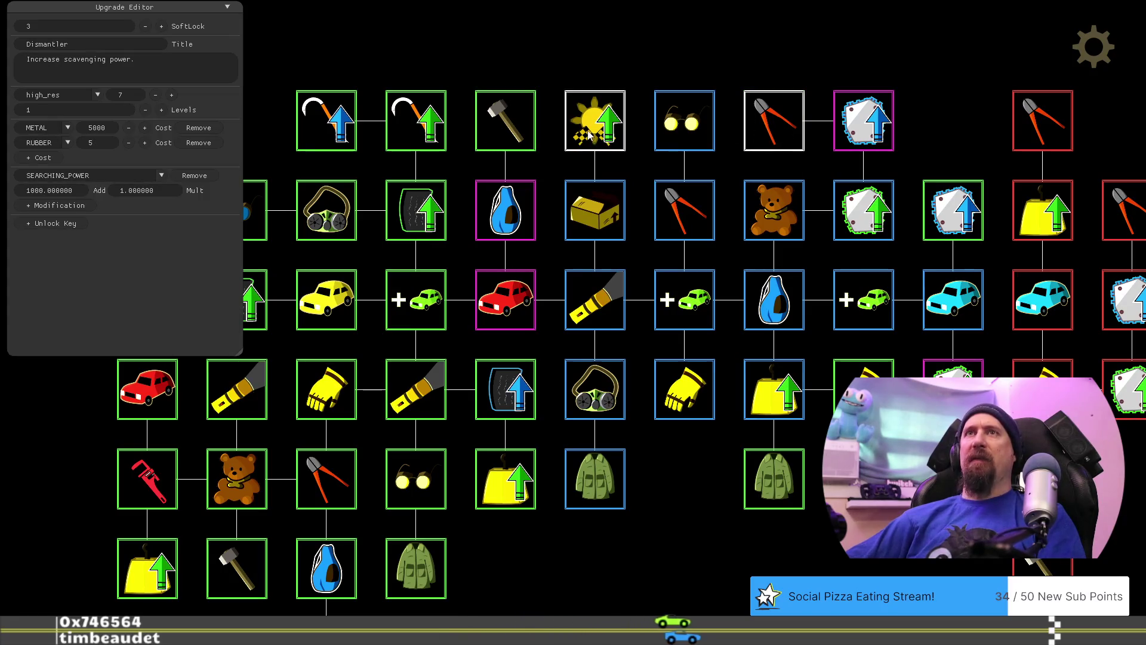
pyautogui.click(512, 129)
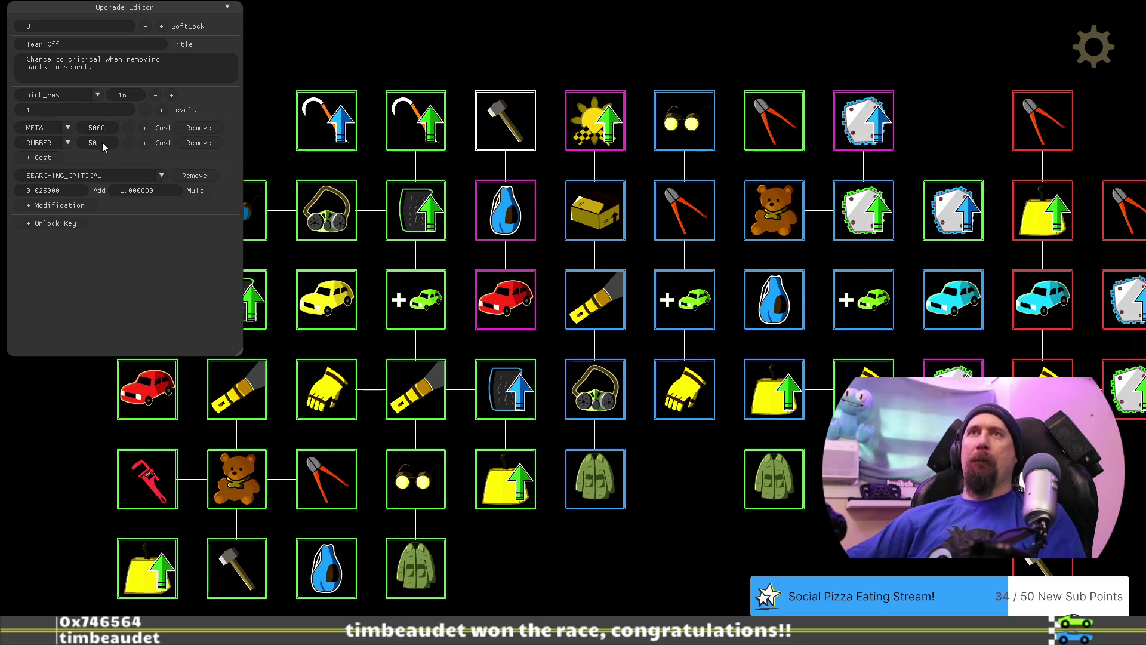
pyautogui.press('BackSpace')
pyautogui.press('BackSpace')
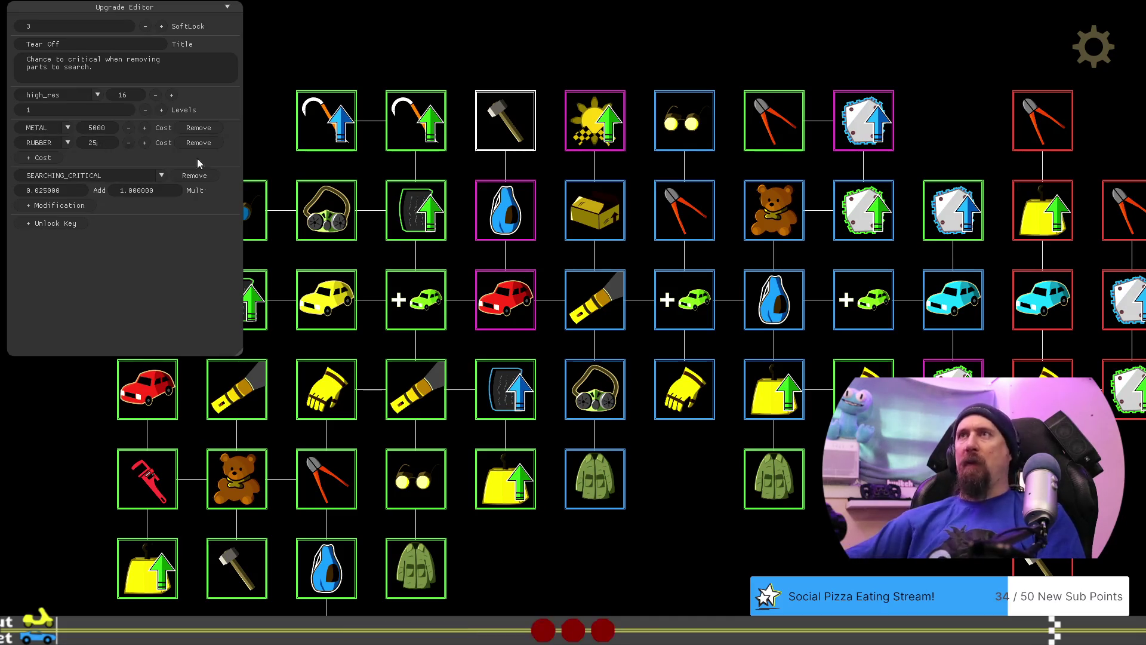
# Finalize Dismantler's costs at 10000 METAL and 50 RUBBER.
pyautogui.click(767, 118)
pyautogui.click(103, 131)
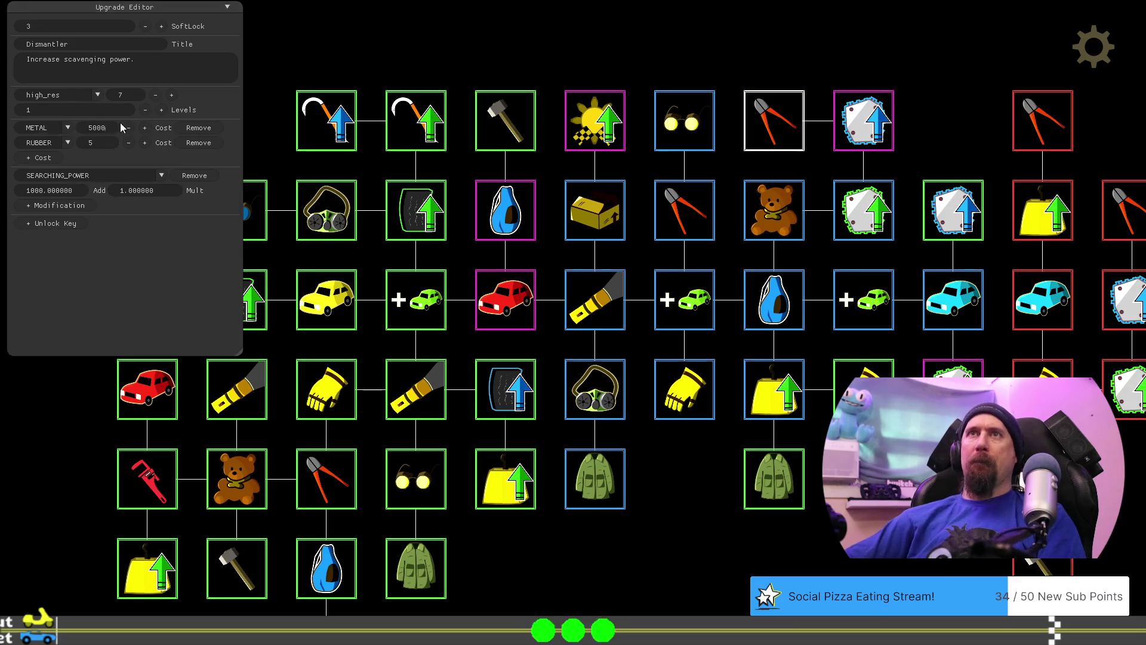
pyautogui.press('Home')
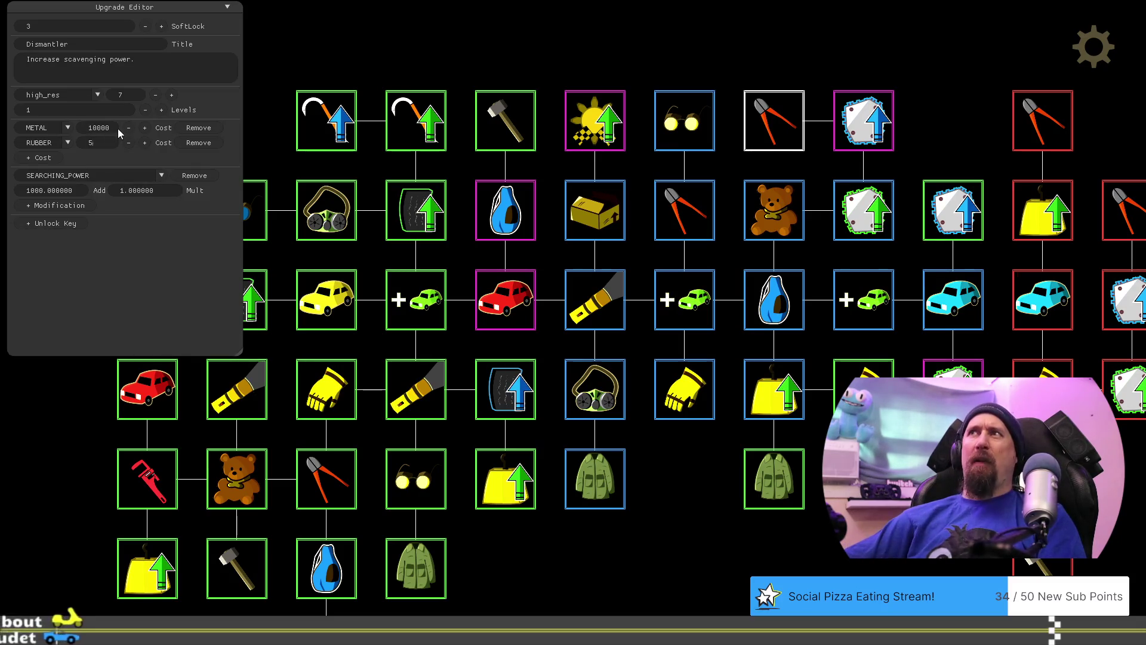
pyautogui.write('50')
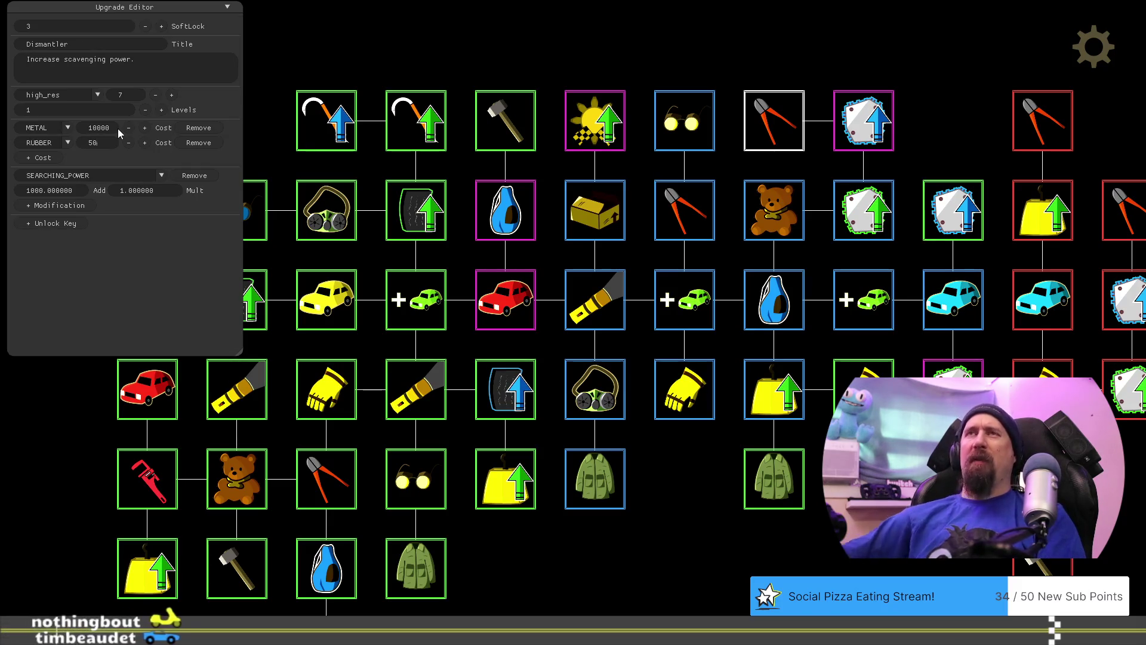
pyautogui.moveTo(686, 506); pyautogui.dragTo(605, 433)
pyautogui.click(447, 70)
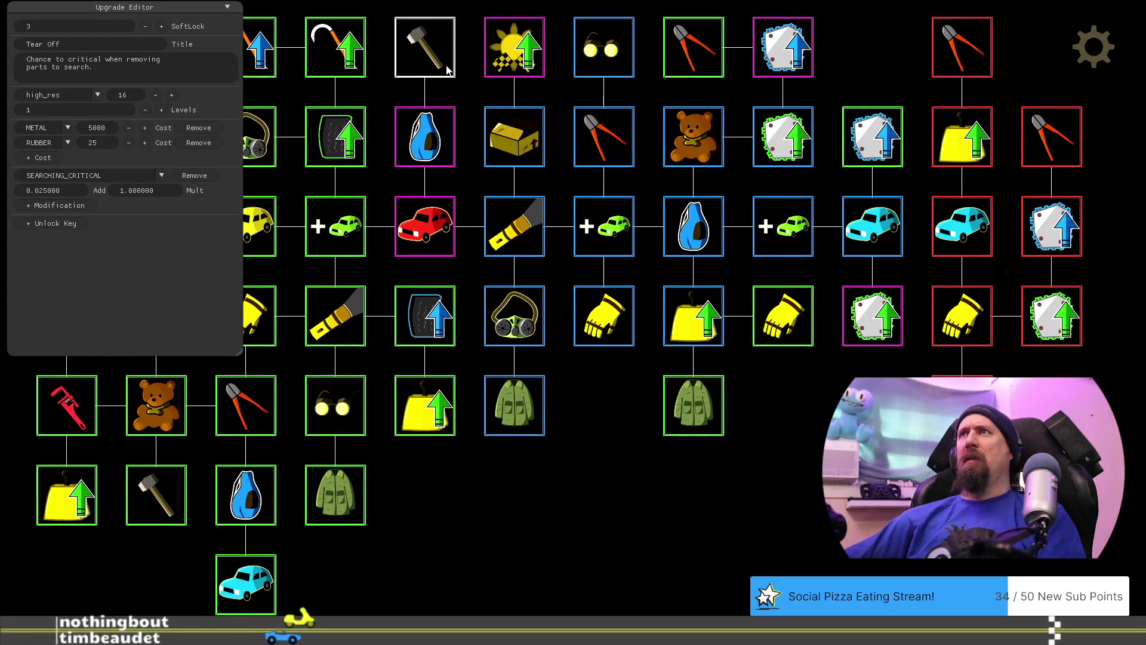
# Check the Dismantler and Cargo Jacket costs, then hide the Upgrade Editor.
pyautogui.click(683, 64)
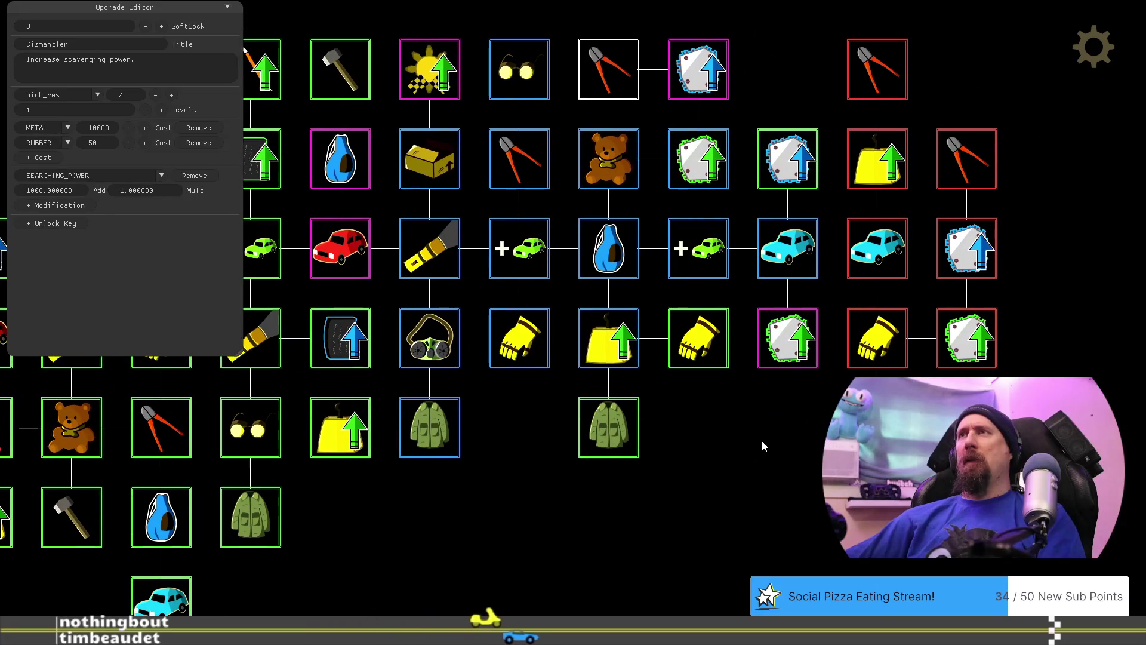
pyautogui.click(622, 432)
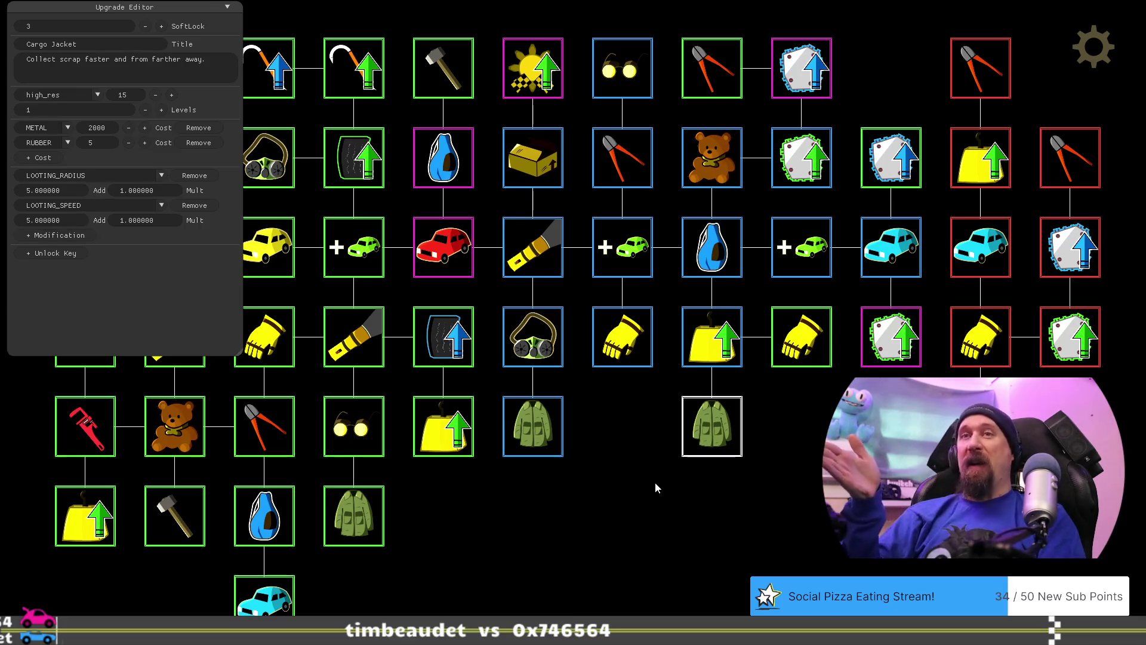
pyautogui.press('`')
pyautogui.press('`')
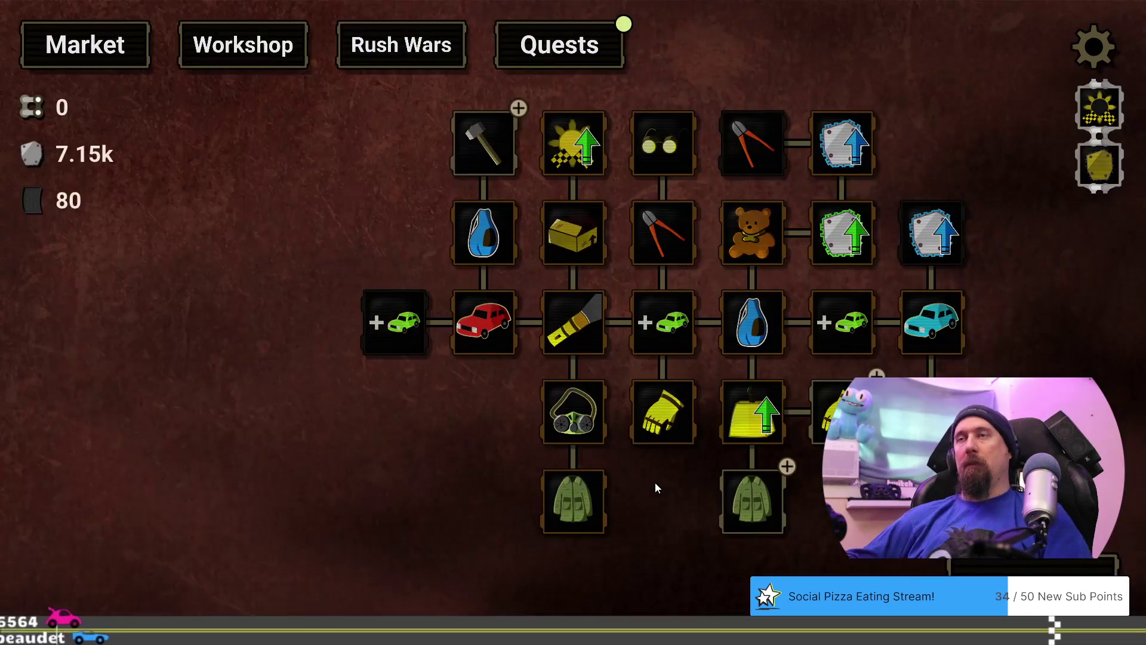
# In Git Bash, check git status and stage all the tech tree and to-do list hunks with git ap.
pyautogui.hotkey('alt', 'Tab')
pyautogui.hotkey('alt', 'Tab')
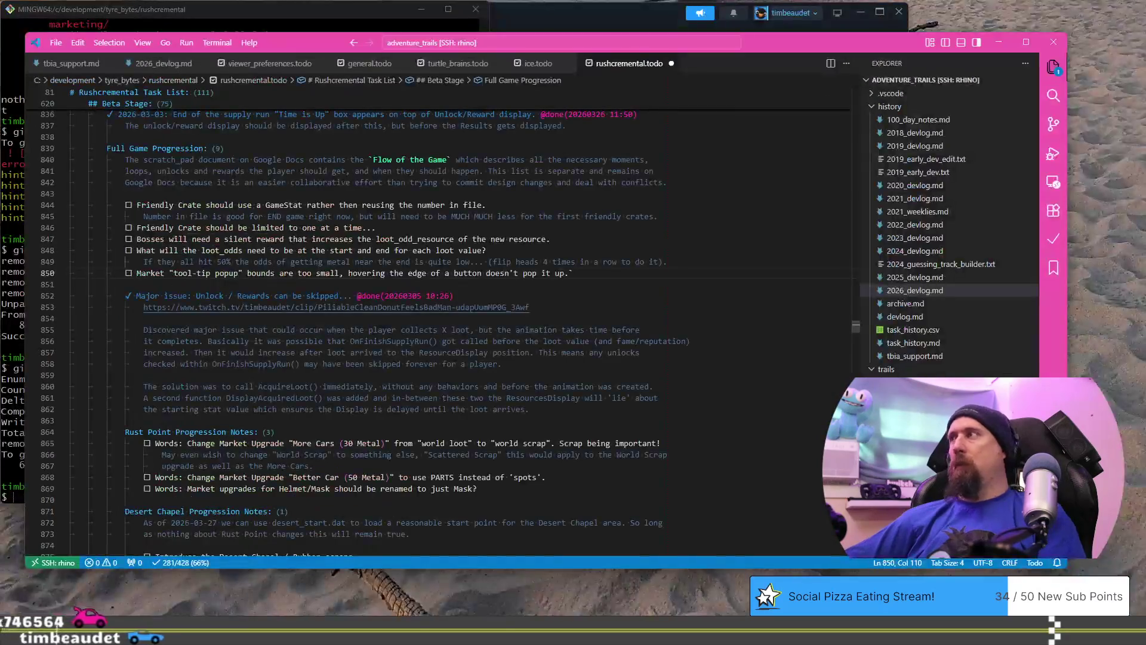
pyautogui.hotkey('alt', 'Tab')
pyautogui.write('git st')
pyautogui.press('Return')
pyautogui.write('git ap')
pyautogui.press('Return')
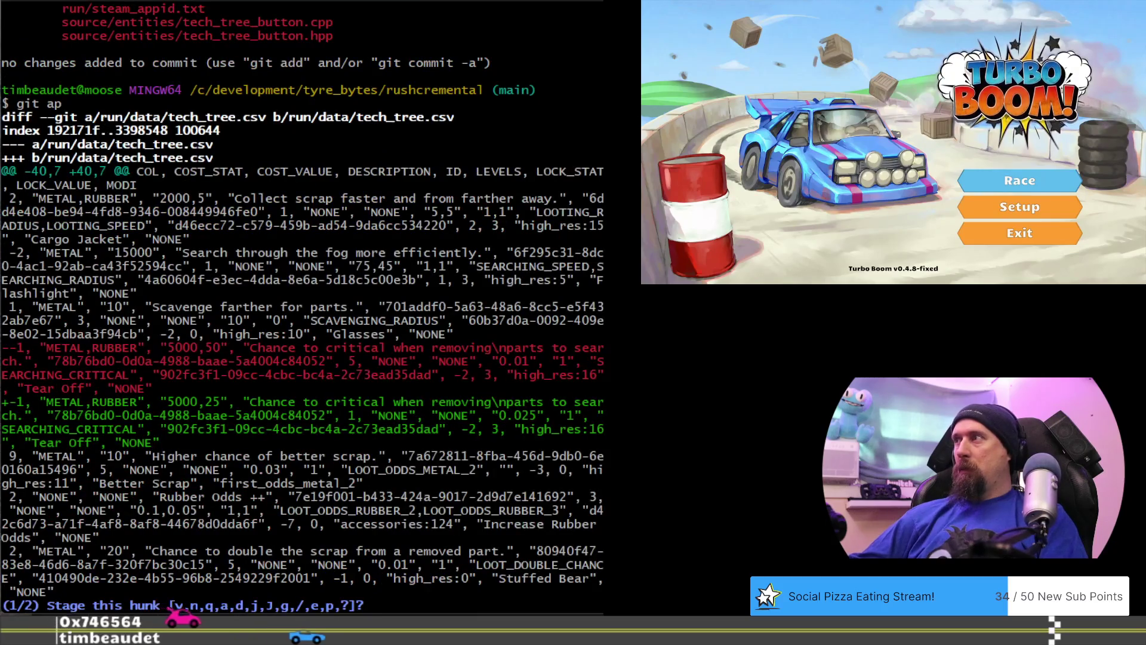
pyautogui.write('a')
pyautogui.press('Return')
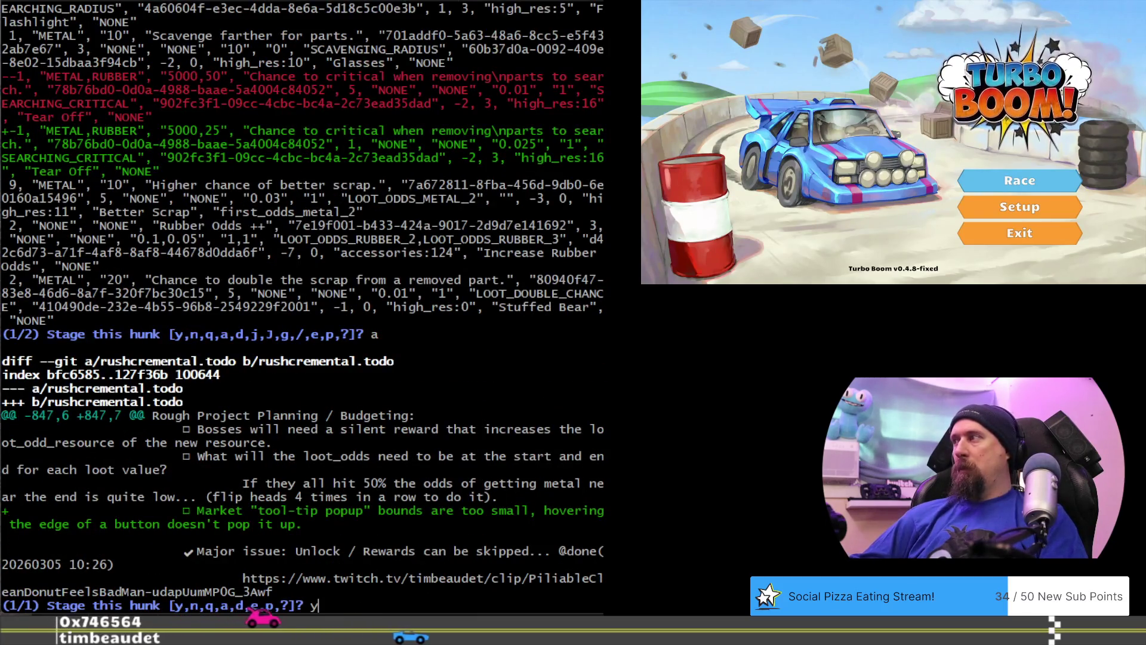
pyautogui.write('y')
pyautogui.press('Return')
# Commit as "update: tech tree pricing, woops." and push to the remote.
pyautogui.write('git cm "')
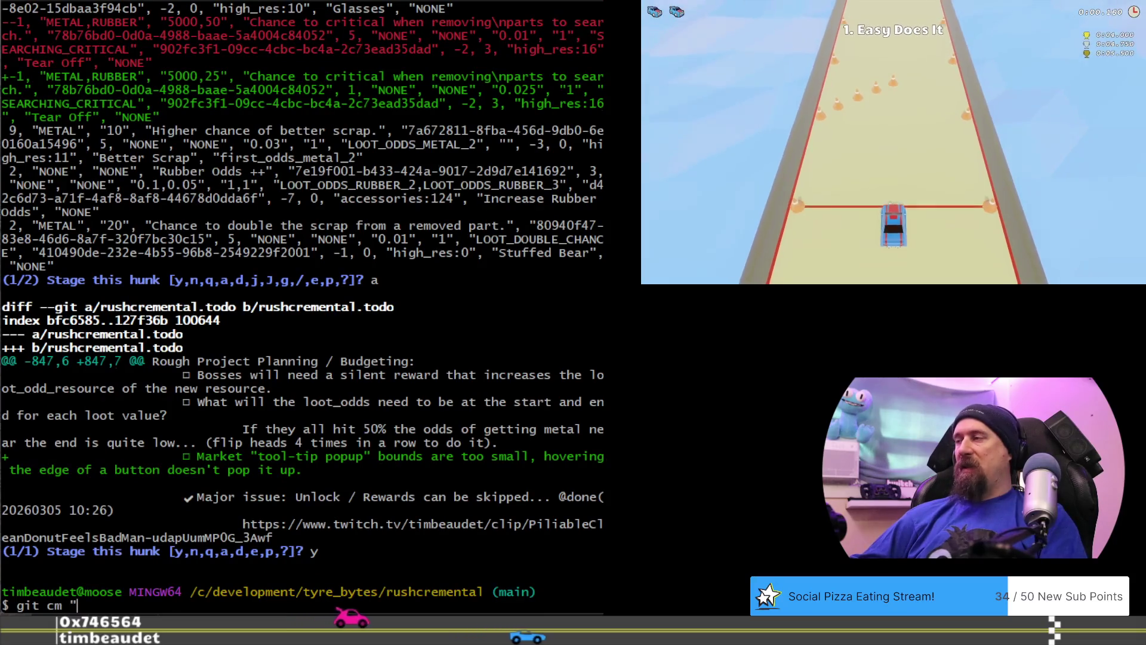
pyautogui.write('update: ')
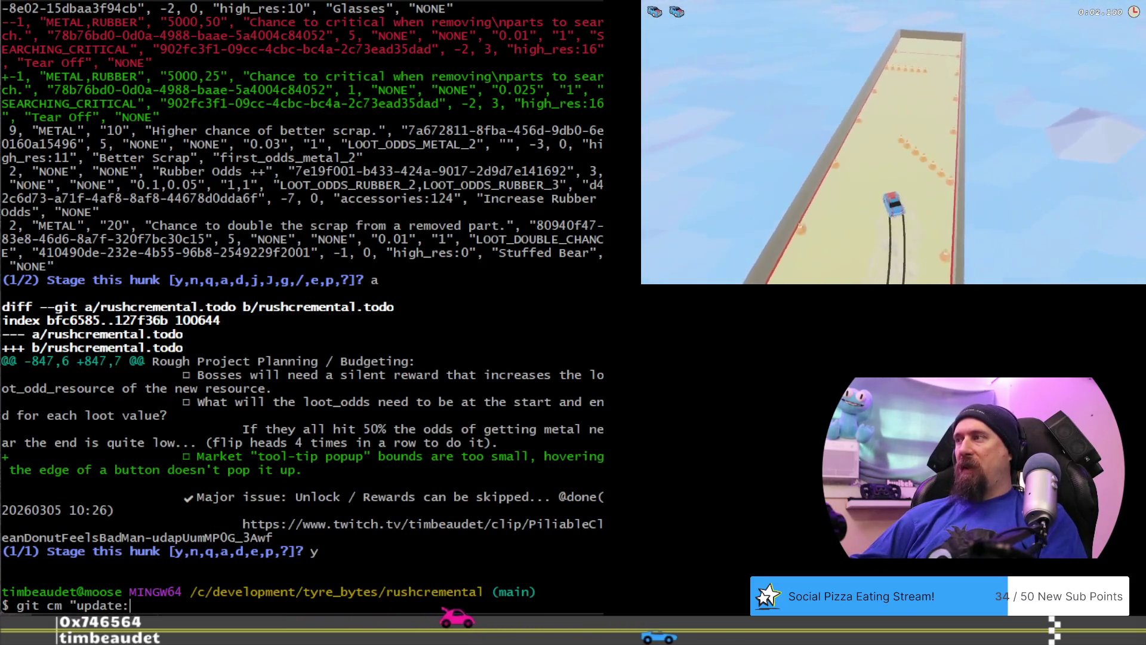
pyautogui.write('tech tr')
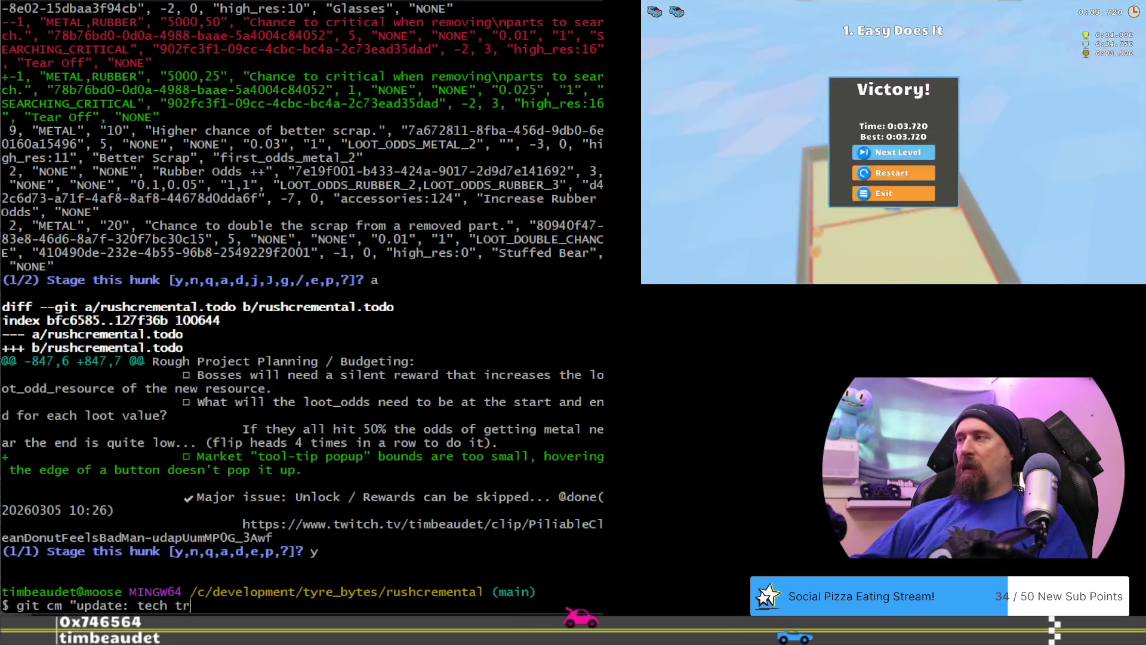
pyautogui.write('ee pricing, w')
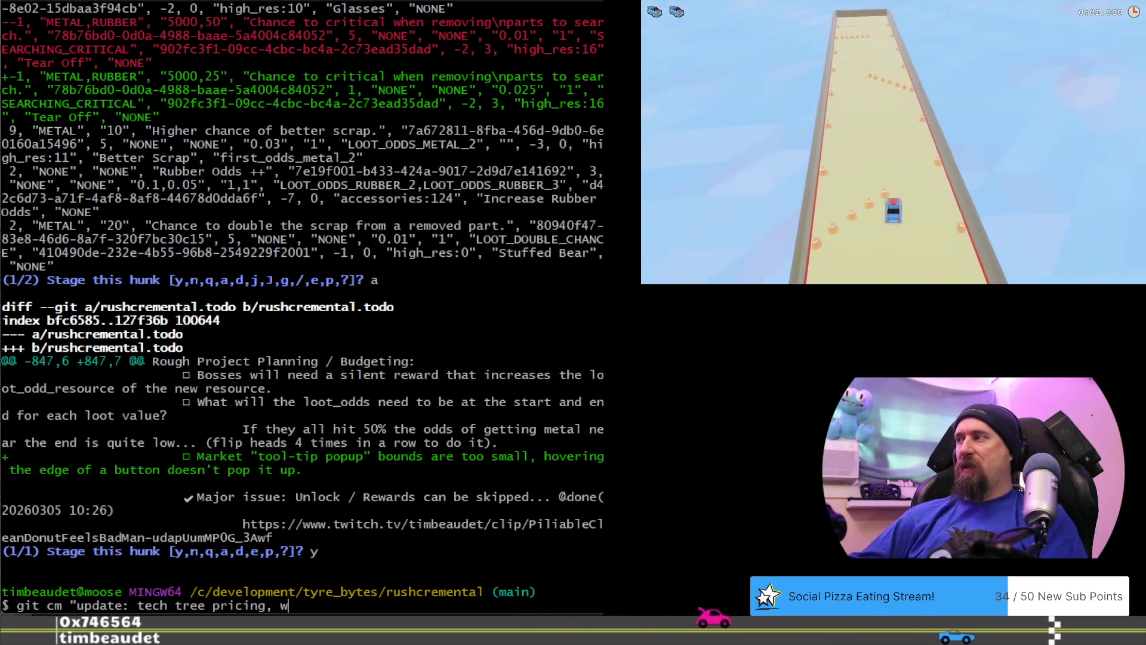
pyautogui.write('oops."')
pyautogui.press('Return')
pyautogui.write('g')
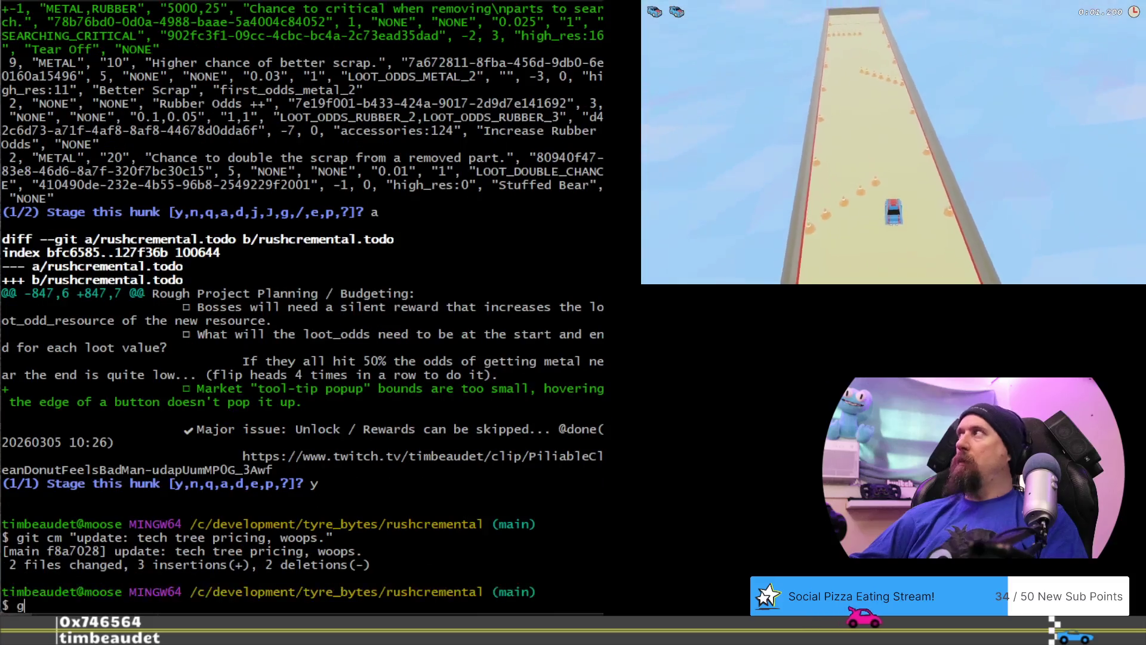
pyautogui.write('it push')
pyautogui.press('Return')
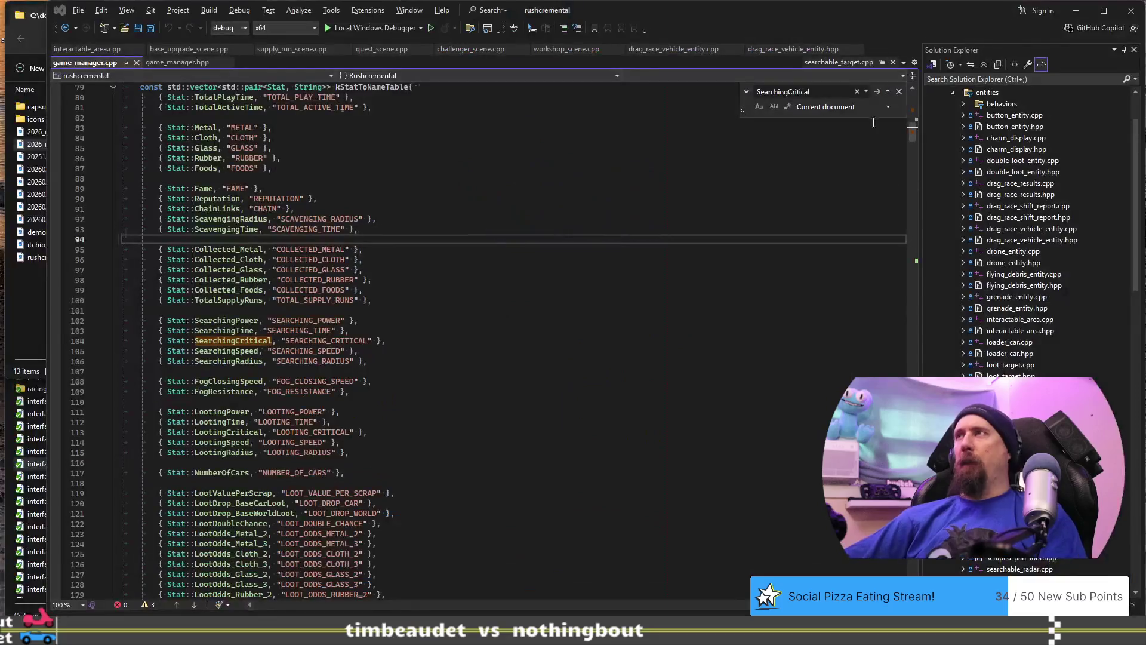
# Return to the code editor and start building the rushcremental project.
pyautogui.click(899, 92)
pyautogui.click(735, 229)
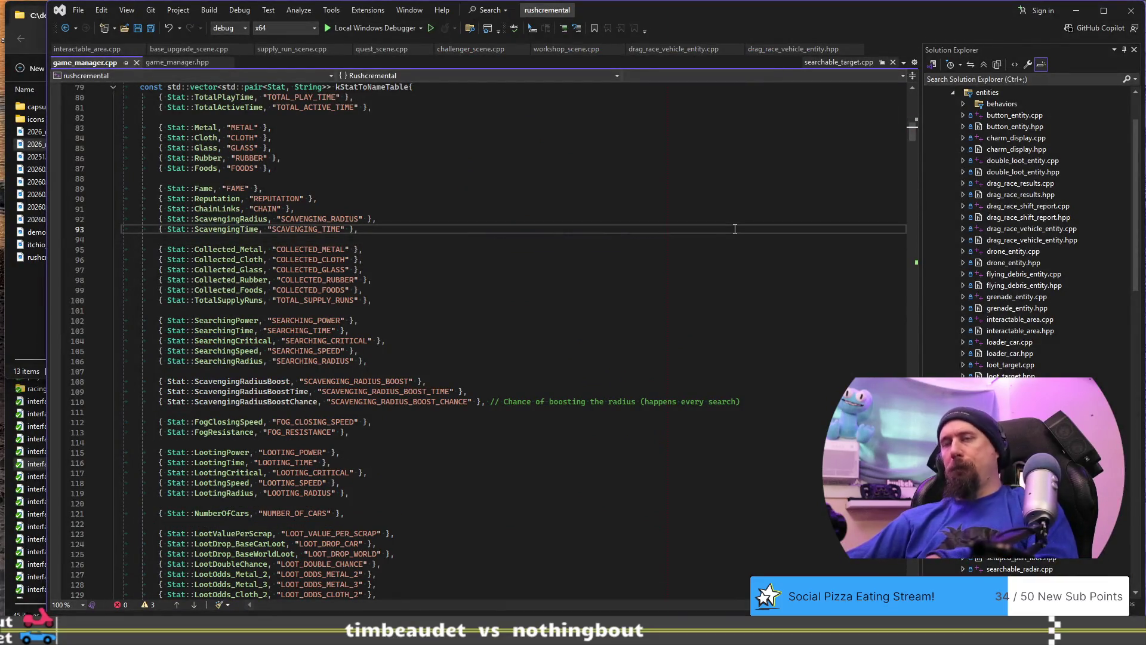
pyautogui.hotkey('ctrl', 'shift', 'b')
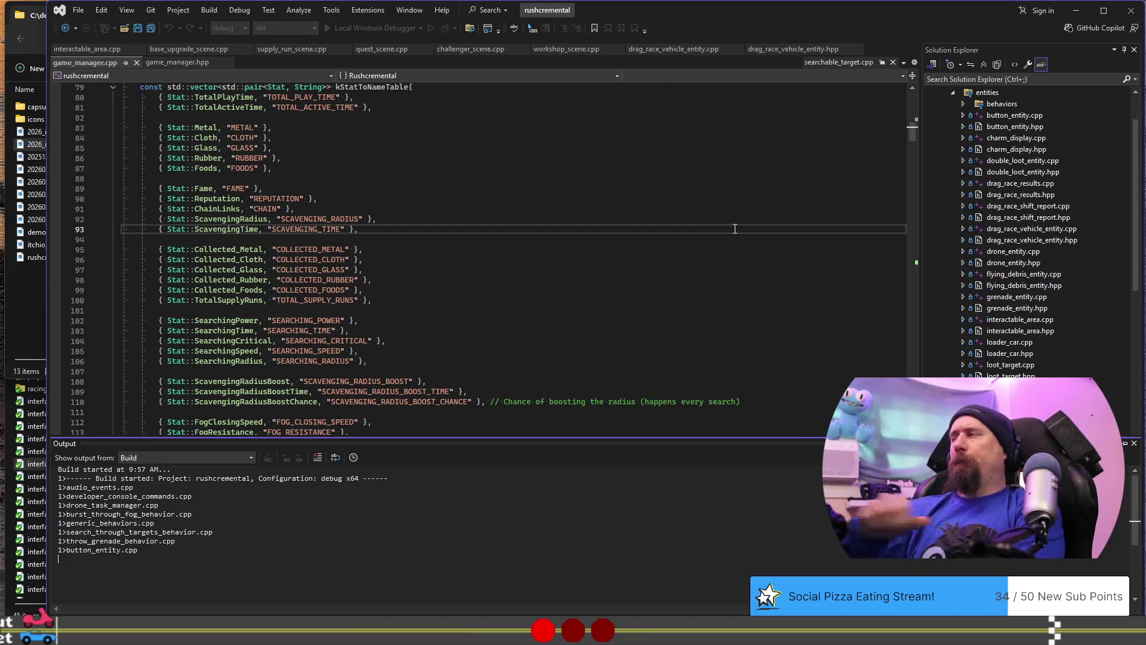
pyautogui.hotkey('alt', 'Tab')
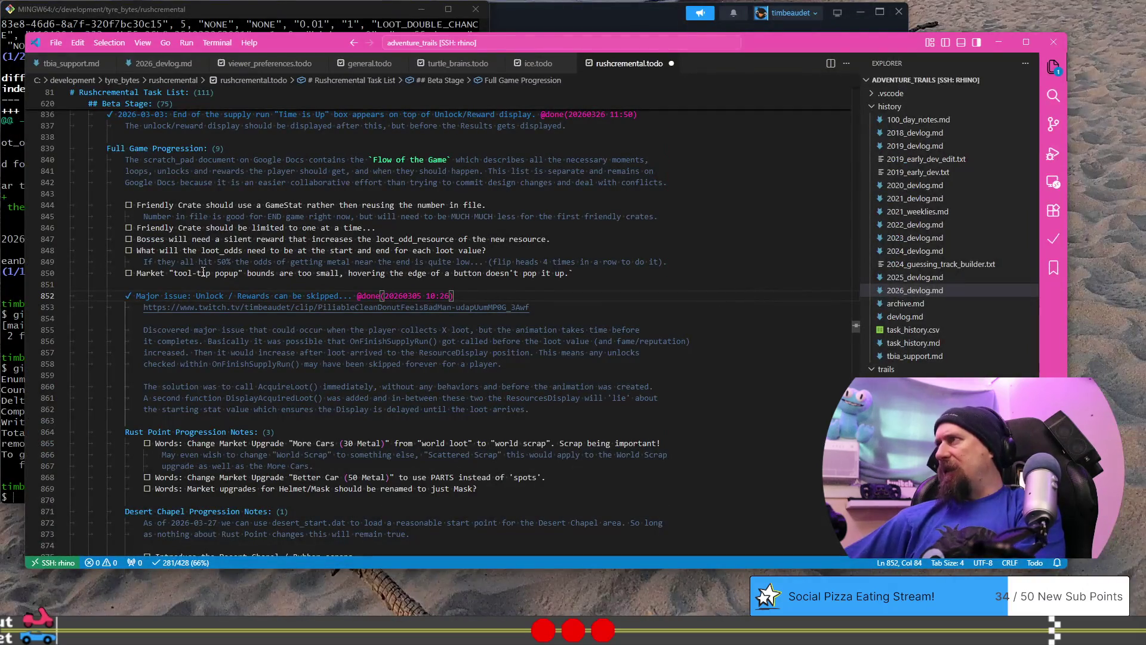
pyautogui.hotkey('alt', 'Tab')
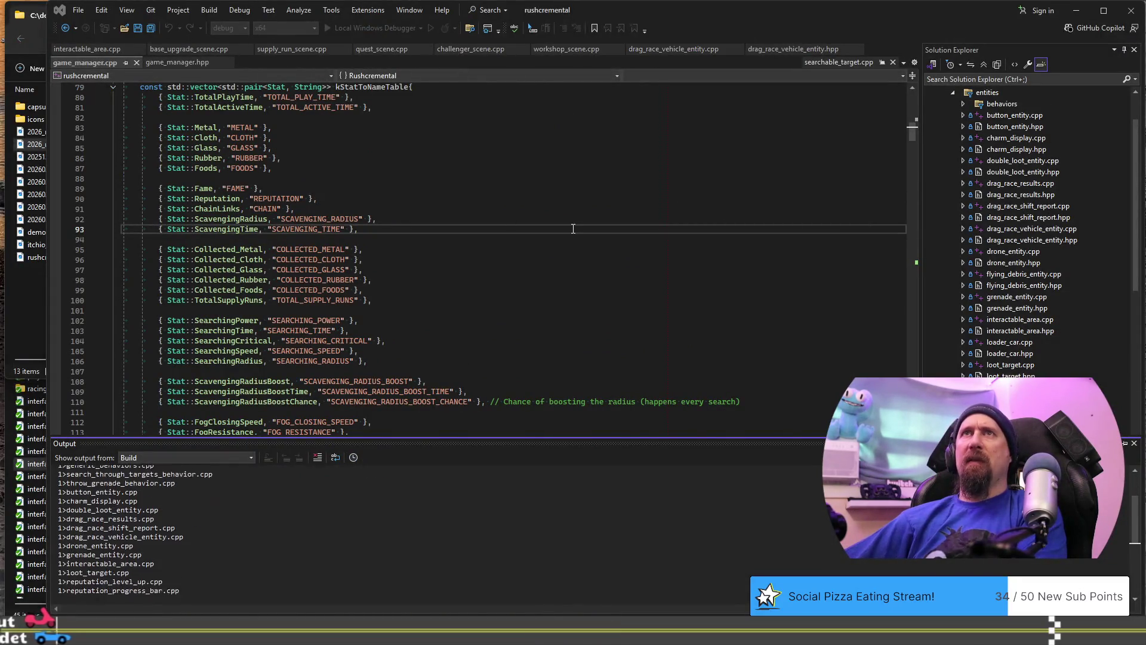
# While it builds, review market_scene.cpp's tooltip colour logic and charm-tooltip early return.
pyautogui.click(1060, 262)
pyautogui.scroll(-5, 1015, 358)
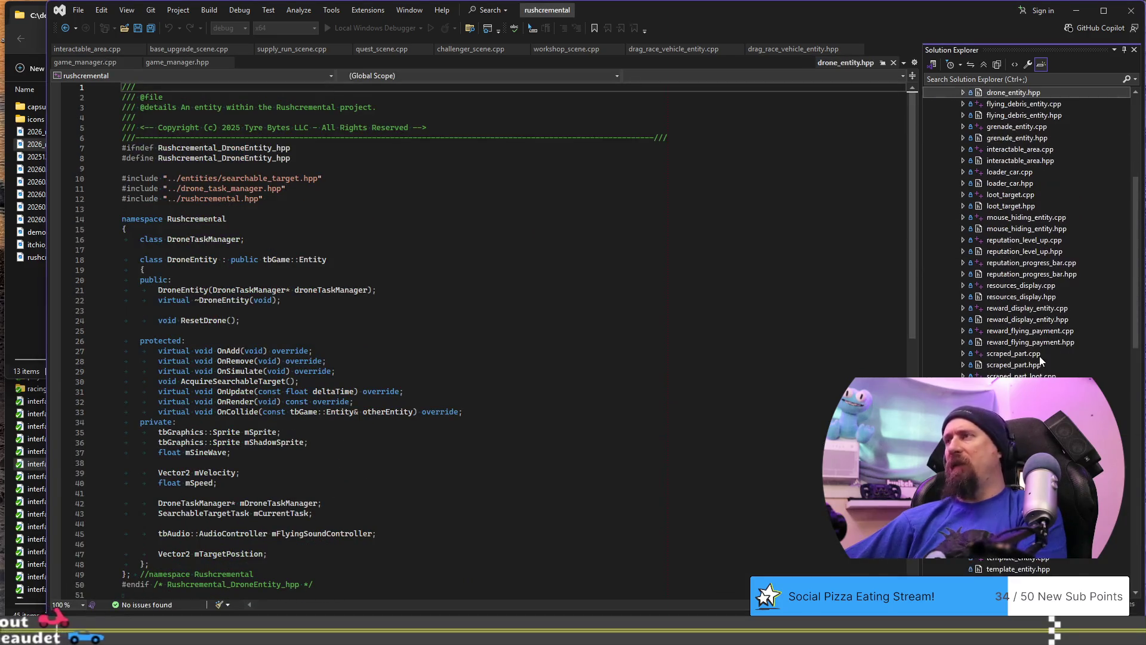
pyautogui.scroll(-12, 995, 346)
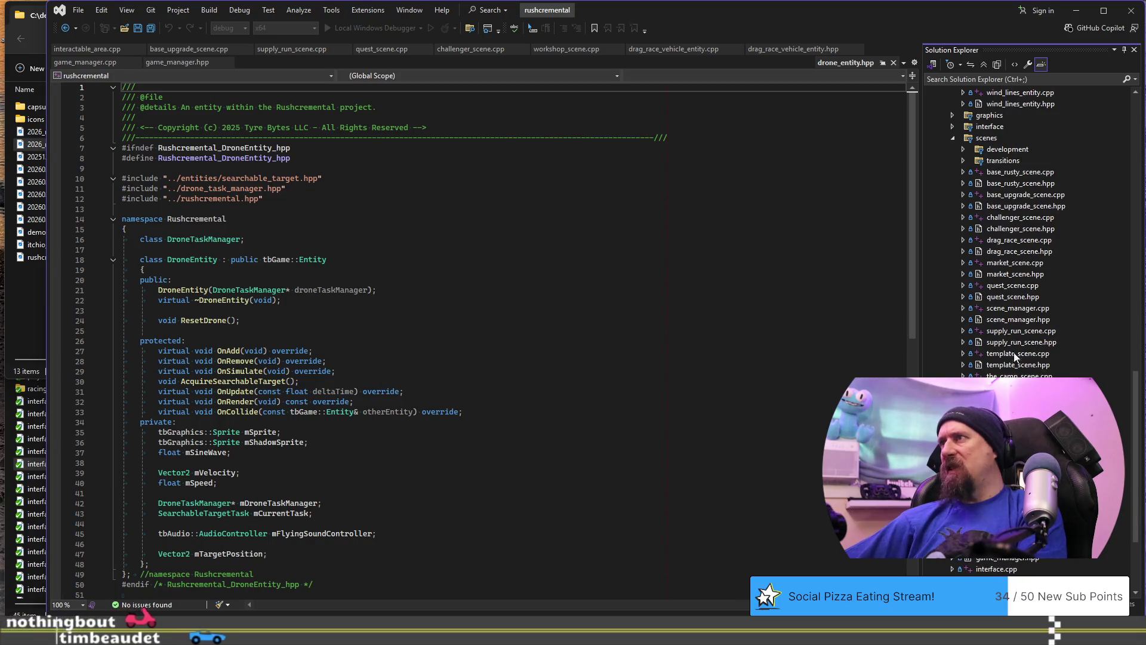
pyautogui.doubleClick(1029, 263)
pyautogui.scroll(-8, 695, 305)
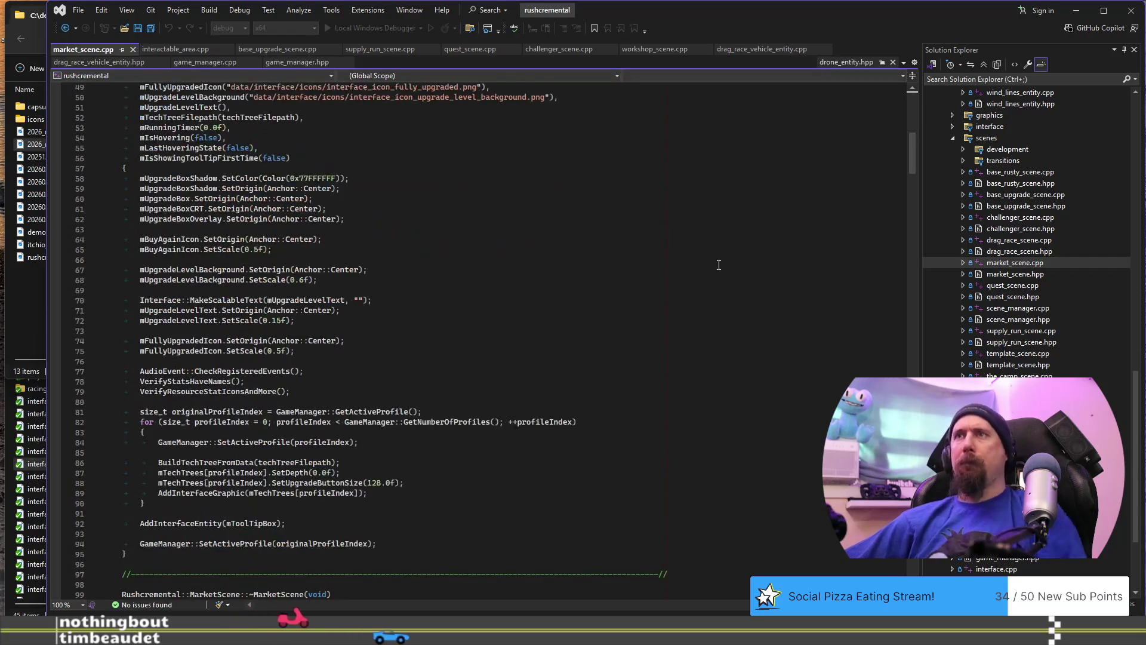
pyautogui.moveTo(912, 153)
pyautogui.mouseDown()
pyautogui.moveTo(901, 335)
pyautogui.moveTo(899, 306)
pyautogui.mouseUp()
pyautogui.scroll(-20, 770, 324)
pyautogui.click(770, 324)
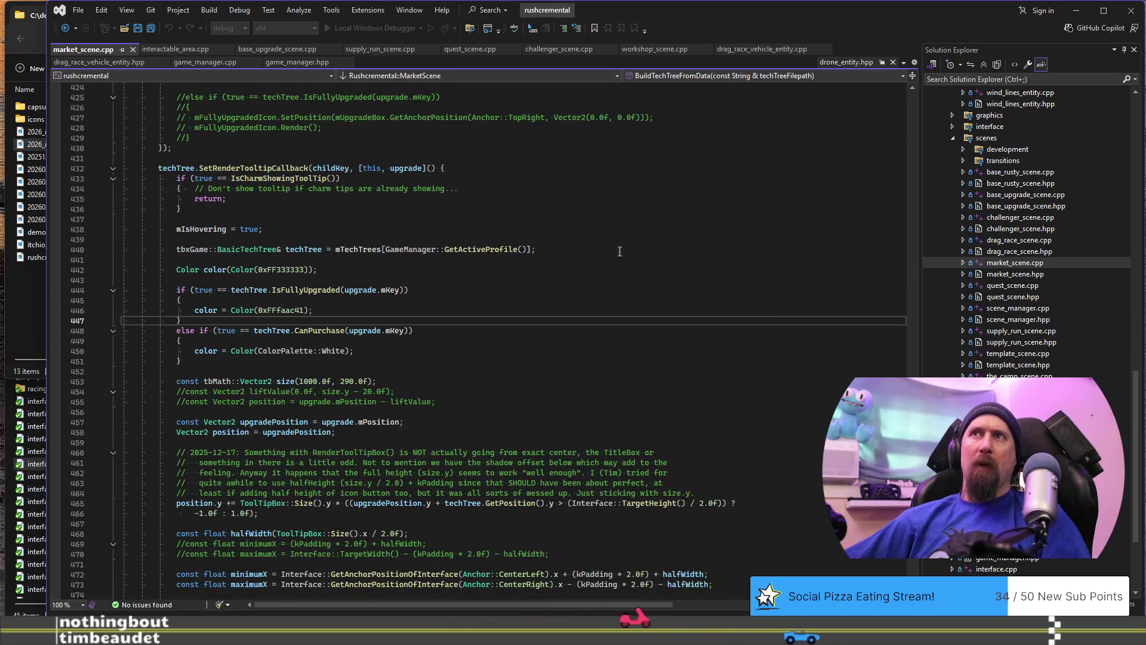
pyautogui.click(574, 203)
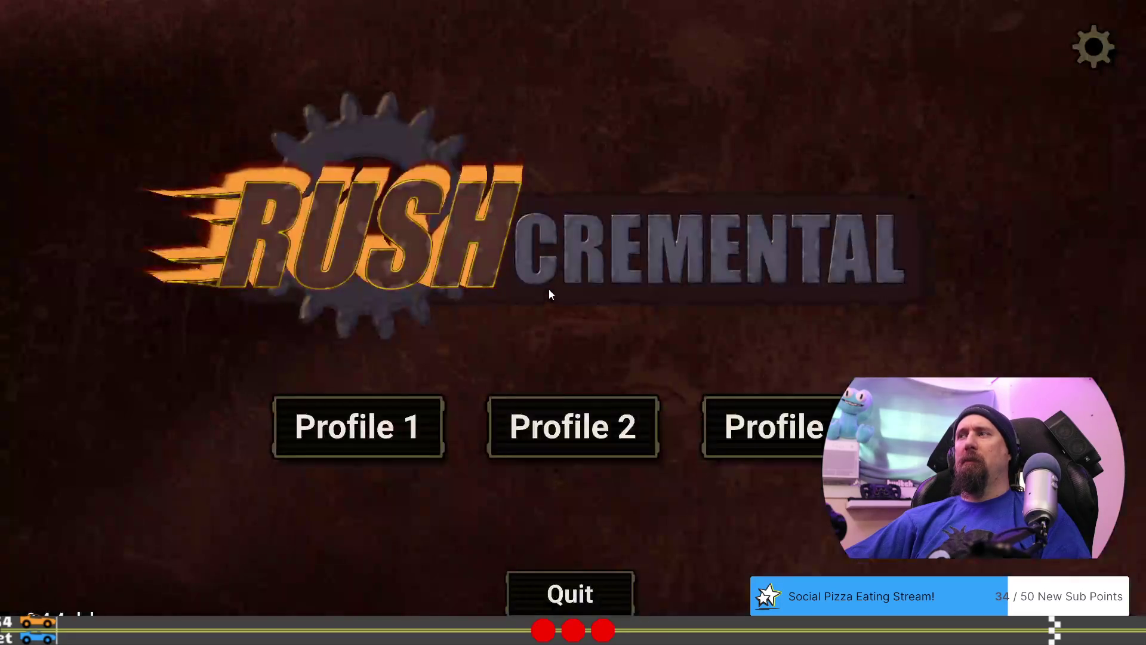
# Load the first profile and run 'load desert_star' from the developer terminal.
pyautogui.click(362, 421)
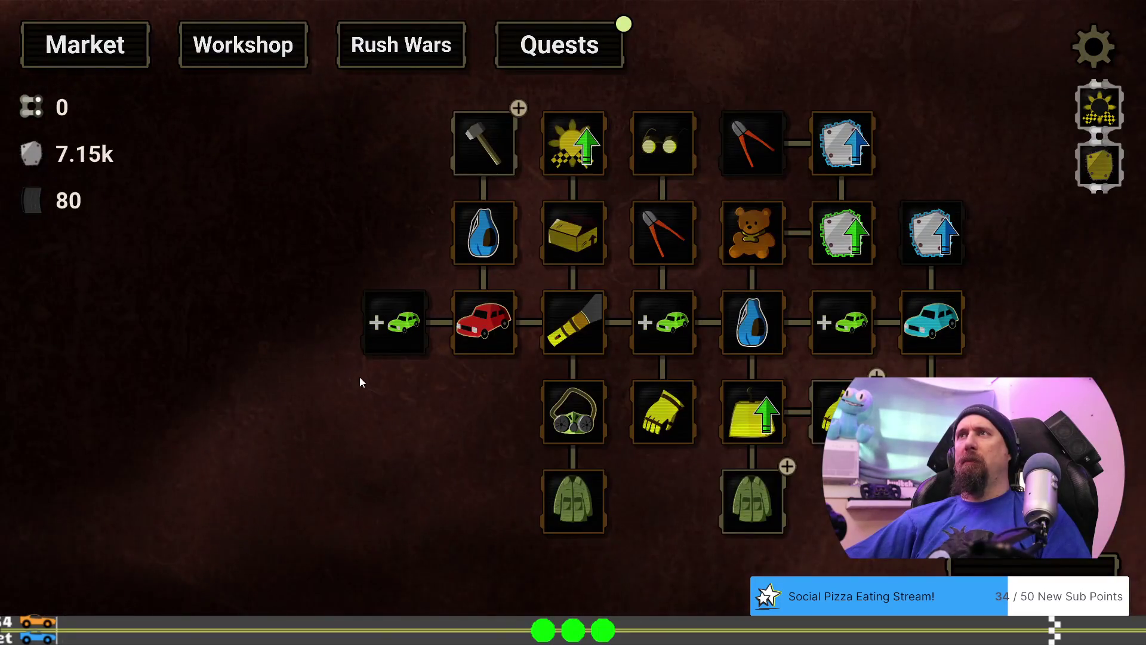
pyautogui.press('`')
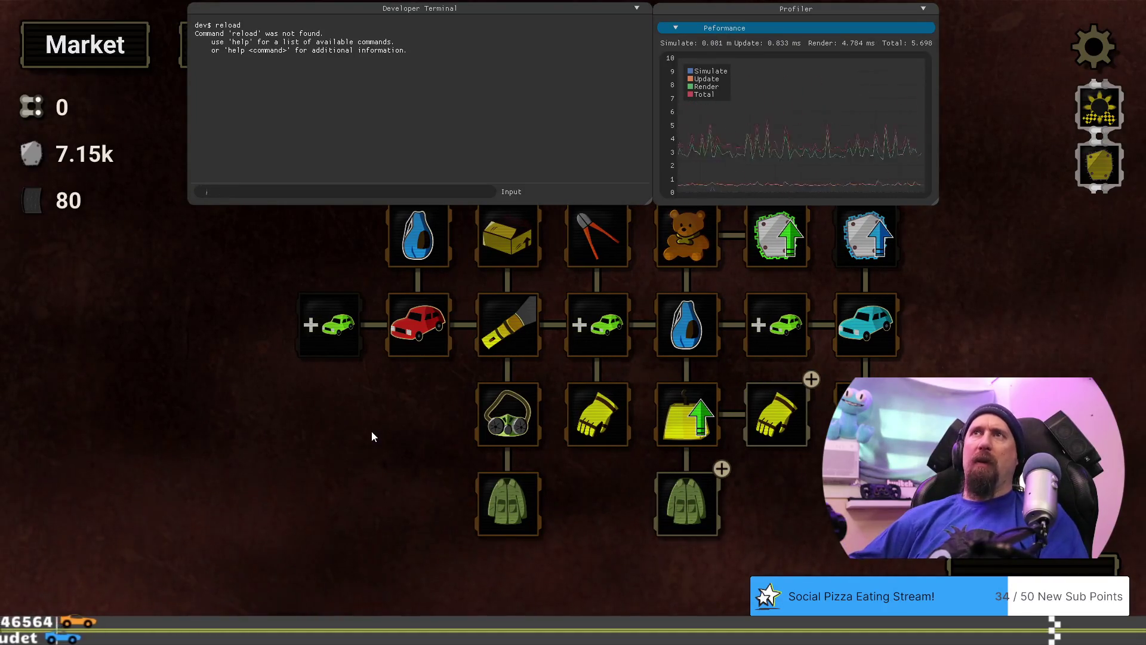
pyautogui.write('load ')
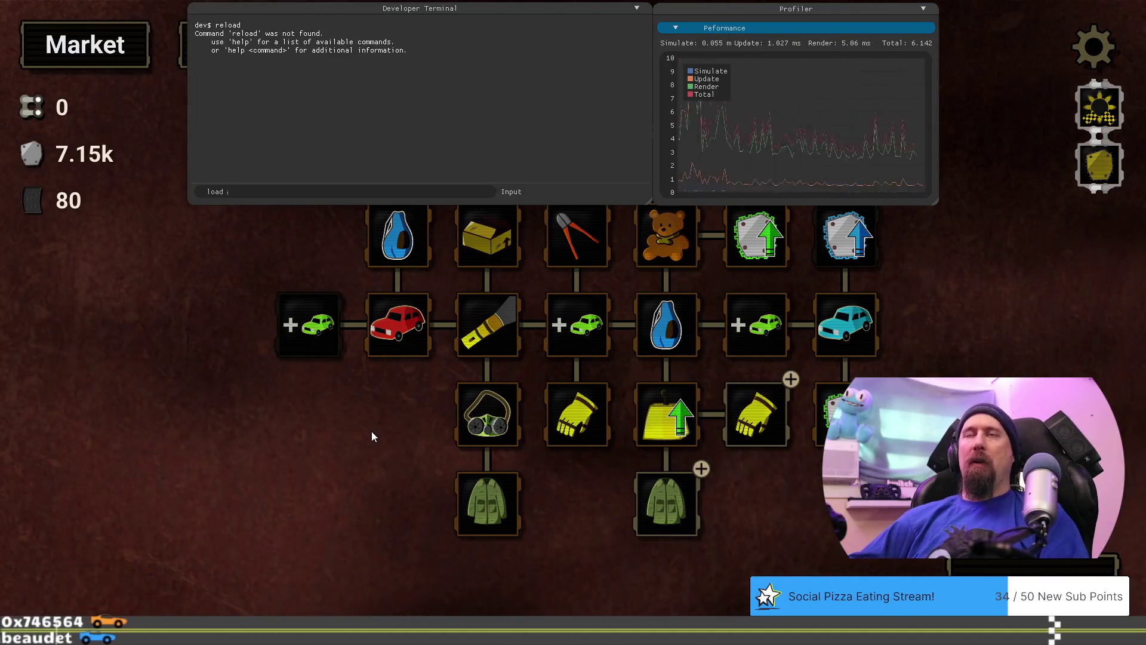
pyautogui.write('desert_star')
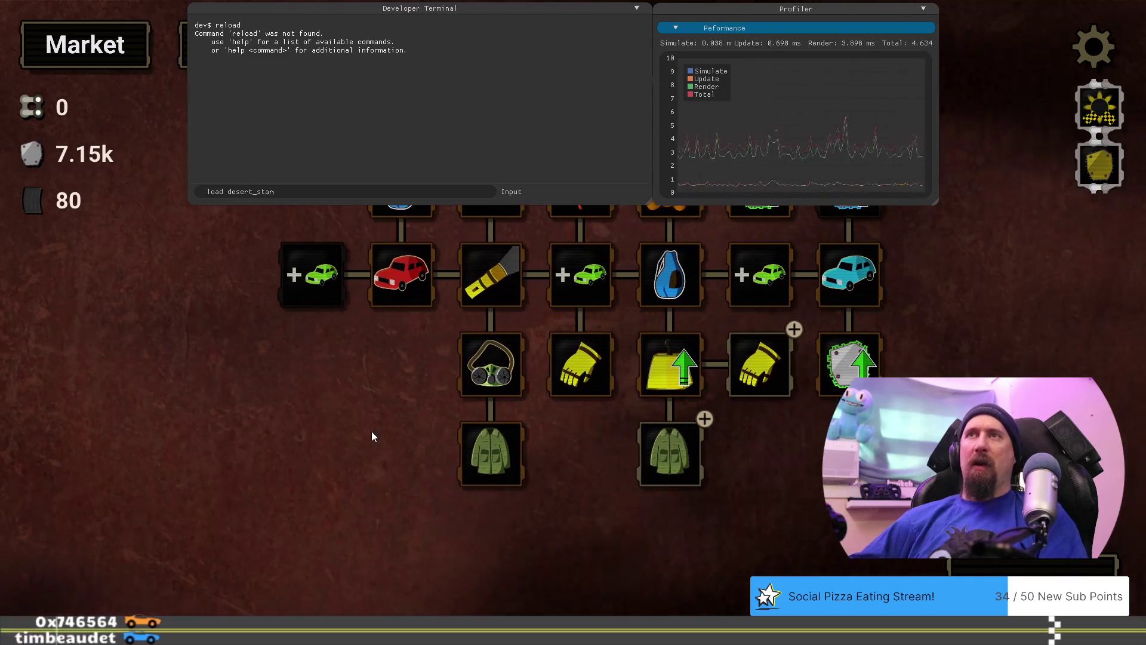
pyautogui.press('Return')
pyautogui.press('`')
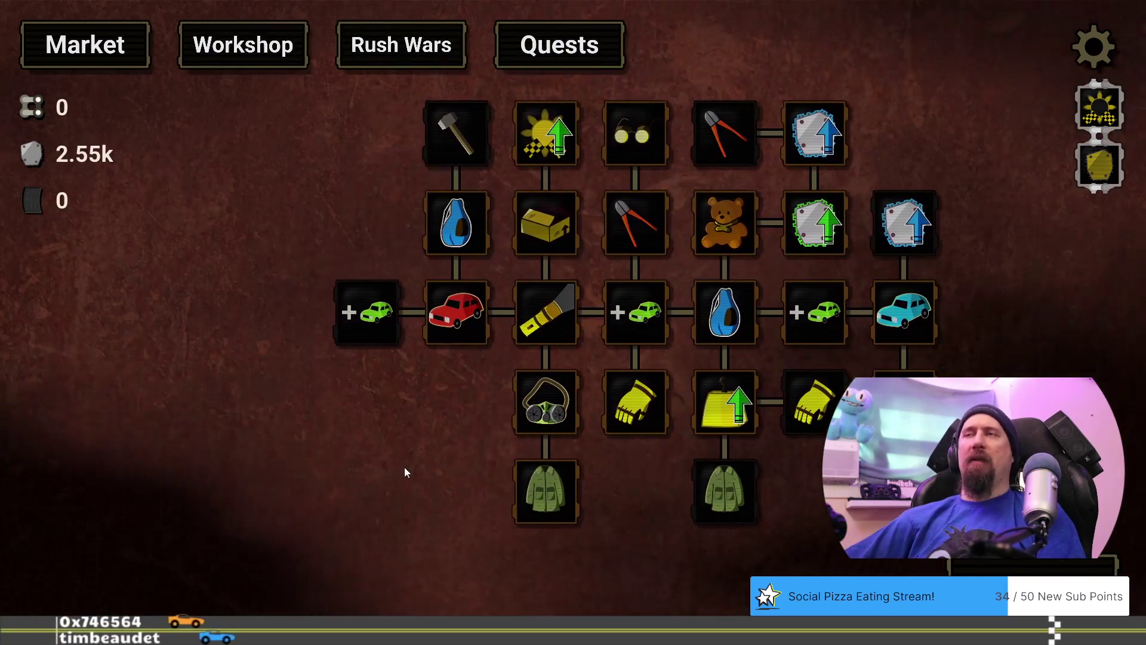
# Compare the Cargo Jacket and Tear Off costs, then start a new supply run.
pyautogui.moveTo(732, 498)
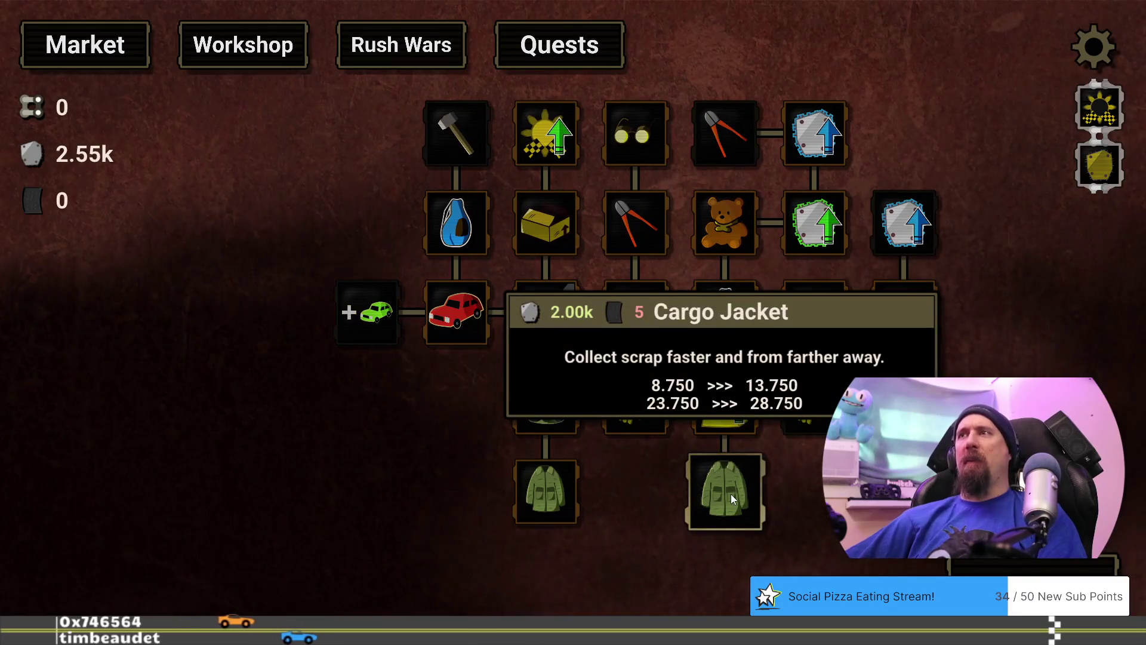
pyautogui.moveTo(534, 506)
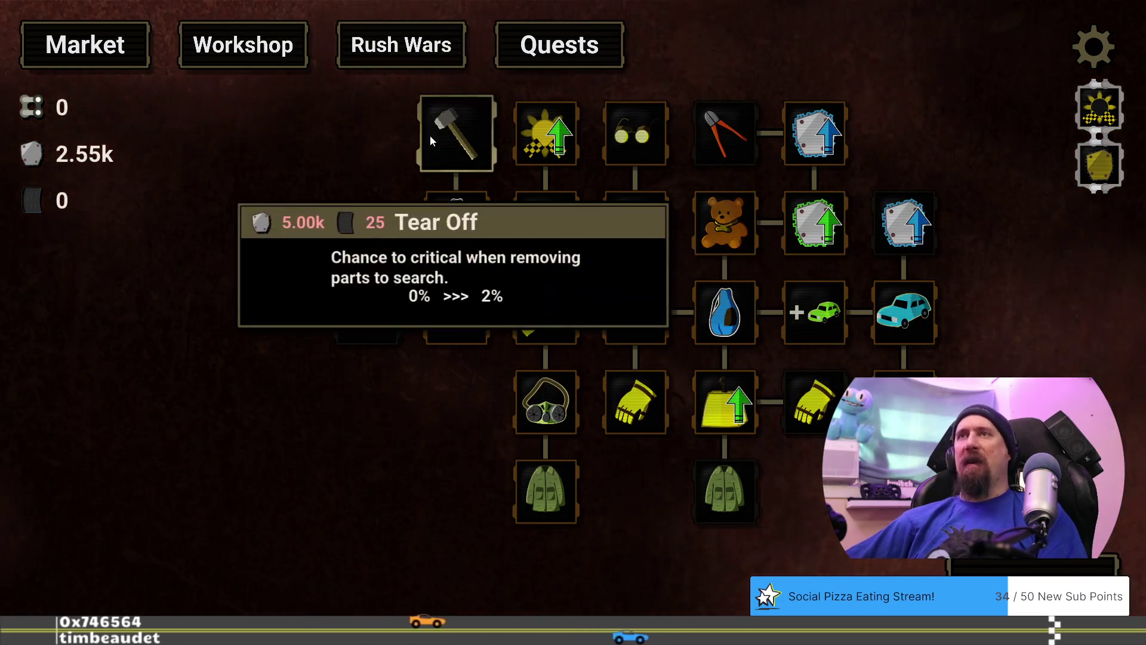
pyautogui.moveTo(719, 472)
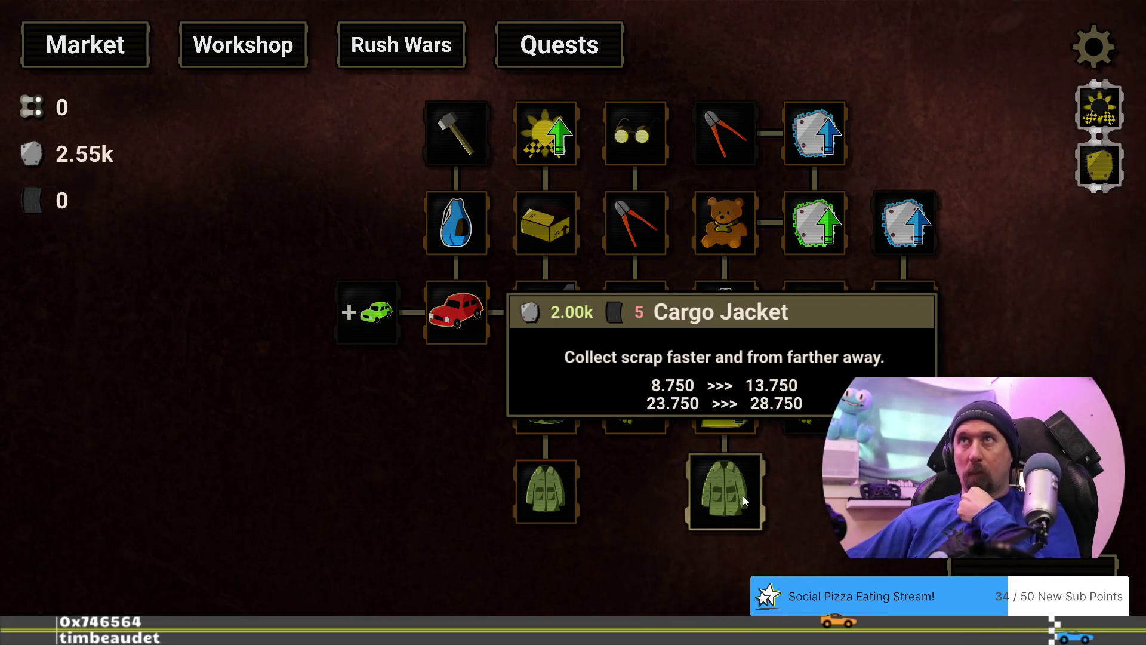
pyautogui.press('Escape')
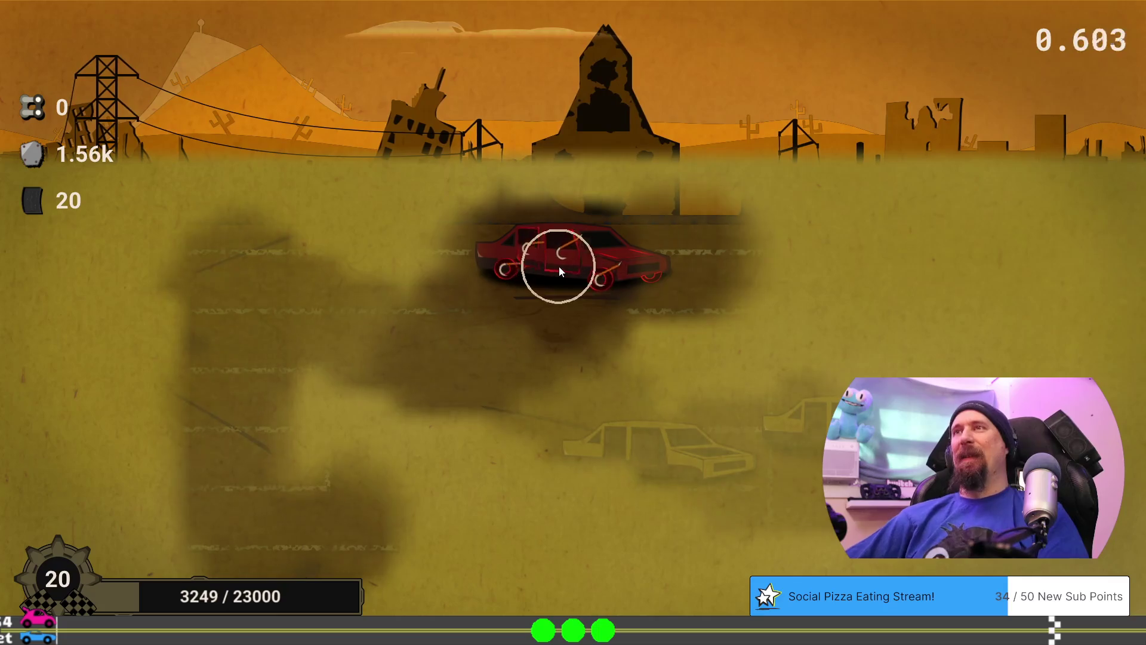
# Buy the Cargo Jacket upgrade, then strip and break apart the red car for scrap.
pyautogui.click(523, 567)
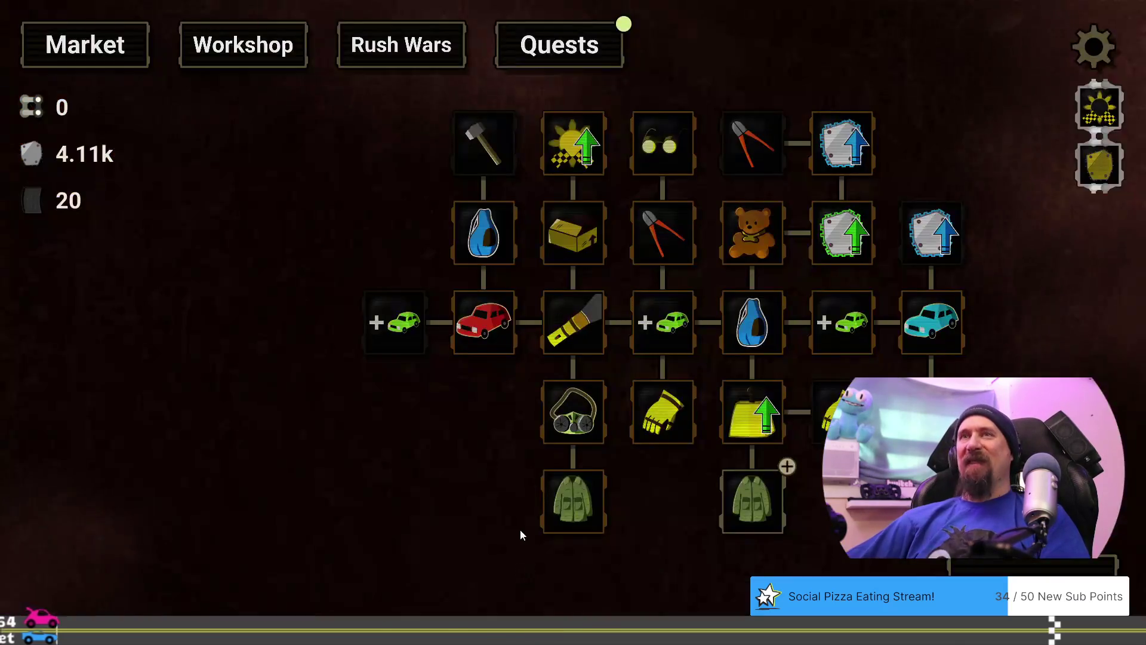
pyautogui.click(755, 510)
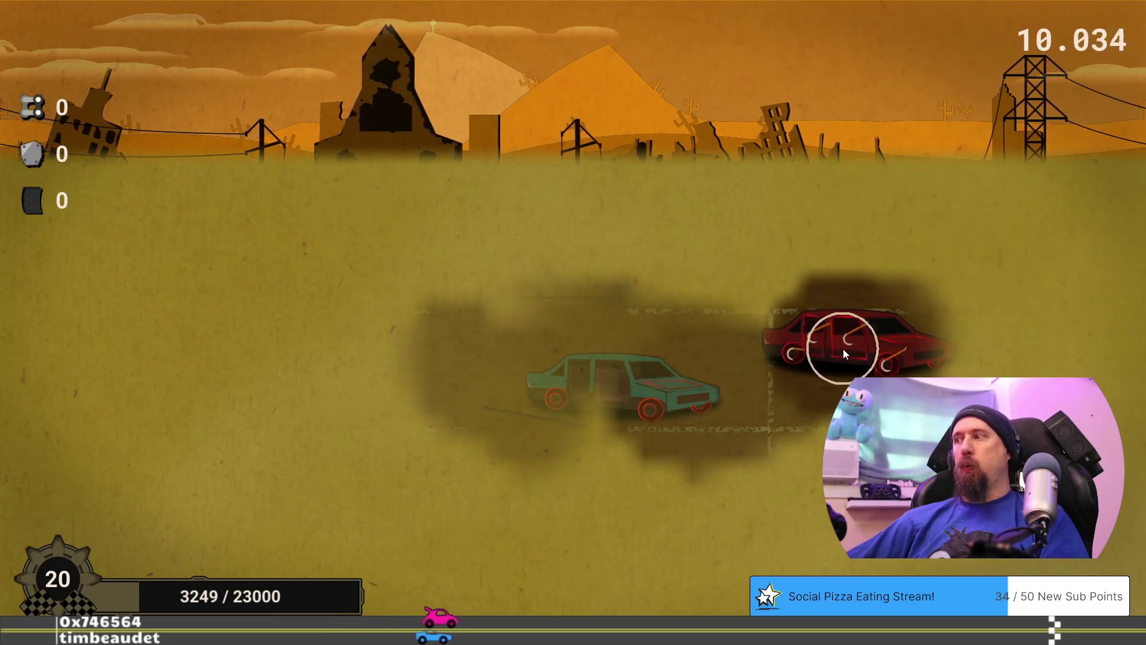
pyautogui.click(843, 348)
pyautogui.click(843, 351)
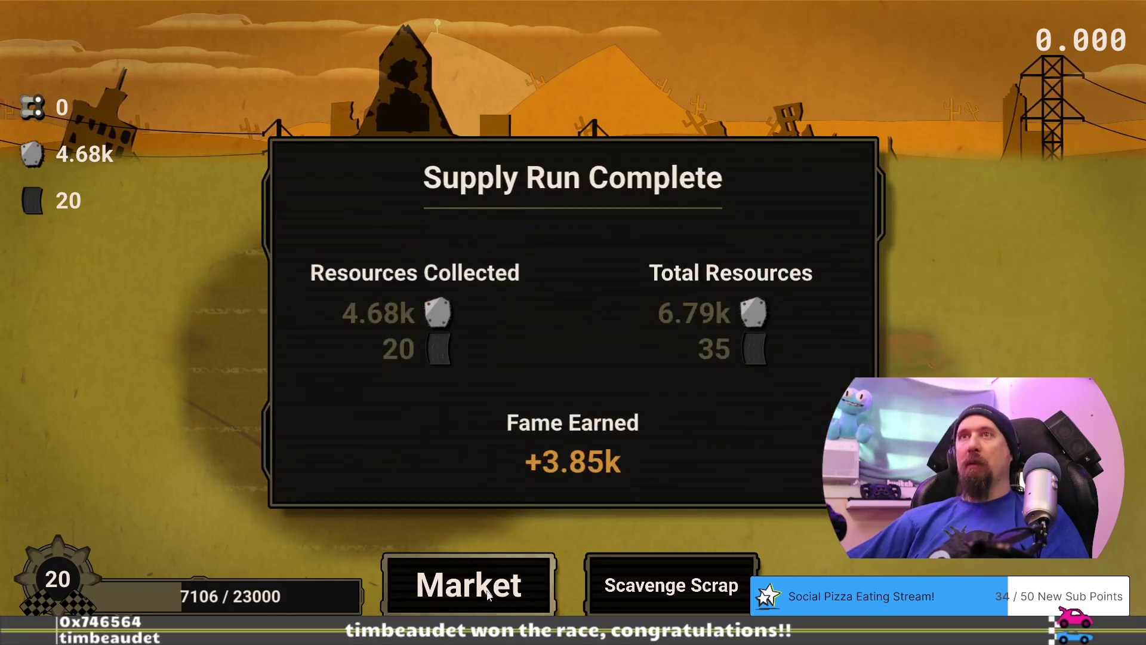
# Return to the upgrade tree at 6.79k metal and pan it to reveal more columns.
pyautogui.click(488, 593)
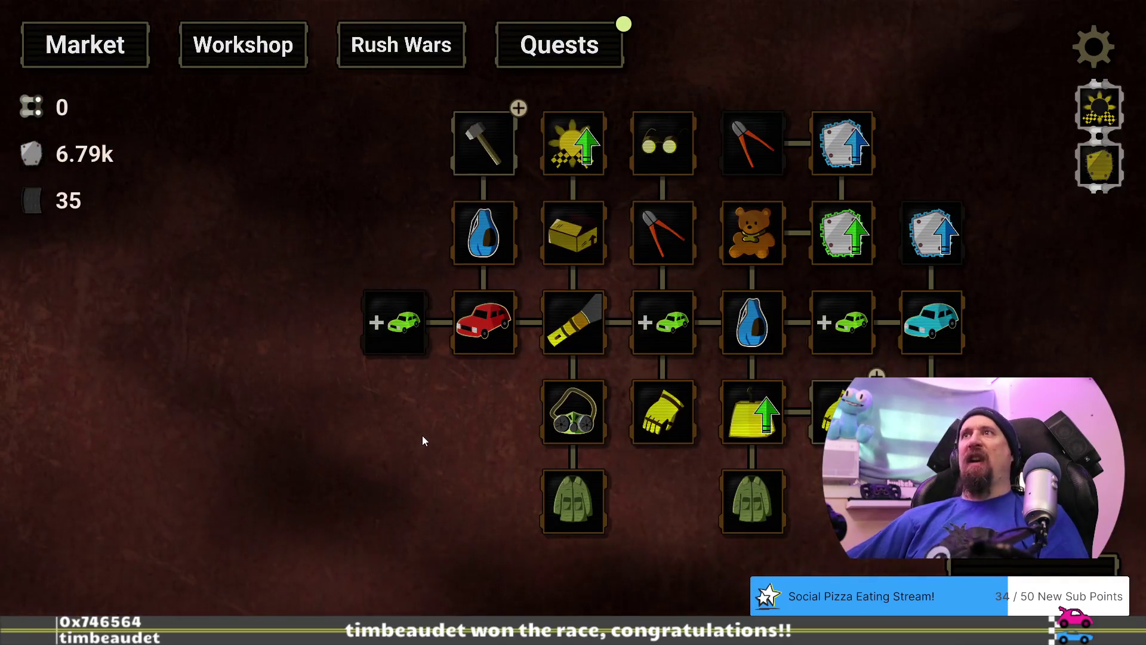
pyautogui.moveTo(446, 442); pyautogui.dragTo(338, 440)
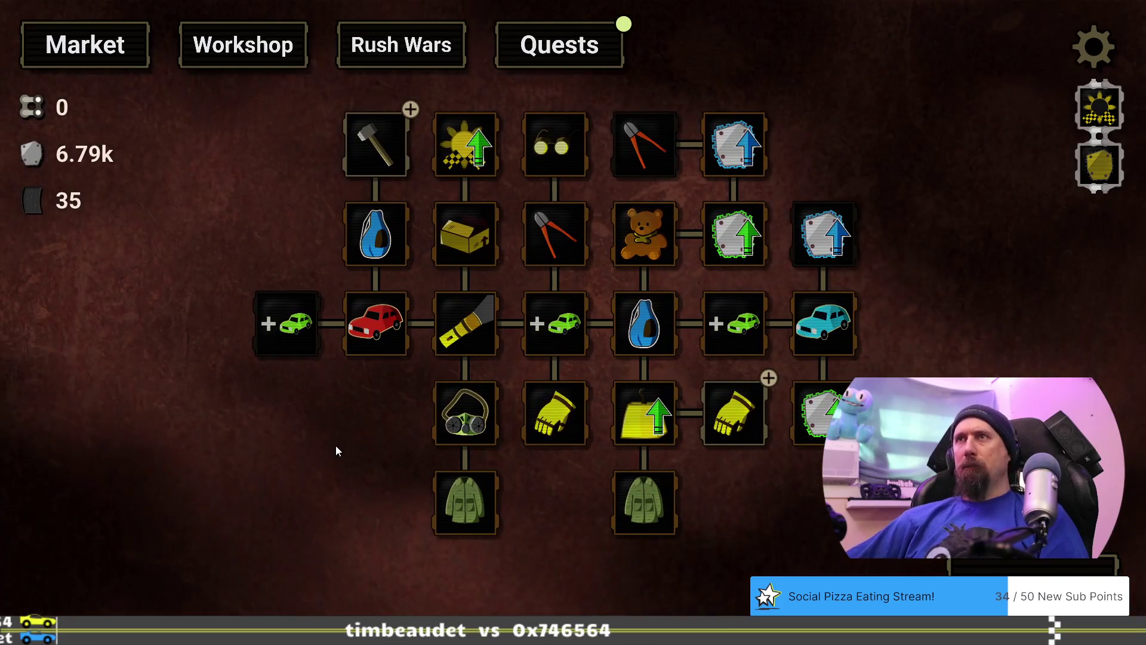
pyautogui.moveTo(738, 411)
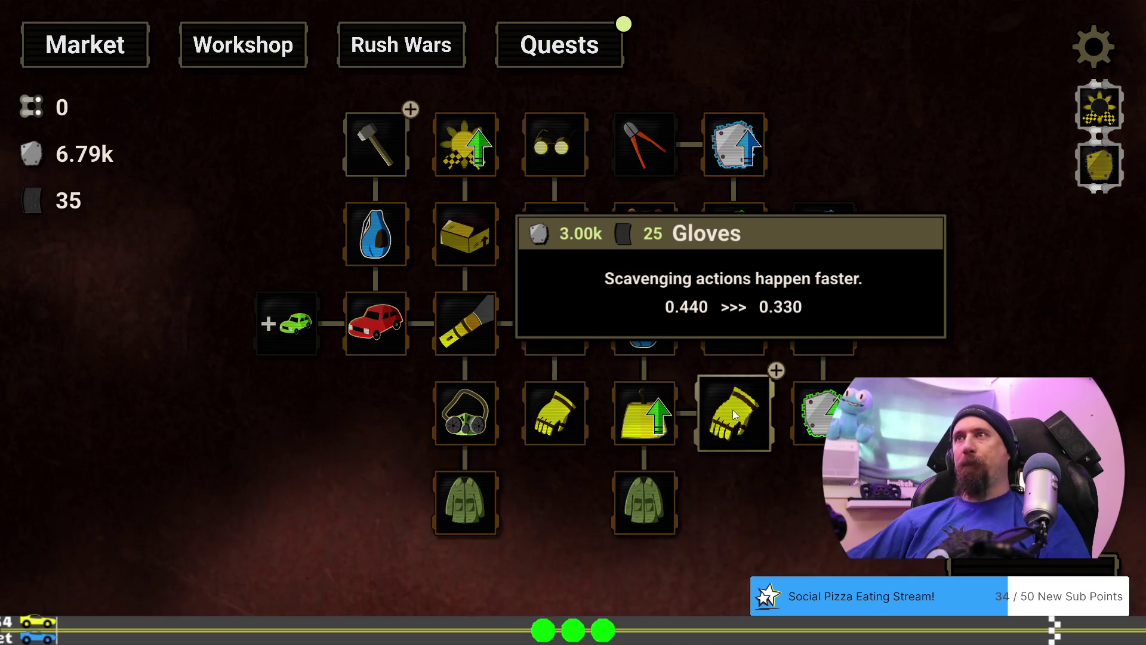
# Buy the Gloves upgrade from the upgrade tree.
pyautogui.moveTo(360, 127)
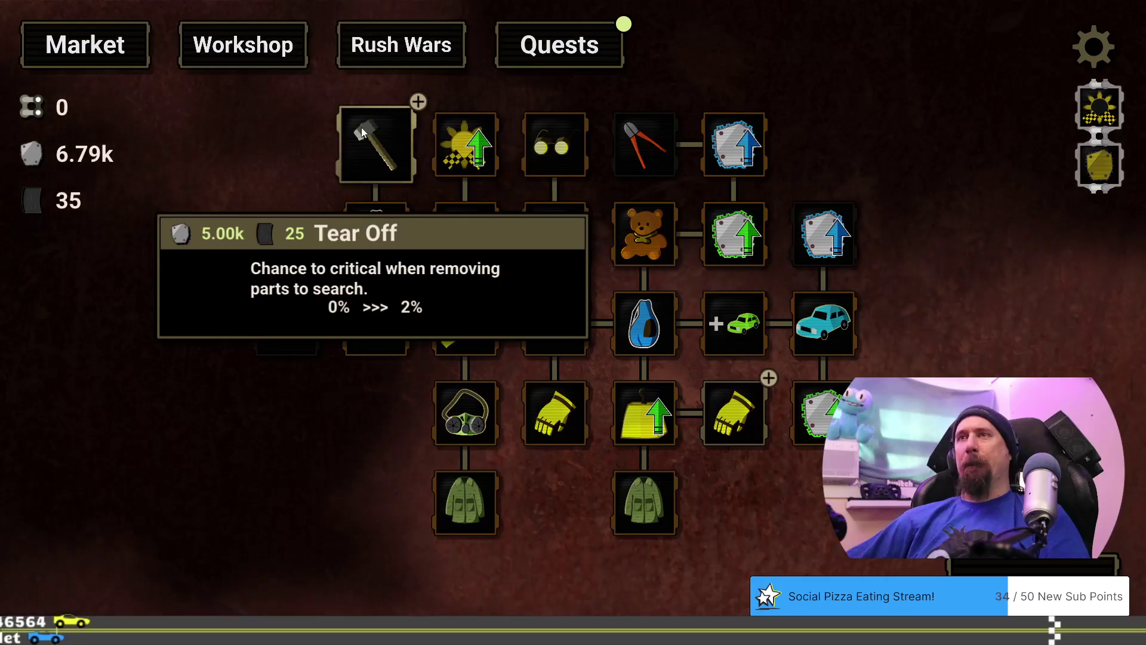
pyautogui.moveTo(720, 407)
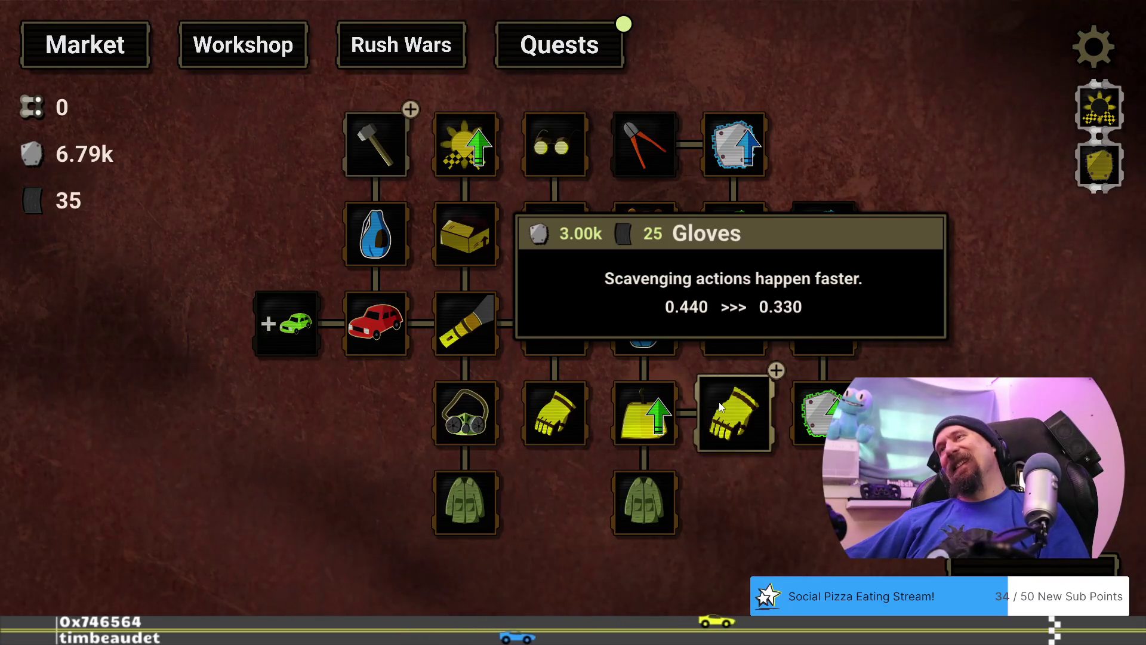
pyautogui.click(720, 406)
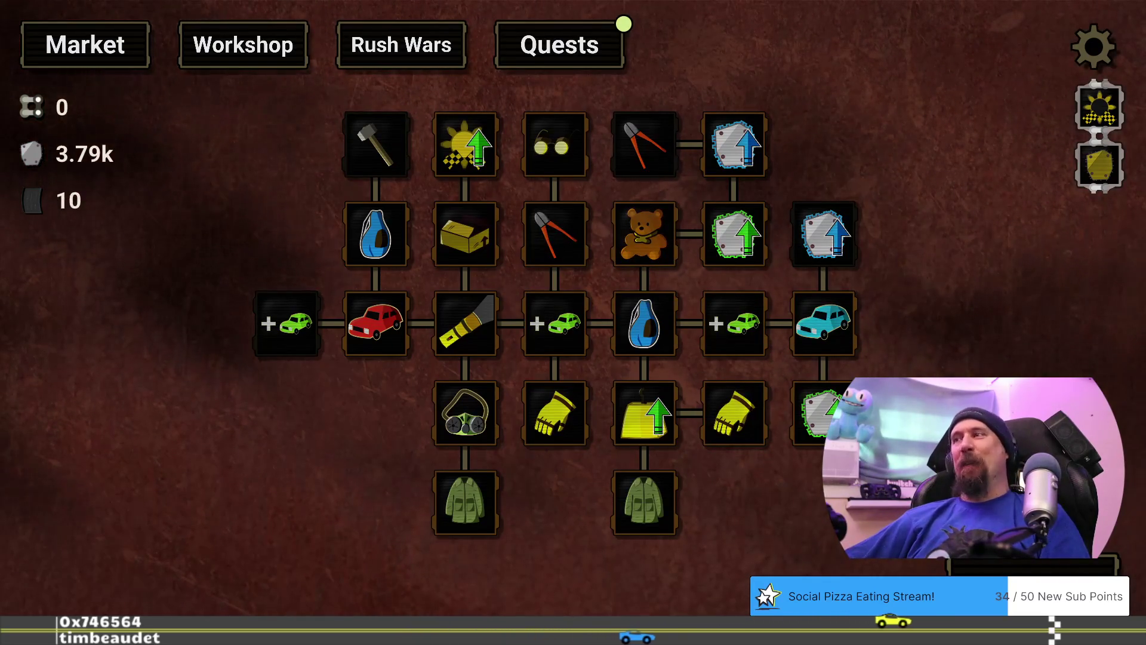
# Claim the 50-rubber Explore the Desert quest reward, then start a new supply run.
pyautogui.click(559, 44)
pyautogui.scroll(-3, 611, 346)
pyautogui.click(795, 425)
pyautogui.click(595, 445)
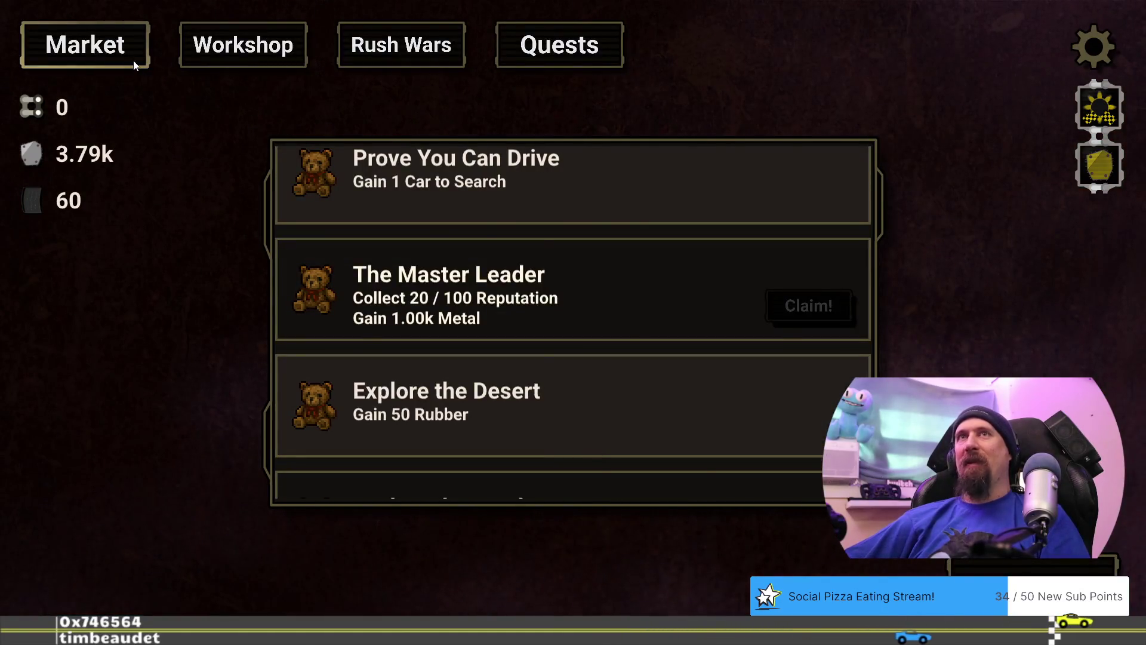
pyautogui.click(134, 62)
pyautogui.moveTo(358, 337)
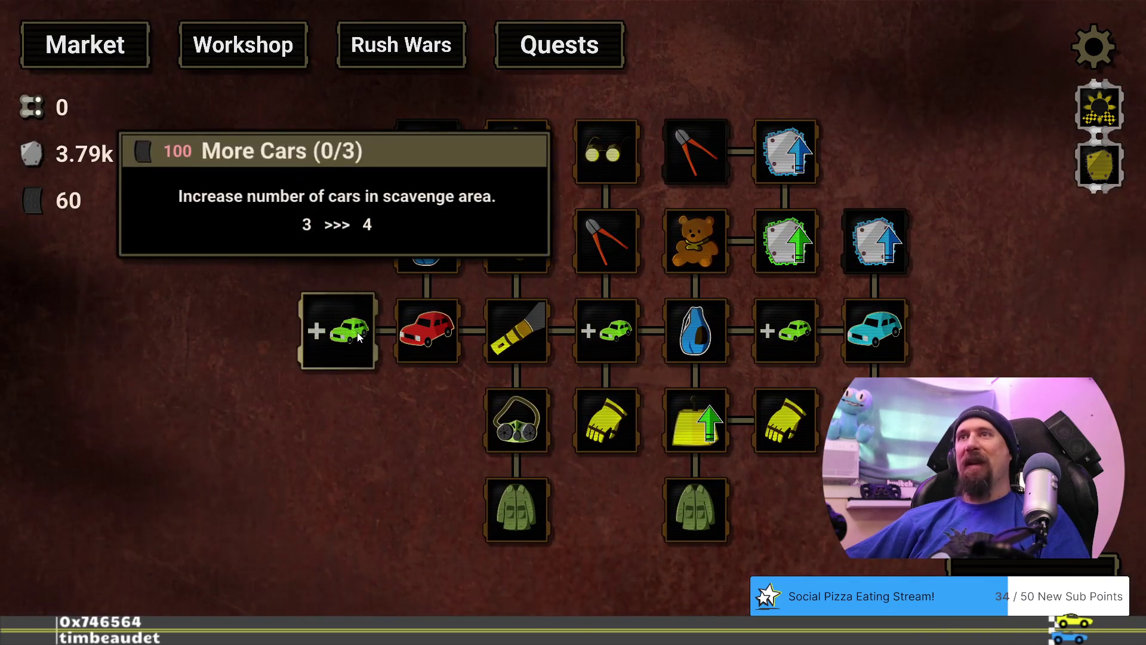
pyautogui.click(1099, 107)
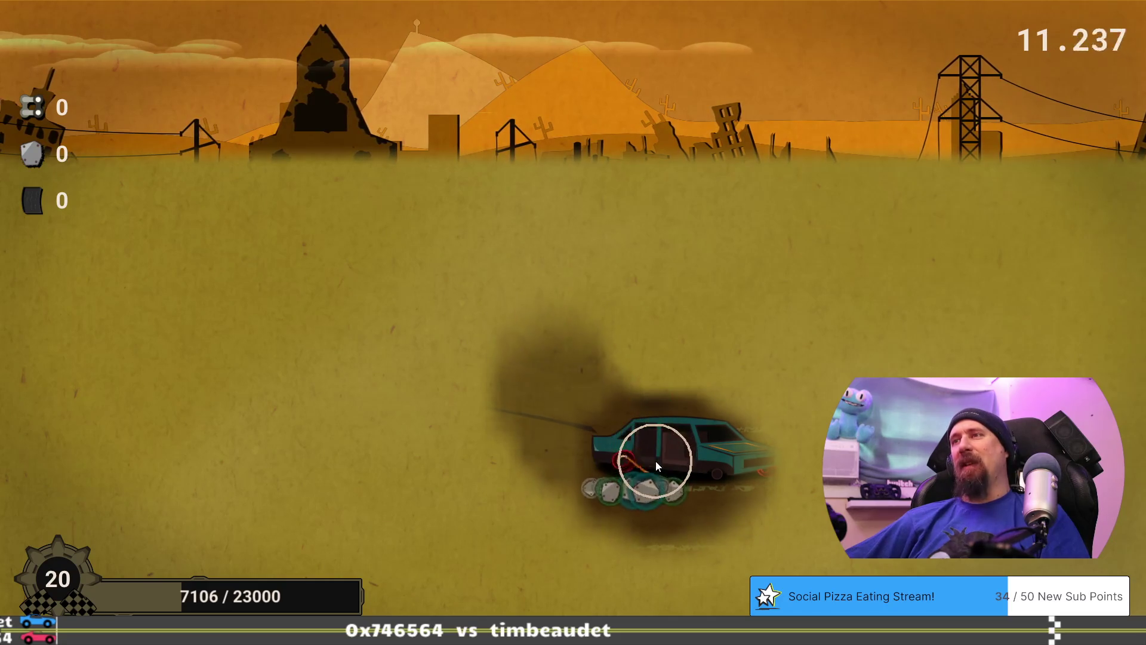
# Scavenge the car's rear section and parts, then return to the upgrade tree holding 6.47k metal and 90 rubber.
pyautogui.click(657, 464)
pyautogui.click(667, 471)
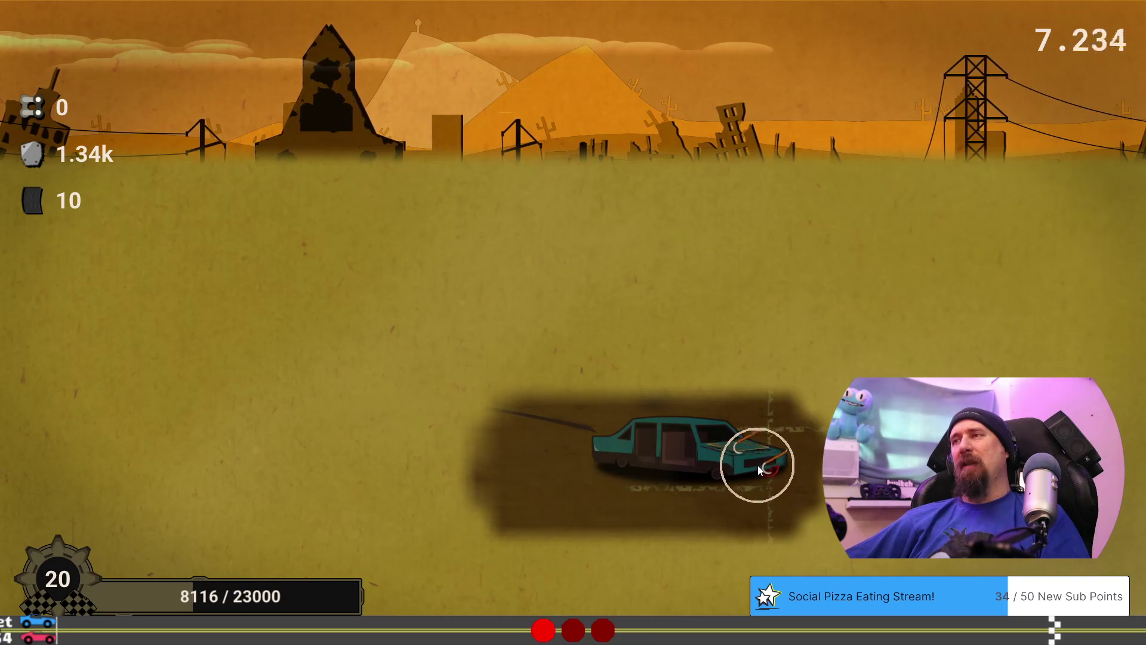
pyautogui.click(757, 465)
pyautogui.click(756, 467)
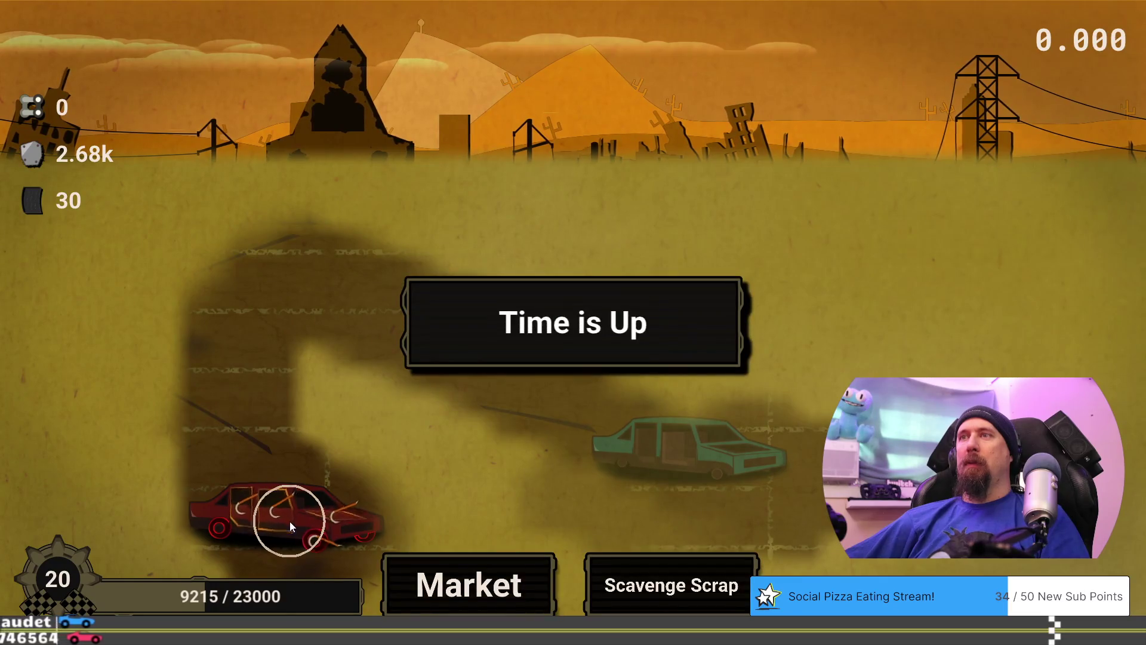
pyautogui.click(476, 585)
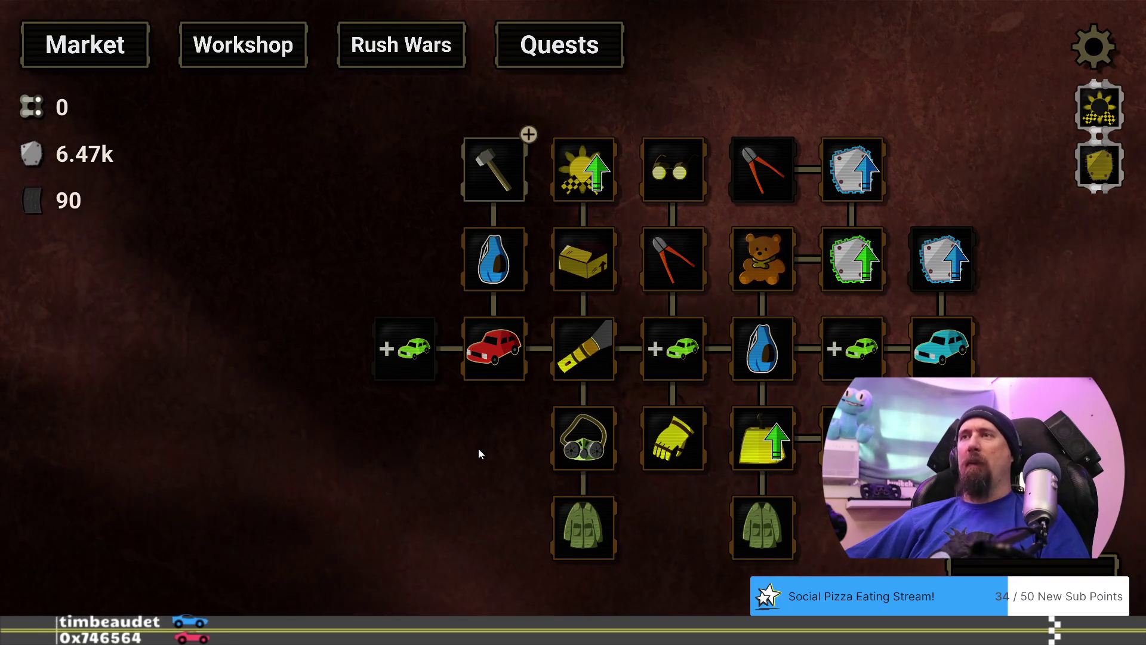
# Buy the Tear Off upgrade and start another supply run.
pyautogui.click(491, 189)
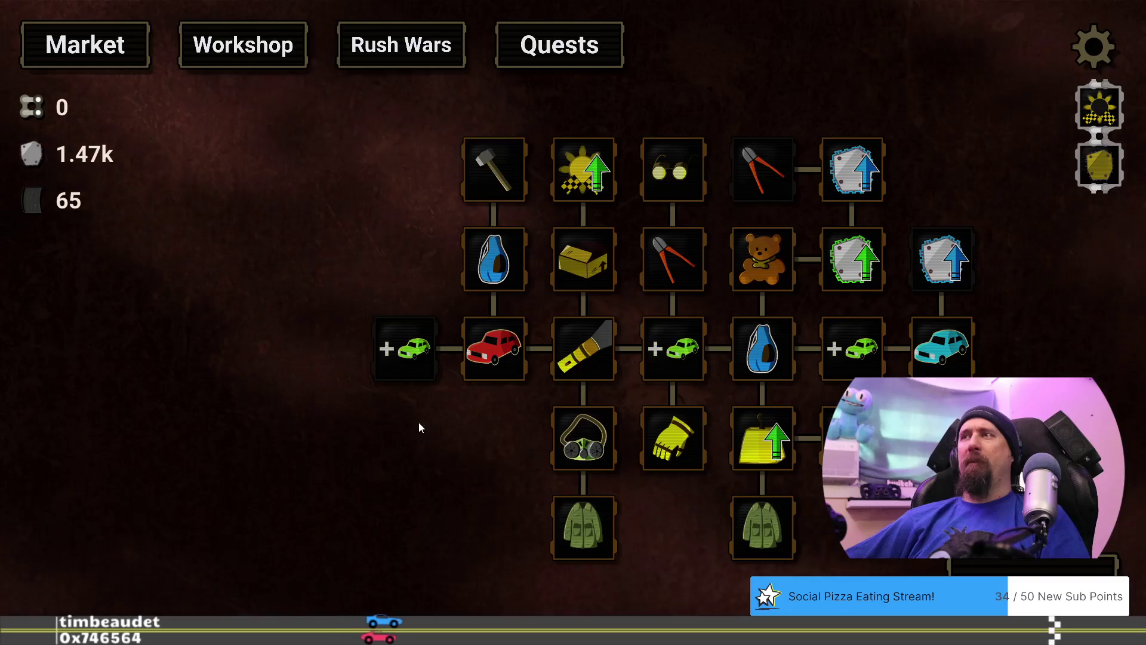
pyautogui.moveTo(489, 358)
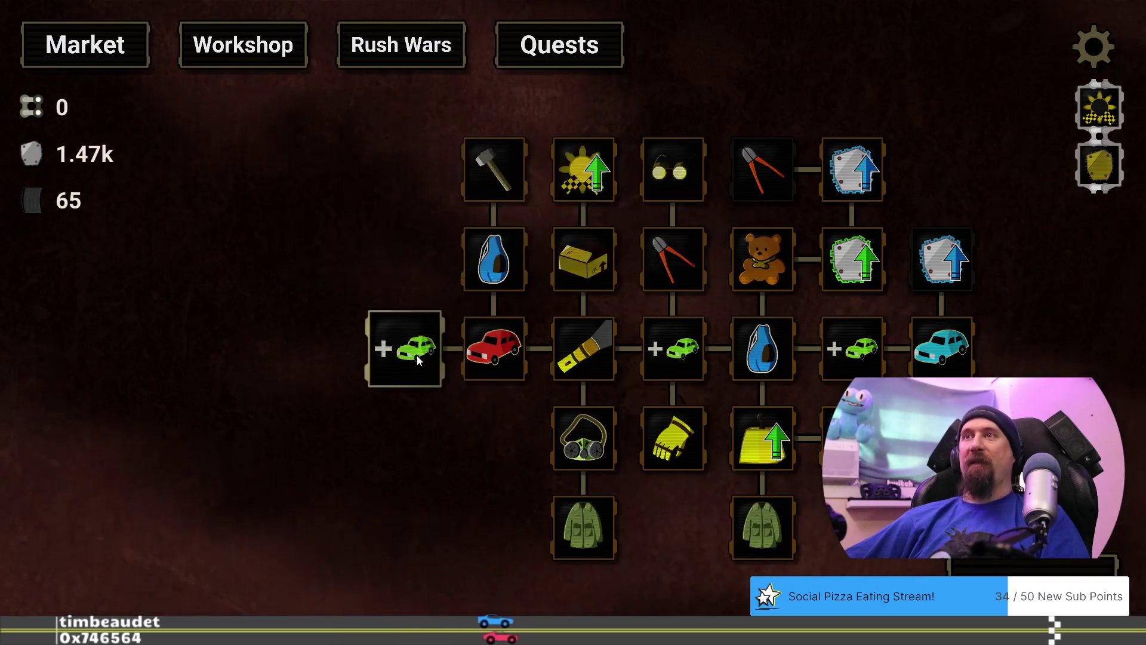
pyautogui.moveTo(415, 354)
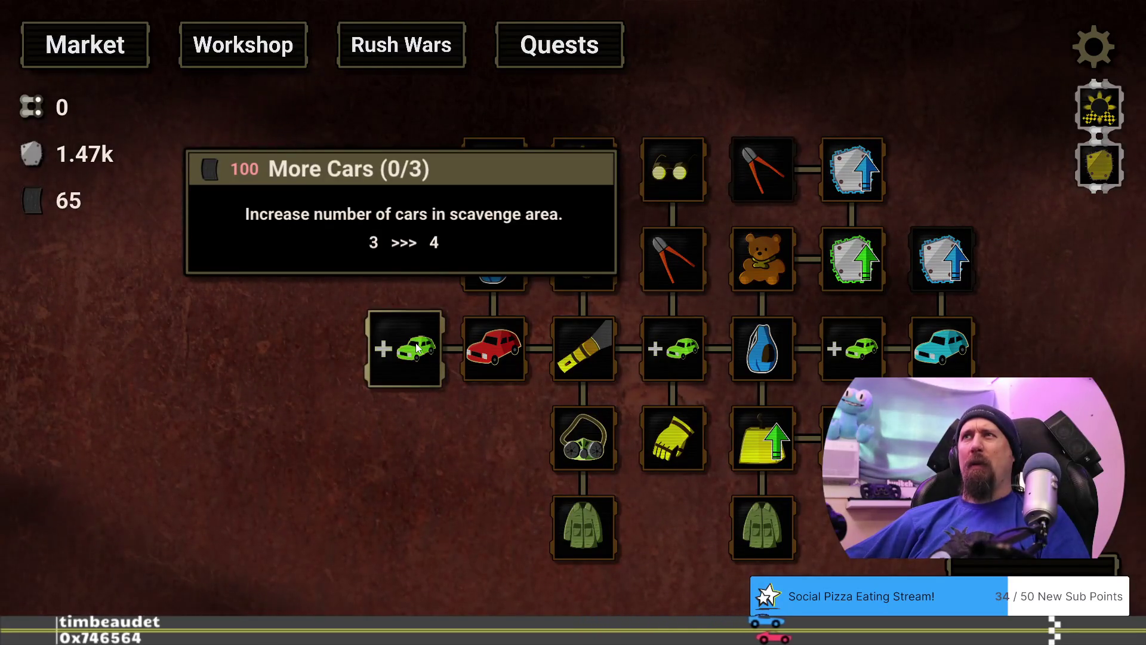
pyautogui.click(415, 59)
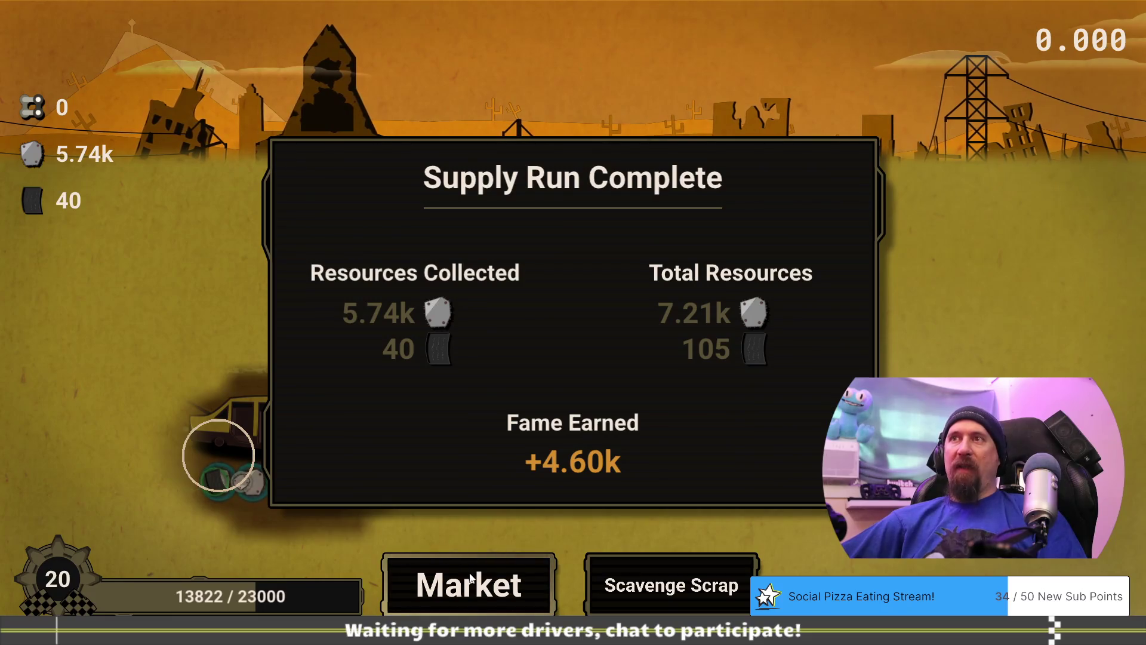
# After the run, buy the 100-rubber first More Cars level and start the next run.
pyautogui.click(471, 578)
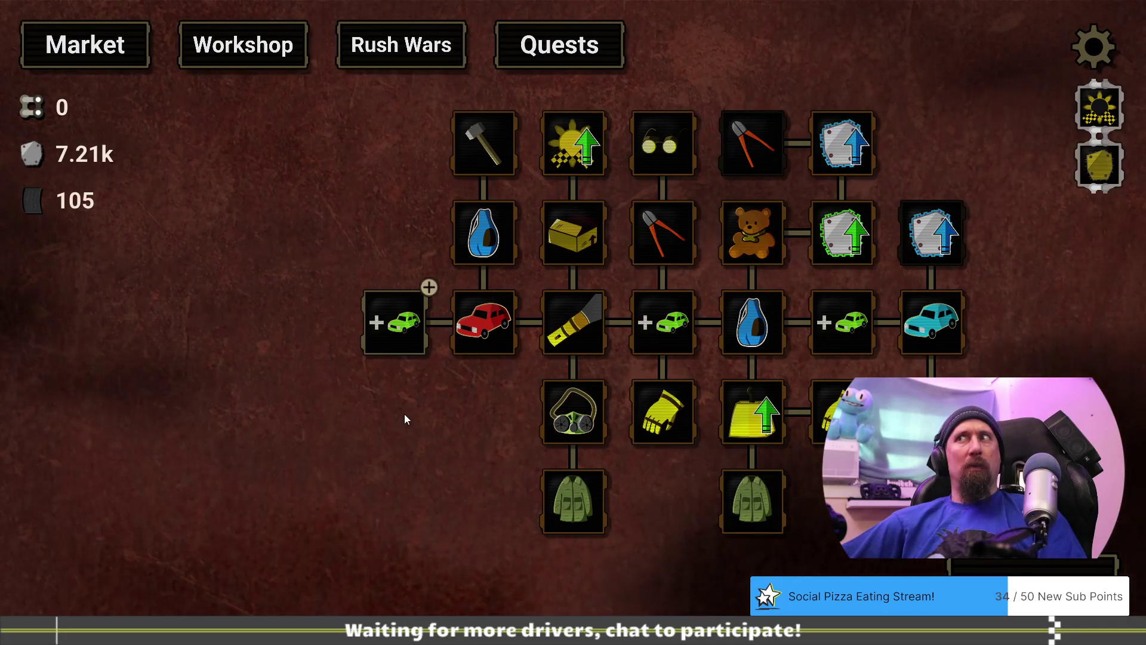
pyautogui.click(408, 332)
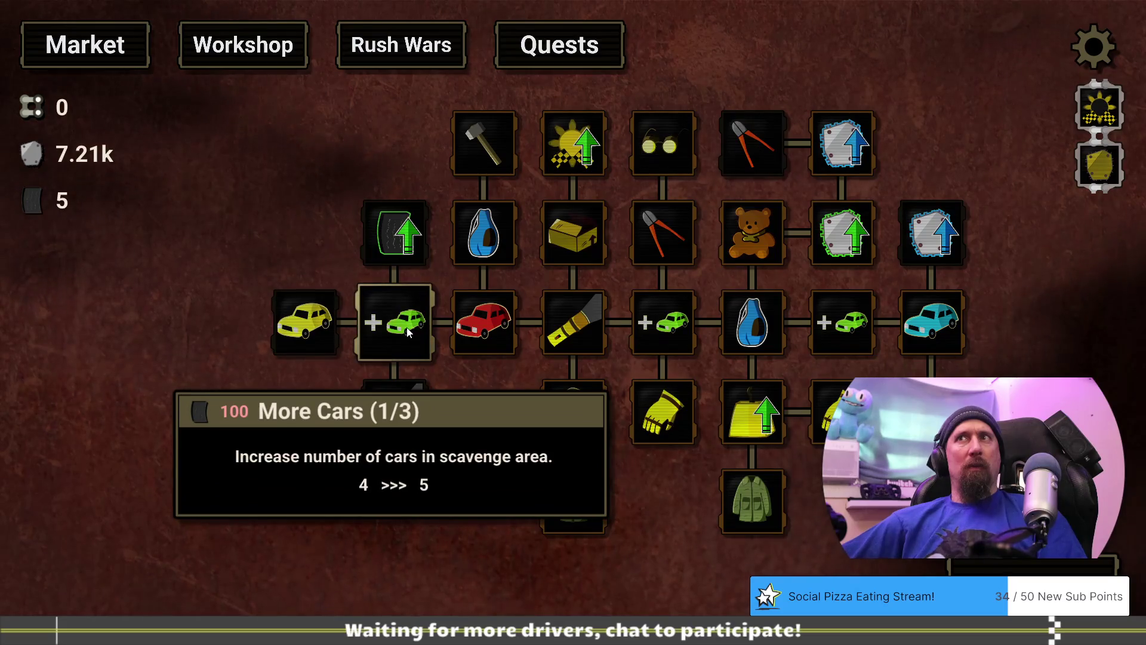
pyautogui.press('Escape')
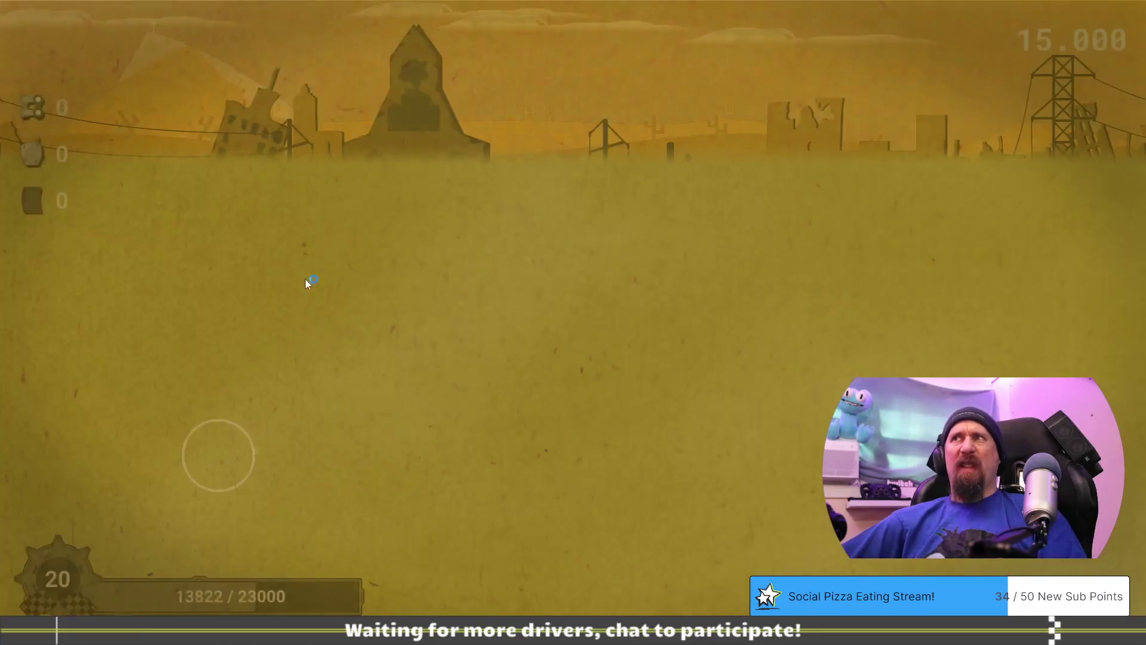
# Dismantle the red car and the lower car for scrap, then return to the upgrade tree.
pyautogui.click(486, 333)
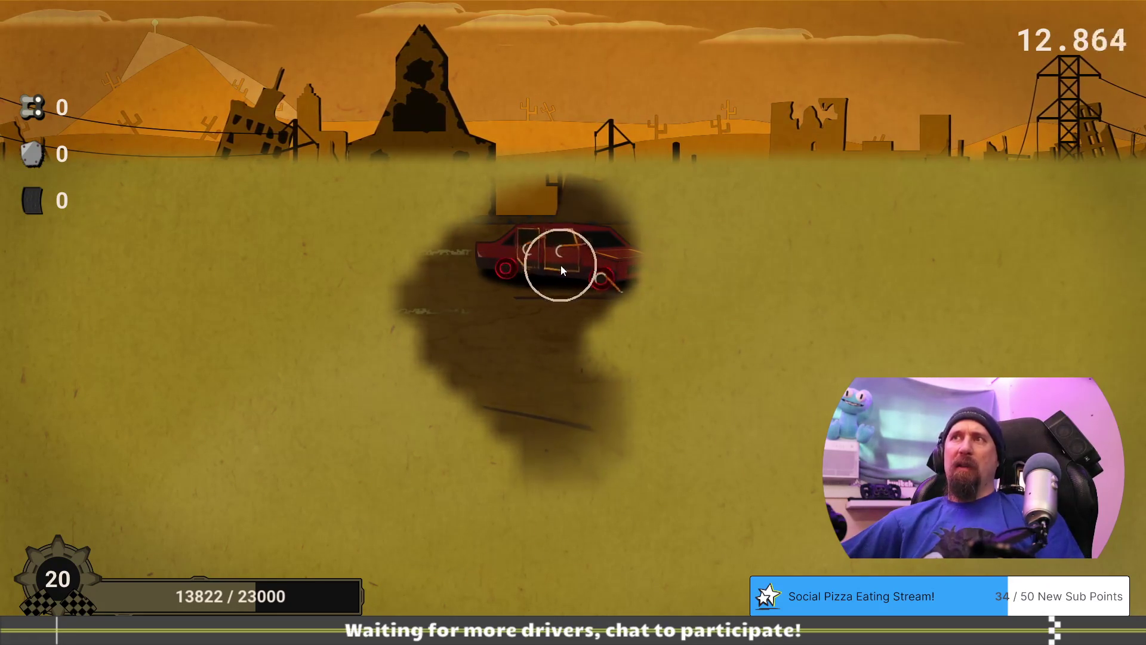
pyautogui.click(555, 261)
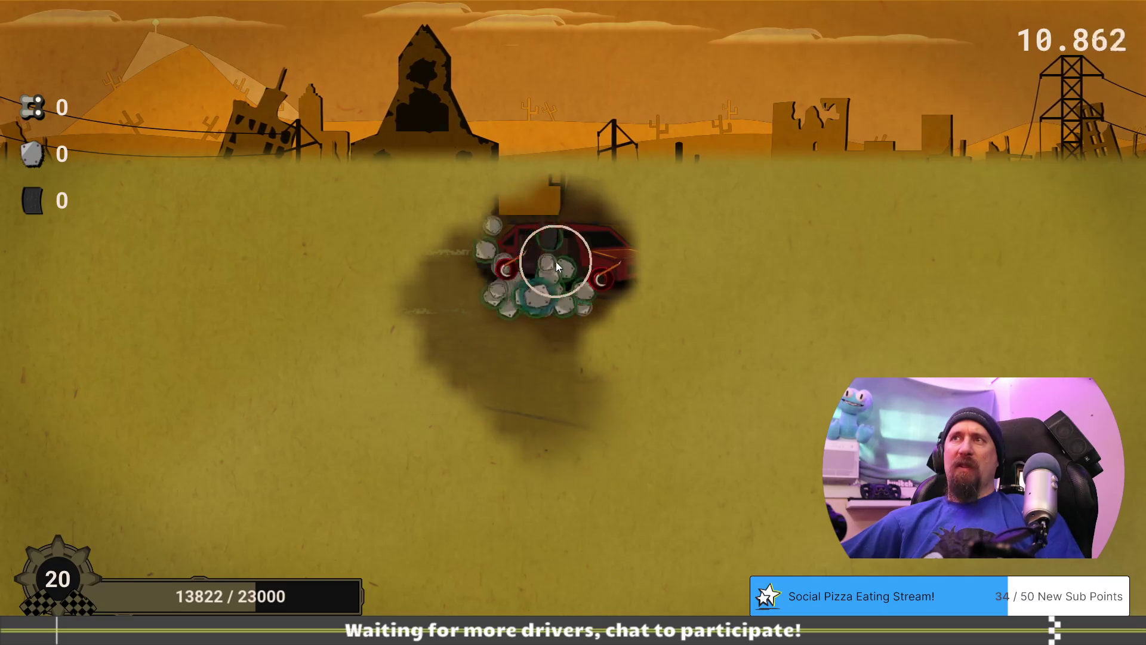
pyautogui.click(556, 262)
pyautogui.click(629, 266)
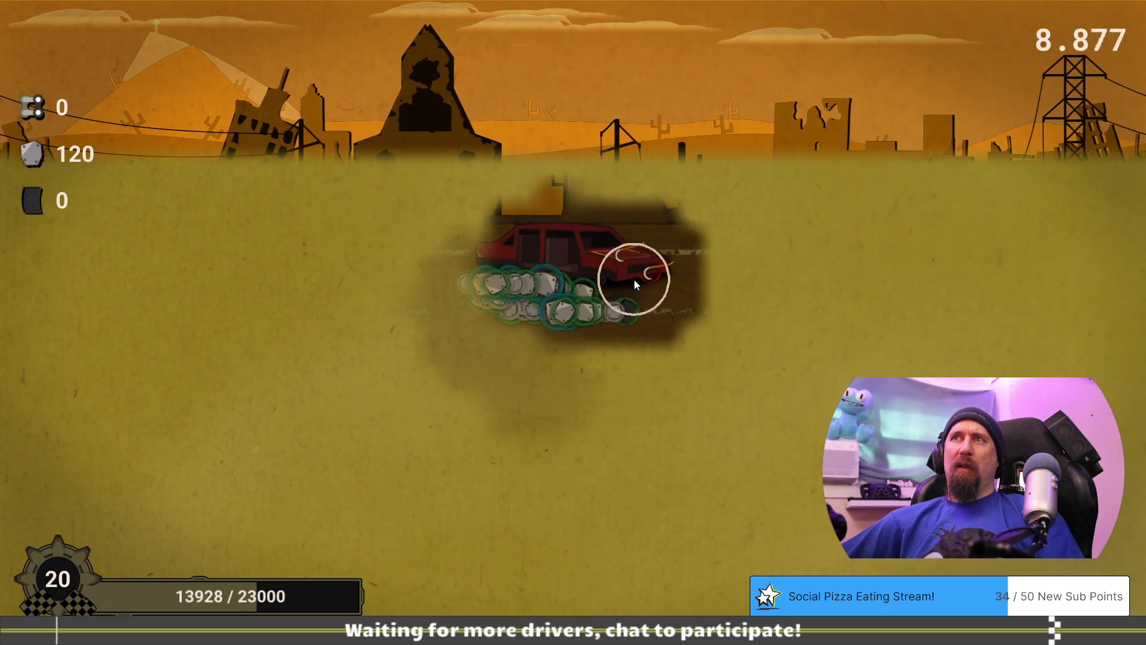
pyautogui.click(639, 284)
pyautogui.click(639, 285)
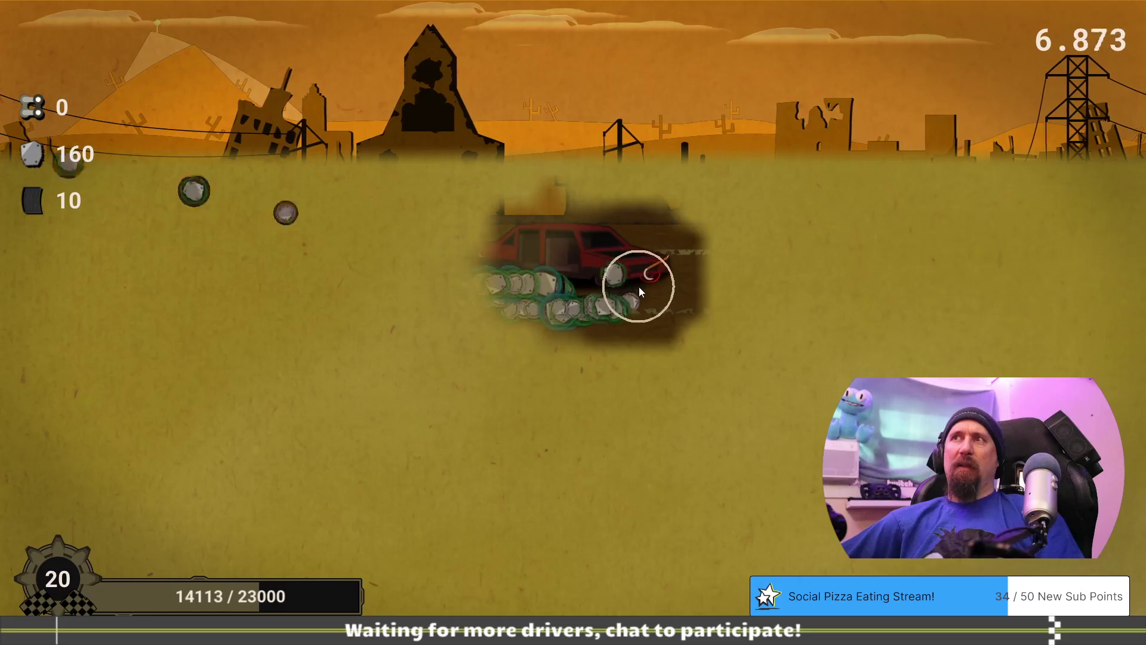
pyautogui.click(641, 291)
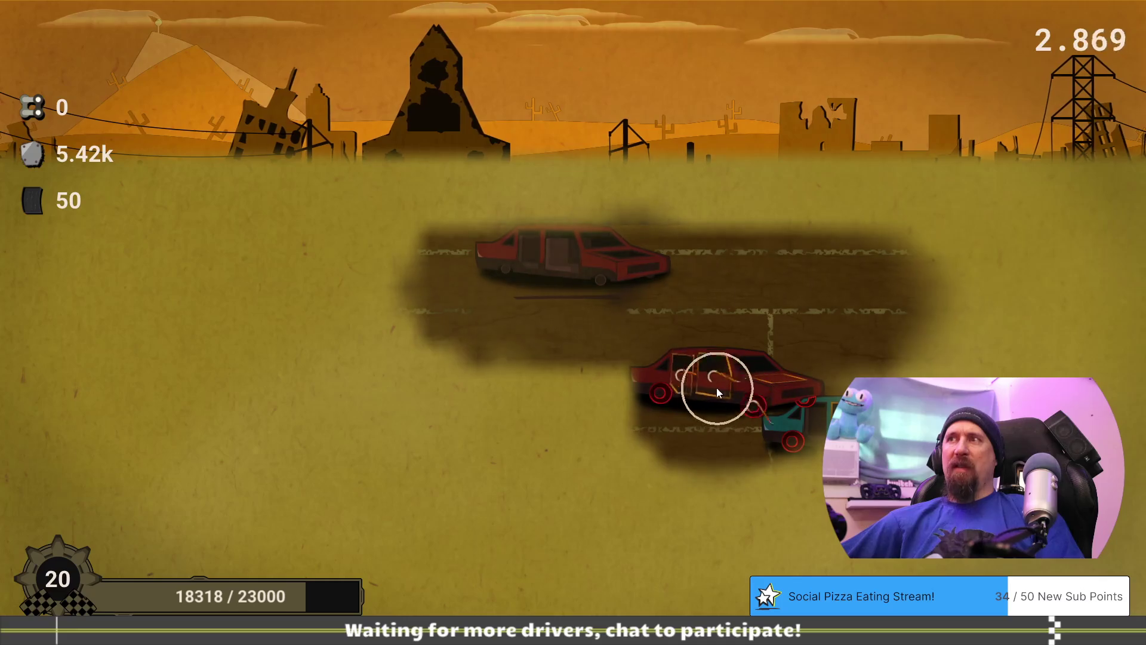
pyautogui.click(711, 386)
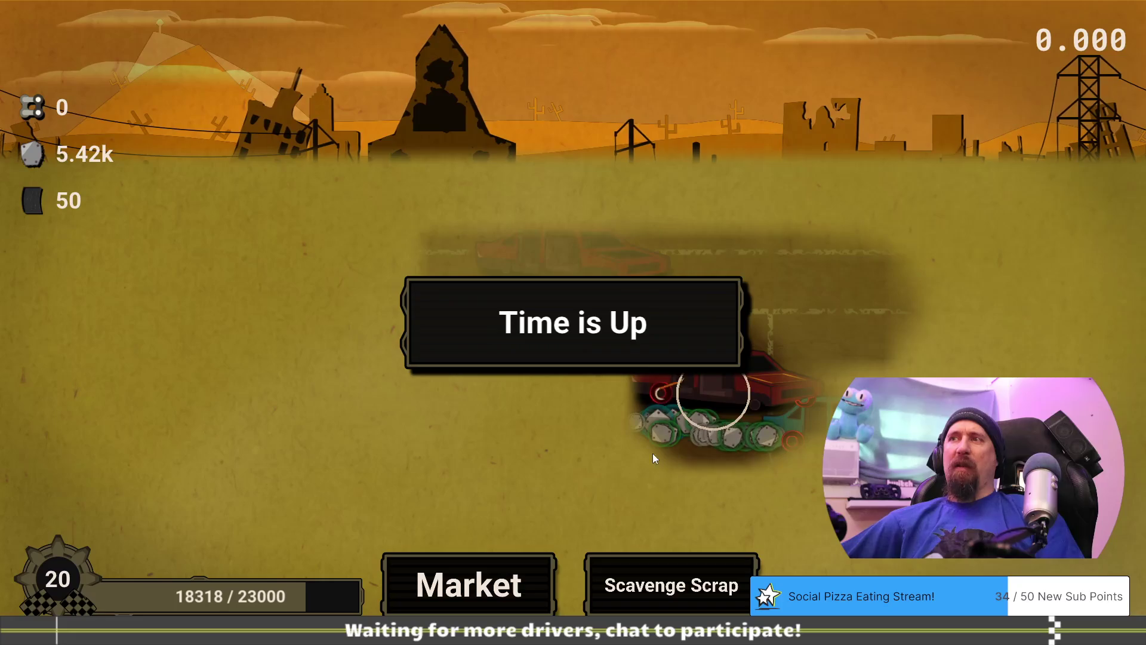
pyautogui.click(430, 582)
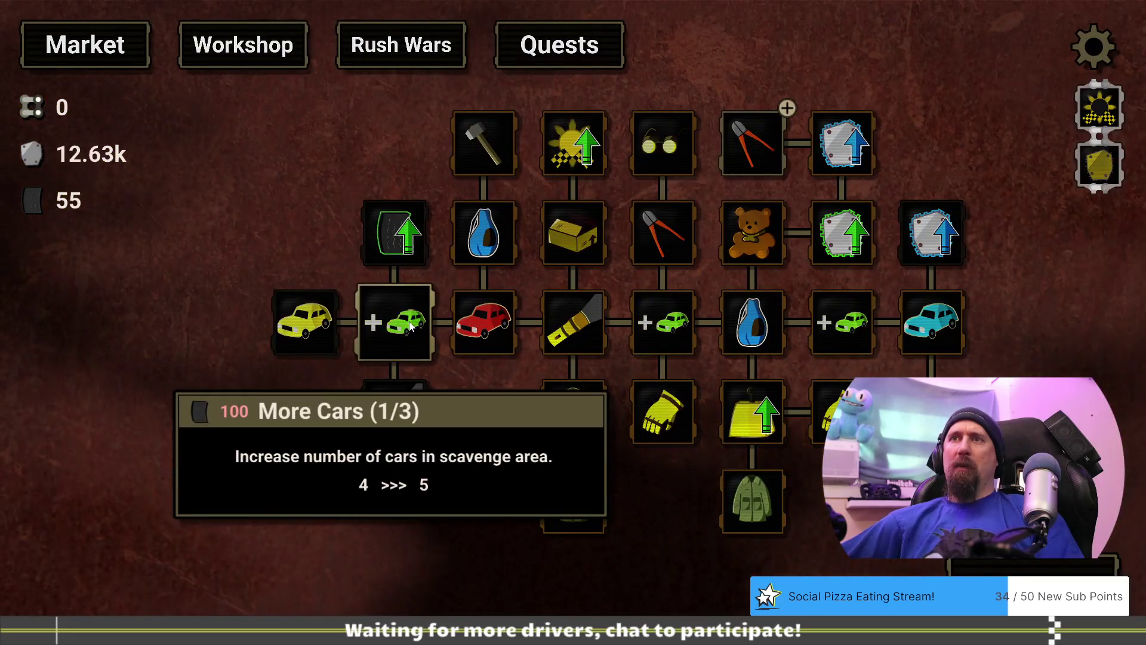
# Run again, scavenging the teal car and a second car, ending at 17.35k metal and 105 rubber.
pyautogui.click(574, 433)
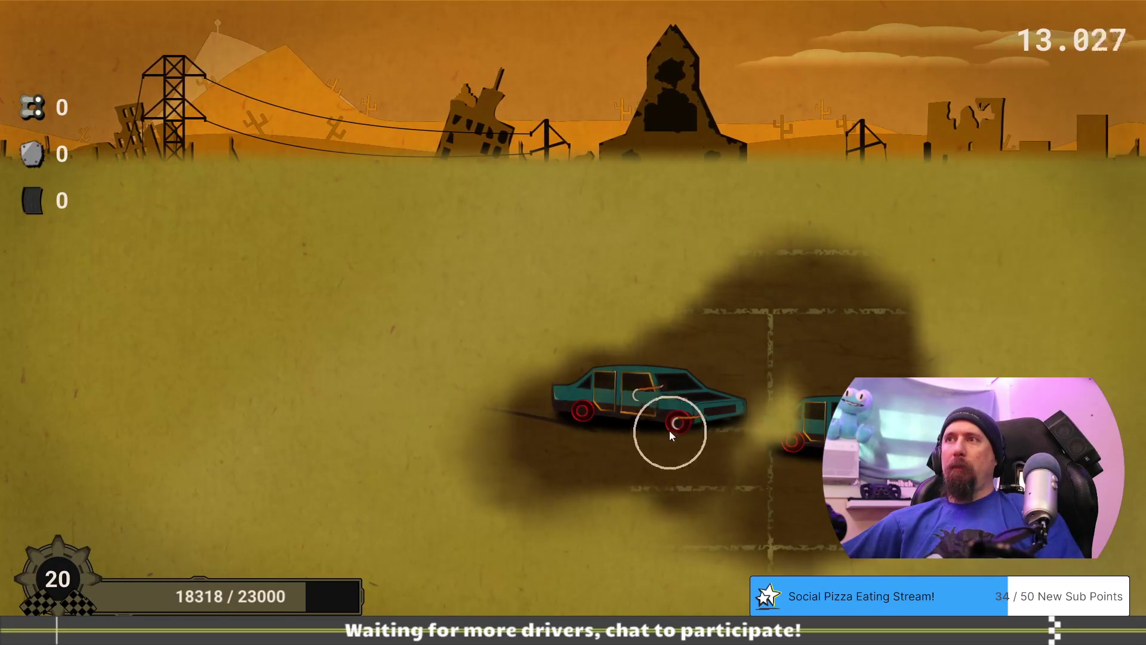
pyautogui.click(628, 409)
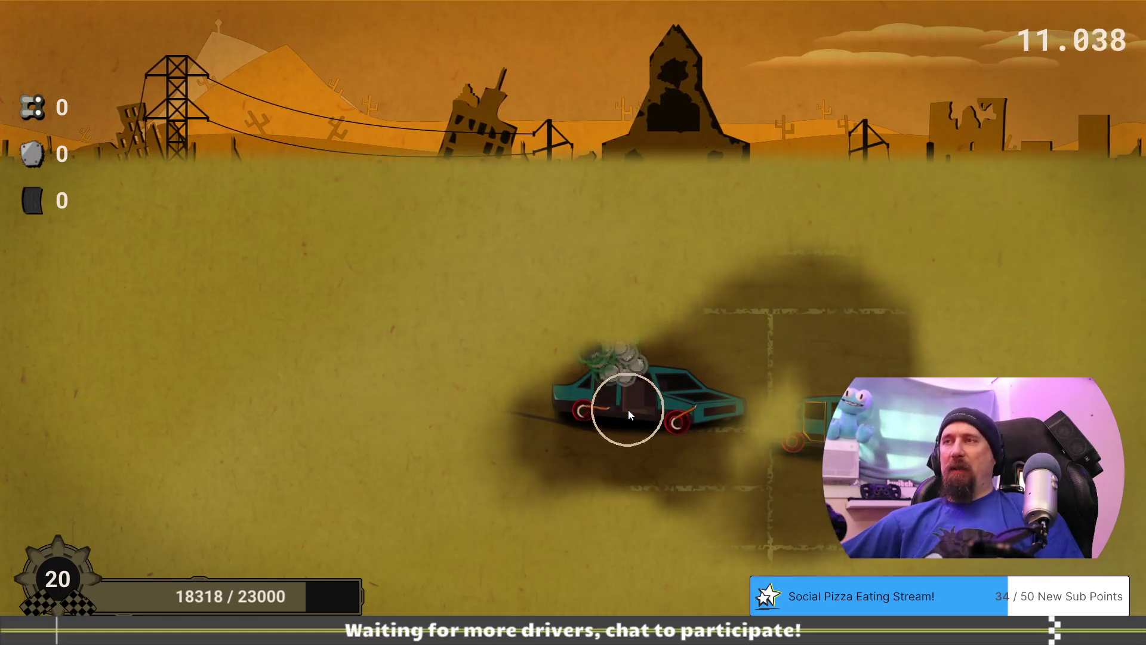
pyautogui.click(628, 425)
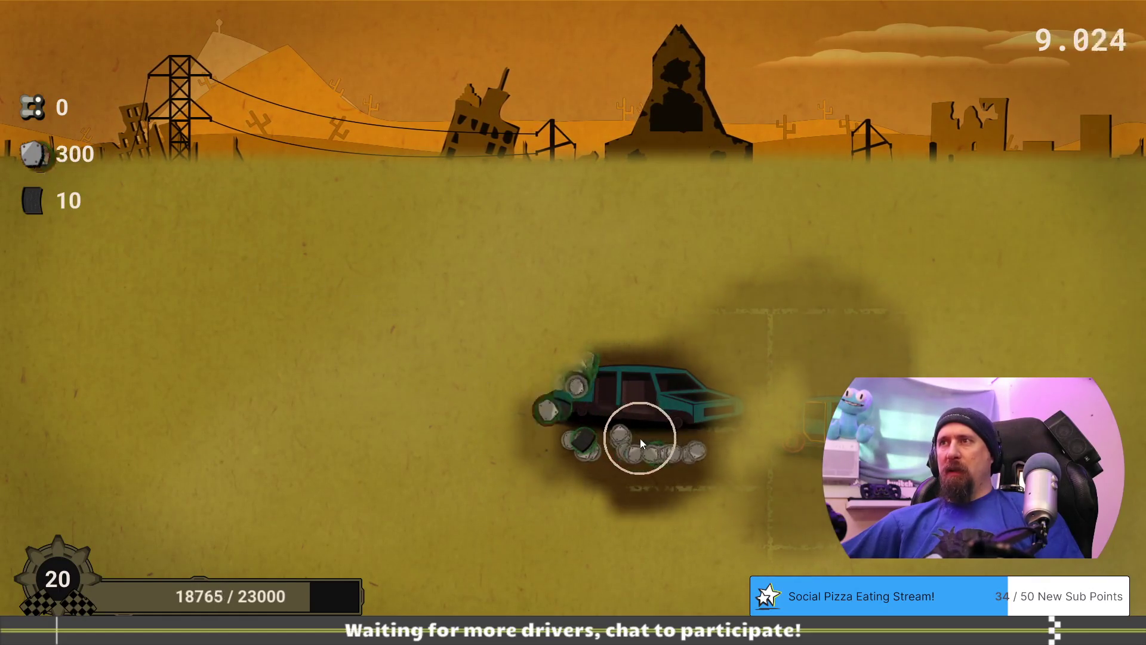
pyautogui.click(573, 422)
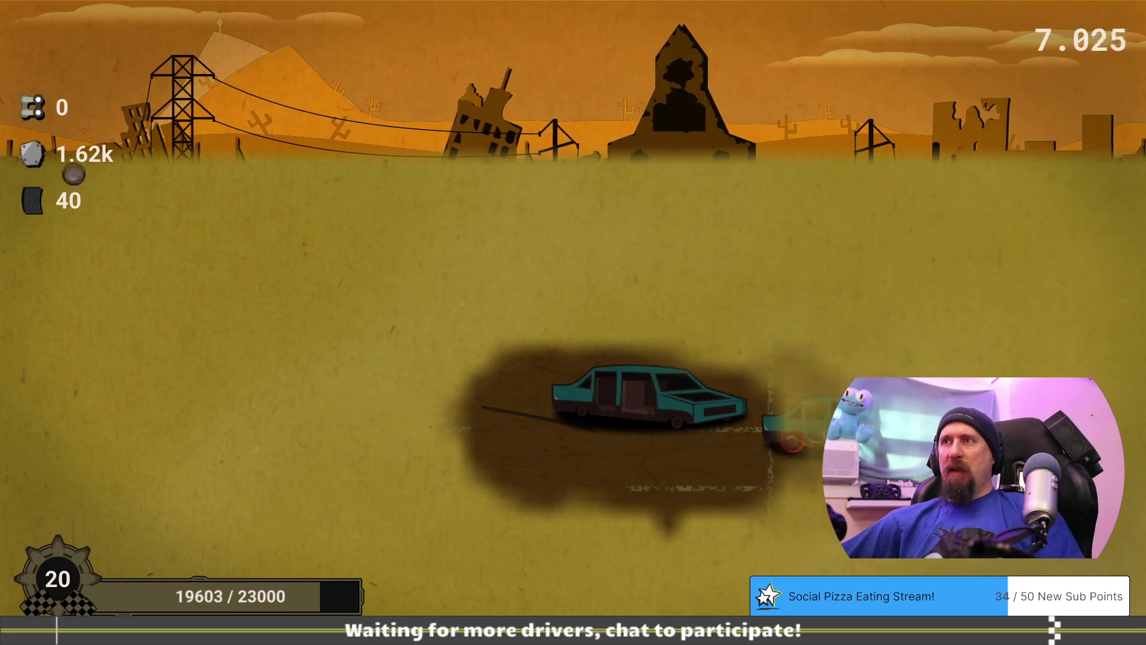
pyautogui.click(792, 441)
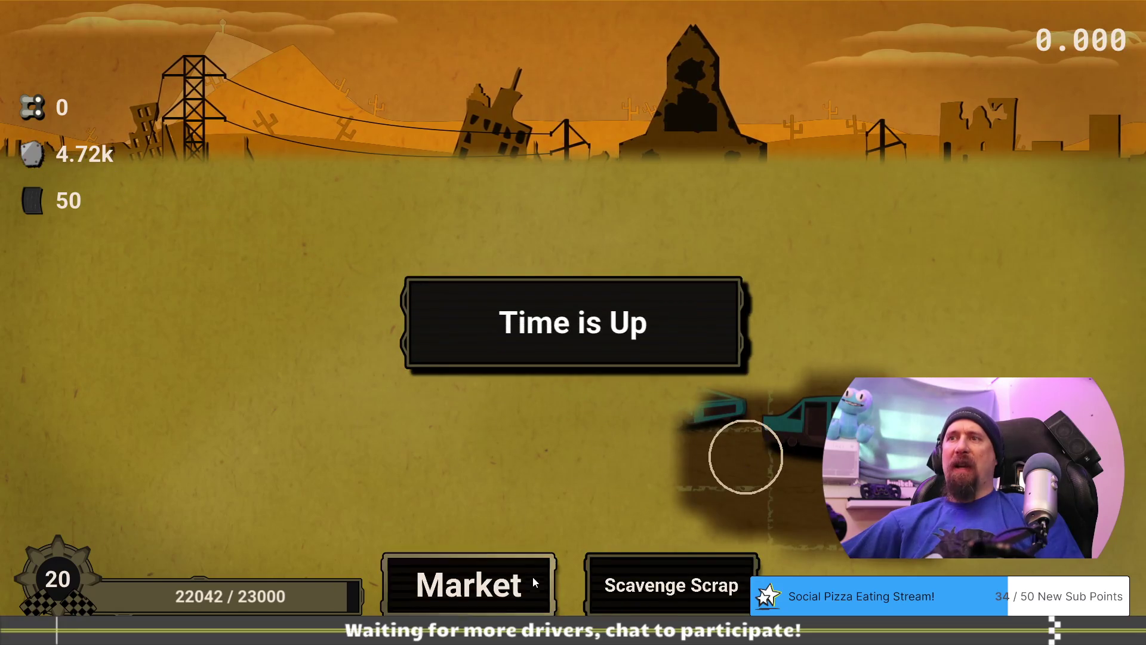
pyautogui.click(532, 584)
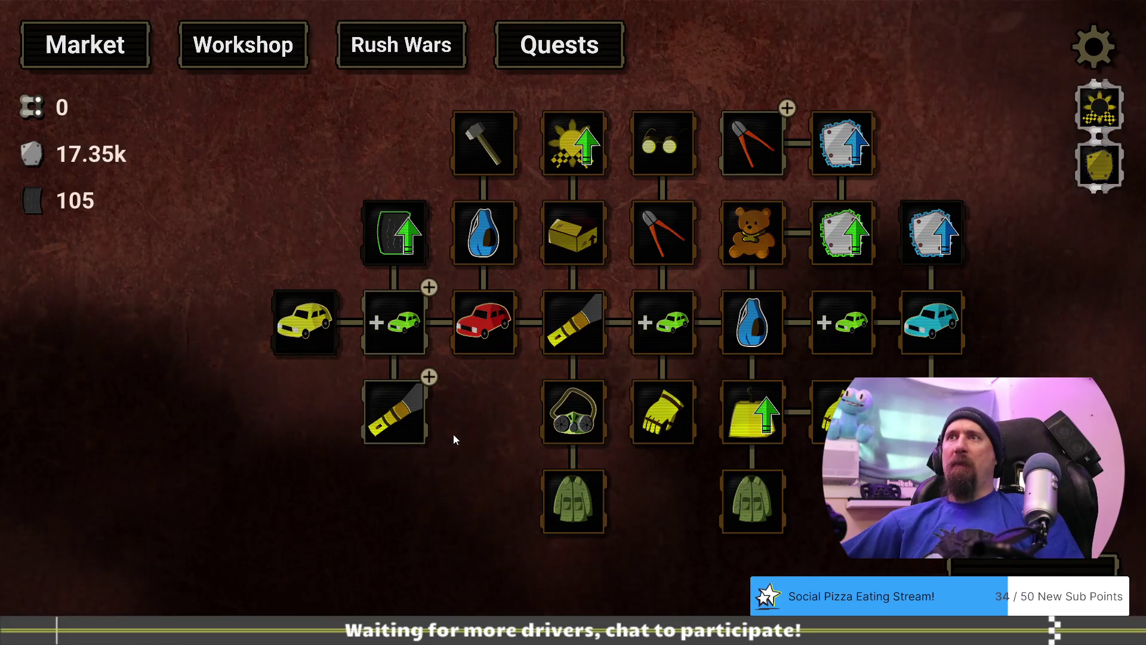
# Pan to the Dismantler, buy it for 10.00k scrap and 50 tires, then start another run.
pyautogui.moveTo(453, 435); pyautogui.dragTo(495, 477)
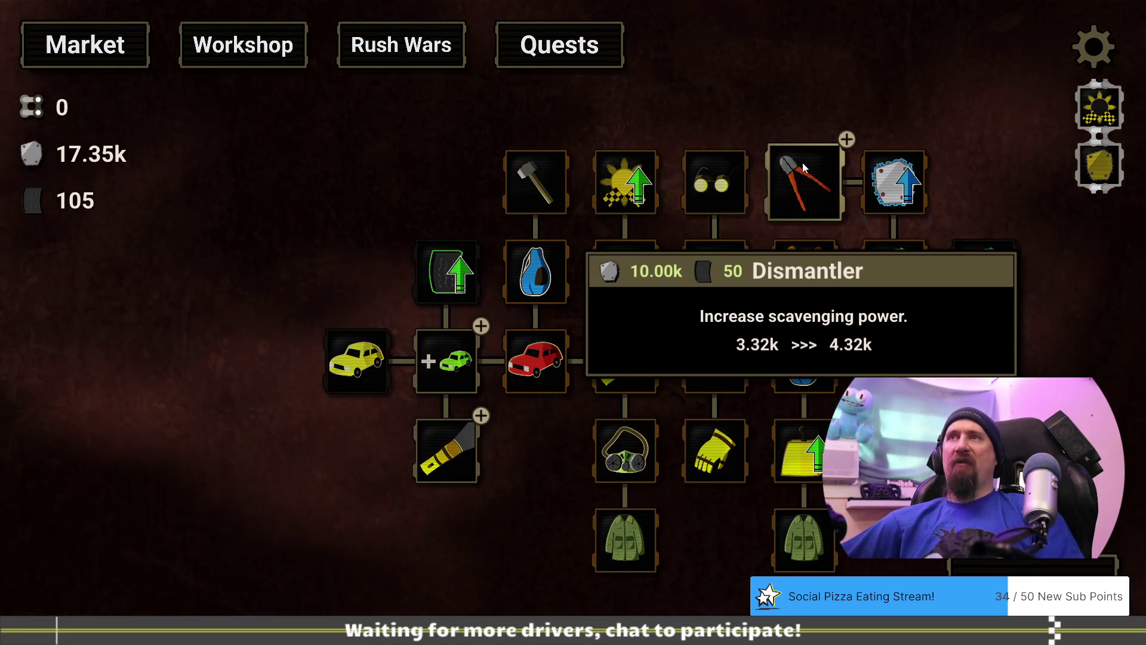
pyautogui.click(802, 162)
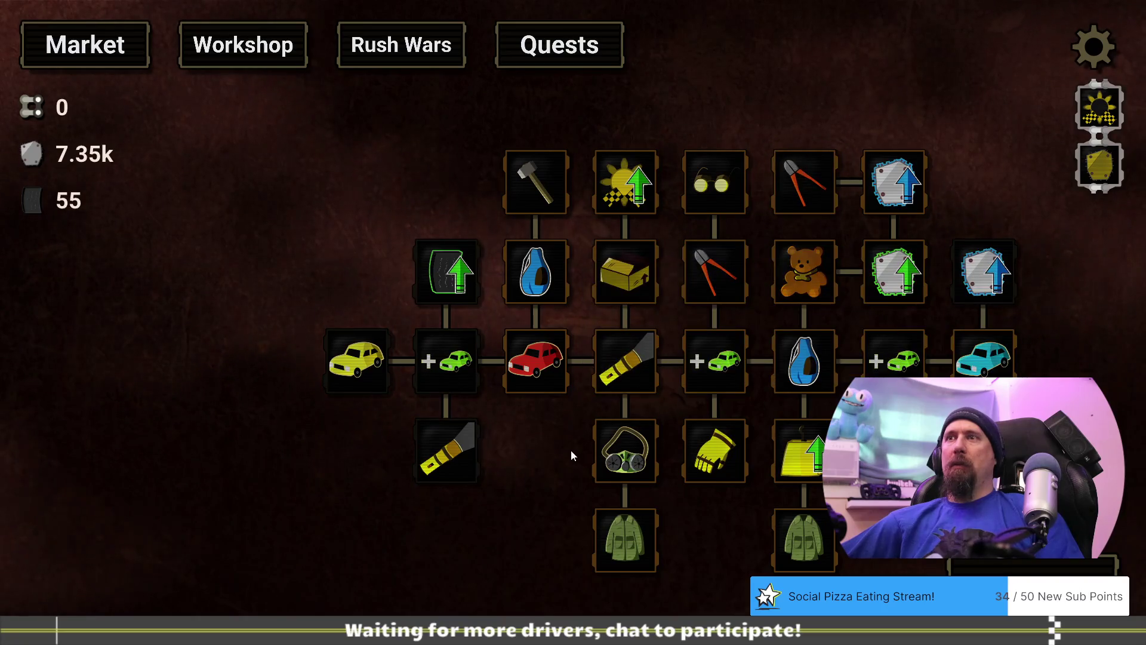
pyautogui.moveTo(443, 463)
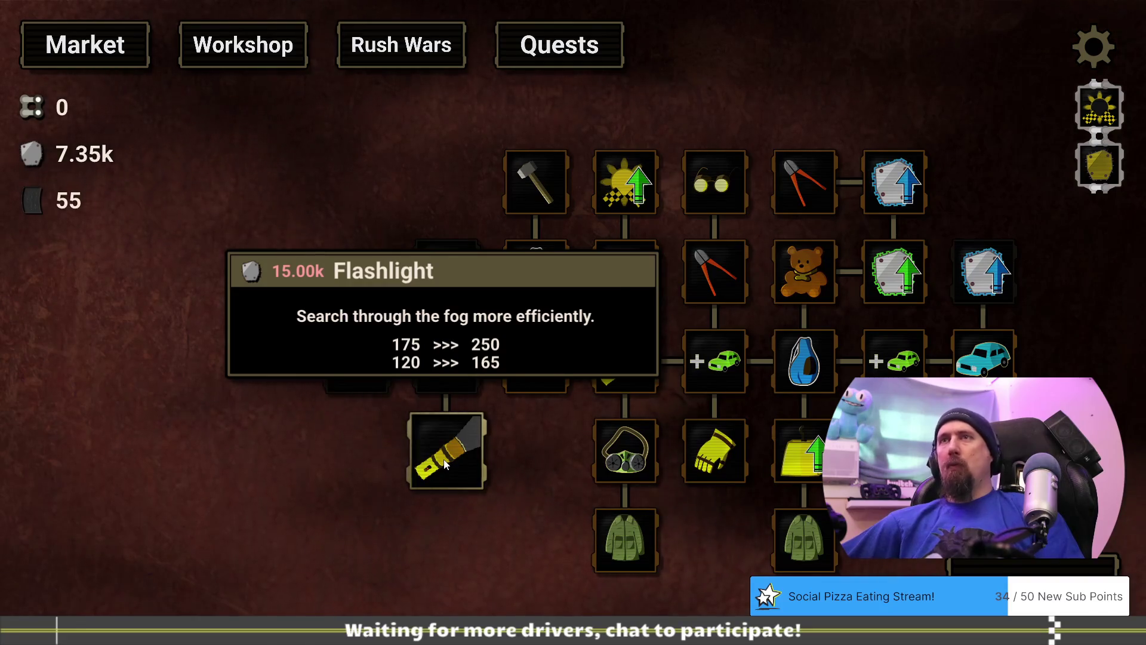
pyautogui.moveTo(807, 183)
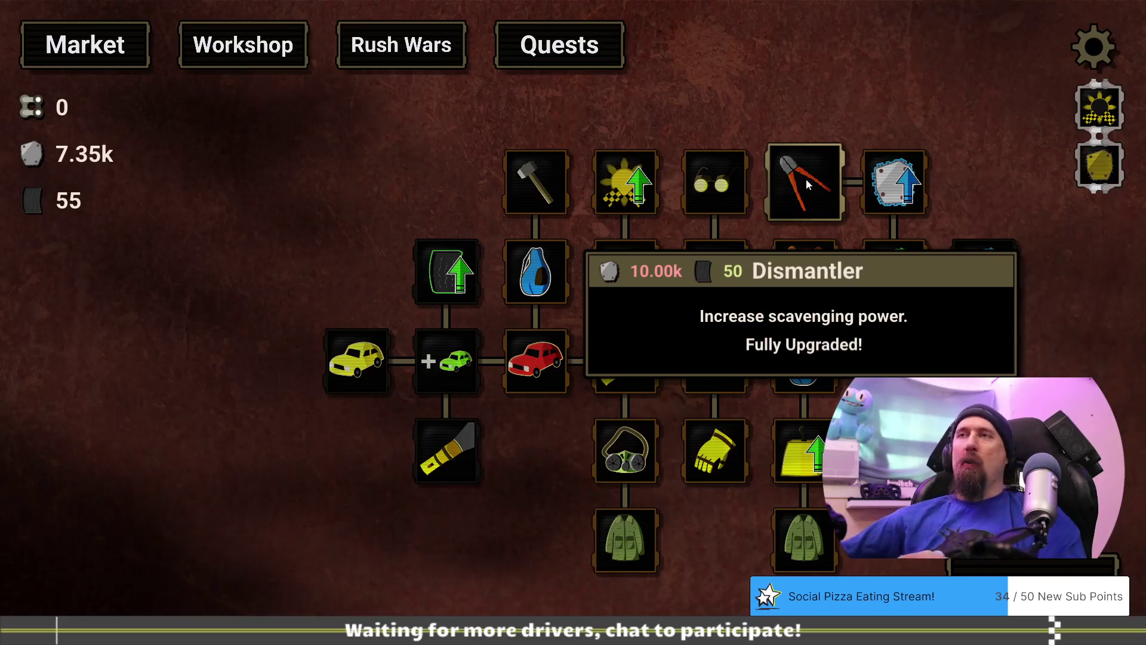
pyautogui.click(535, 364)
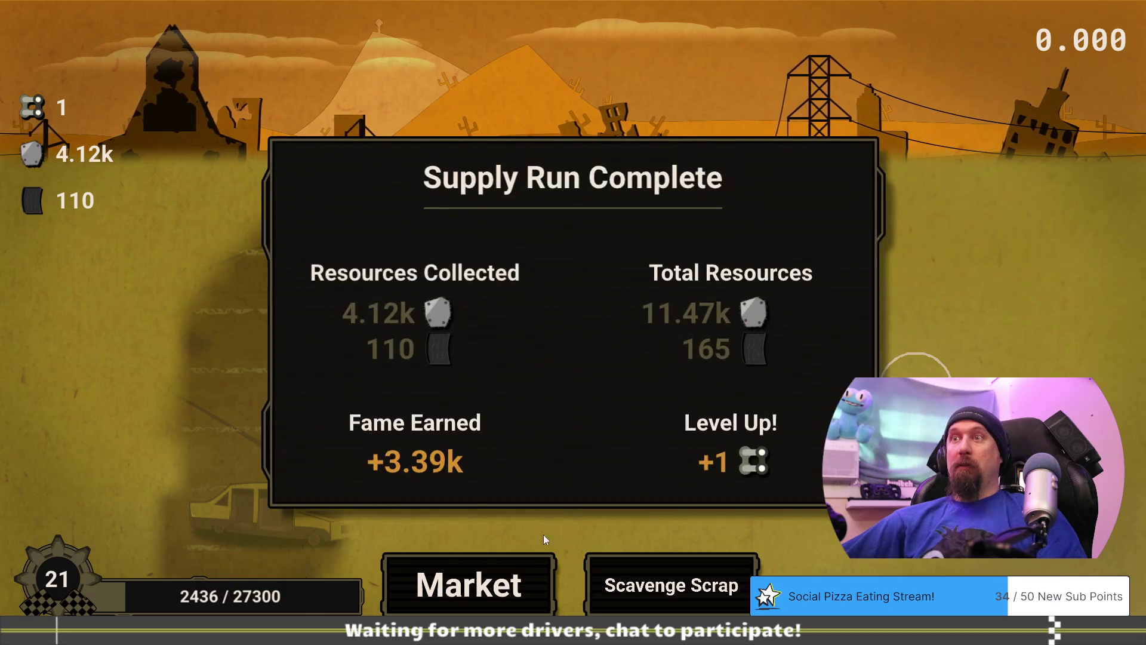
# Buy a tire-priced upgrade between runs, finishing back at the upgrade tree with 19.39k scrap.
pyautogui.click(493, 585)
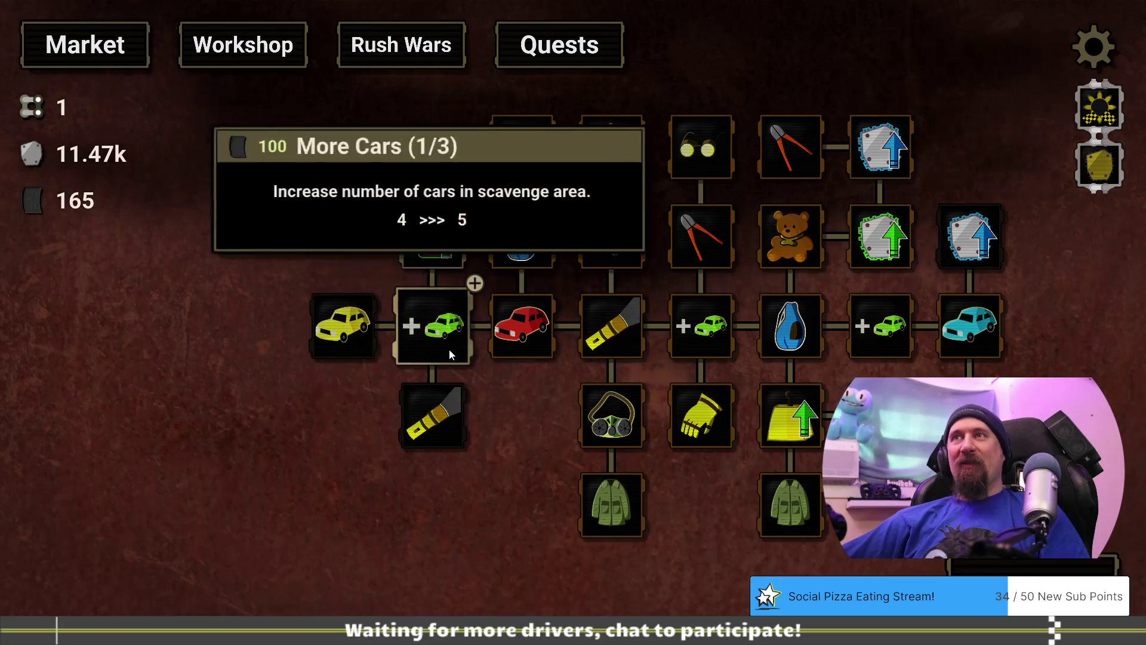
pyautogui.click(433, 244)
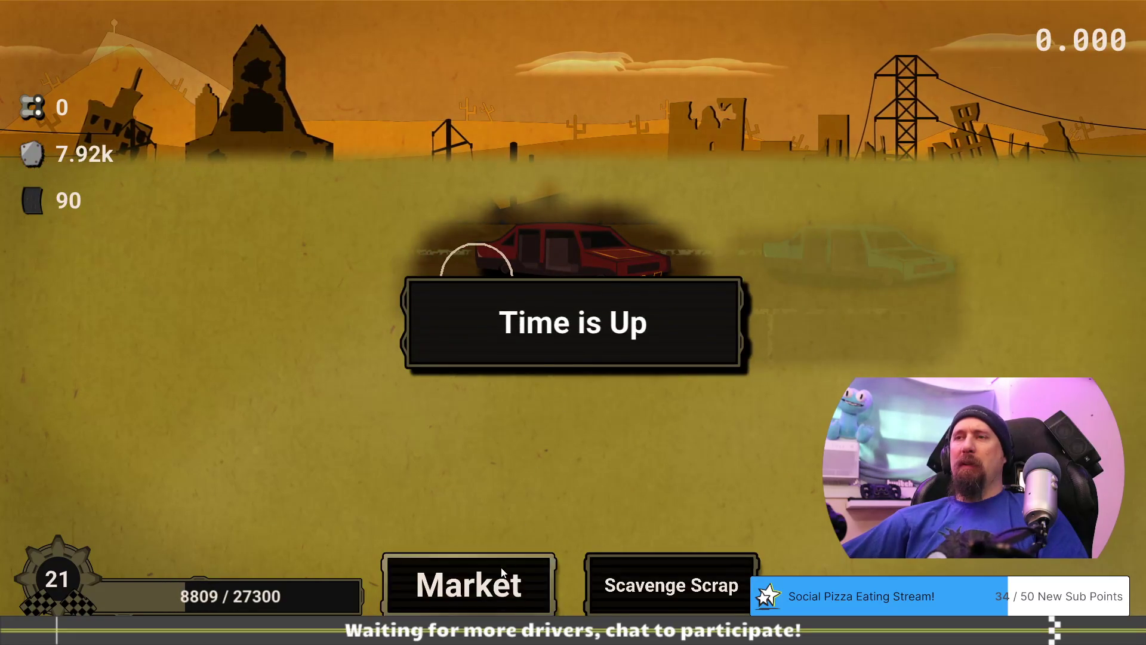
pyautogui.click(502, 573)
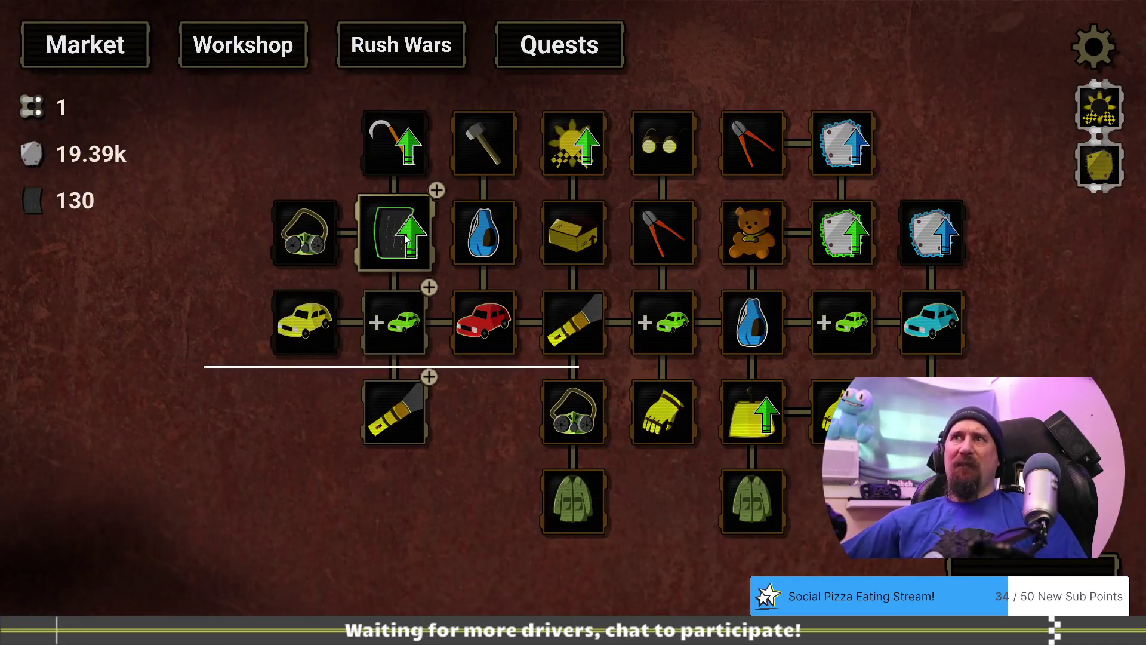
# Buy the Flashlight upgrade for 15.00k scrap and the next More Cars level, starting a new run.
pyautogui.moveTo(490, 410); pyautogui.dragTo(485, 395)
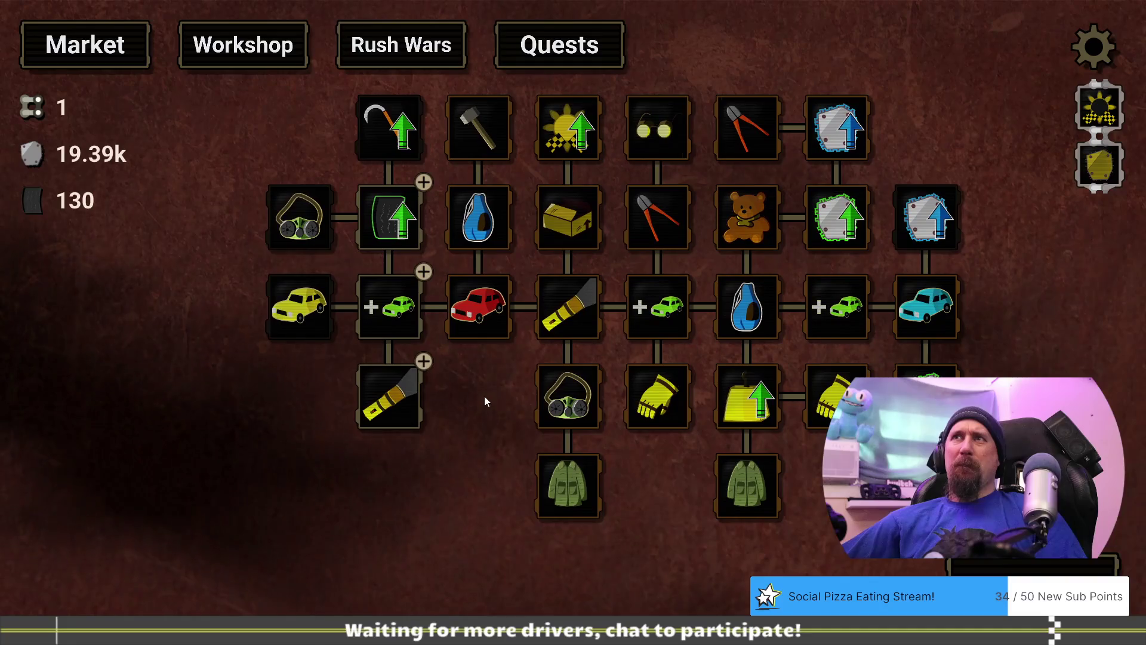
pyautogui.click(409, 395)
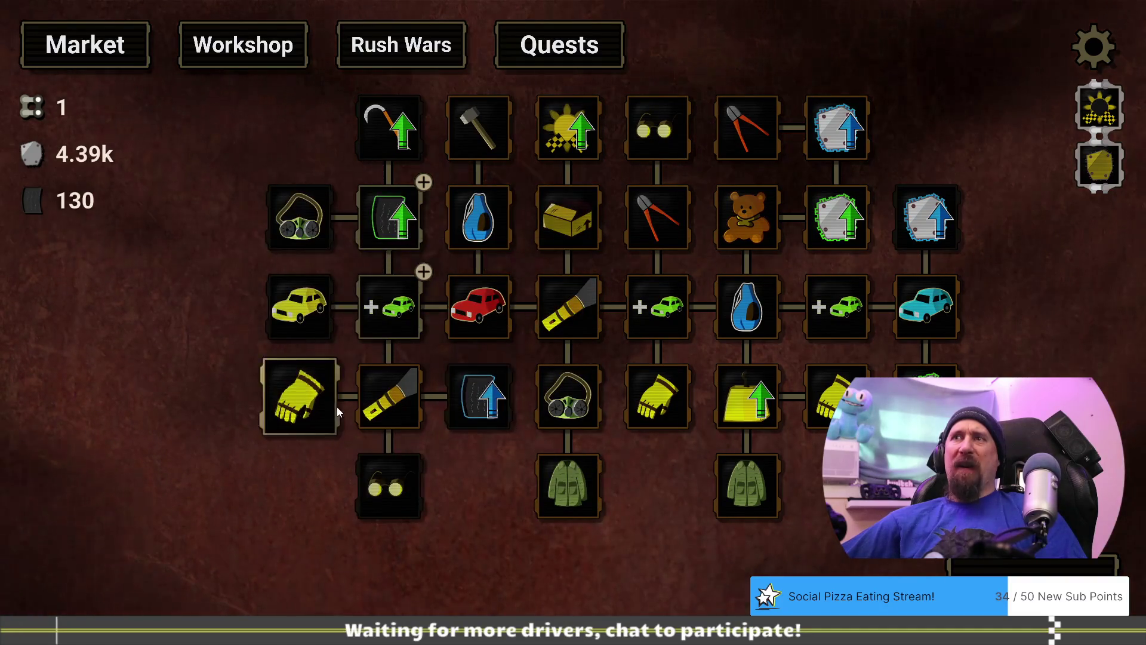
pyautogui.moveTo(403, 304)
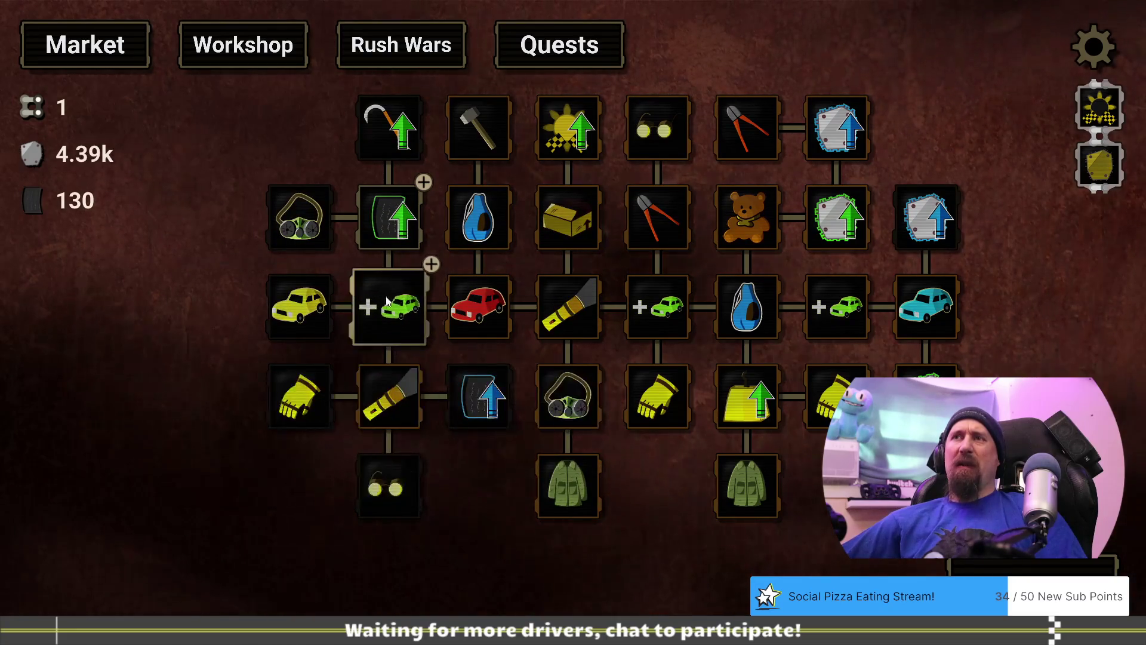
pyautogui.click(385, 213)
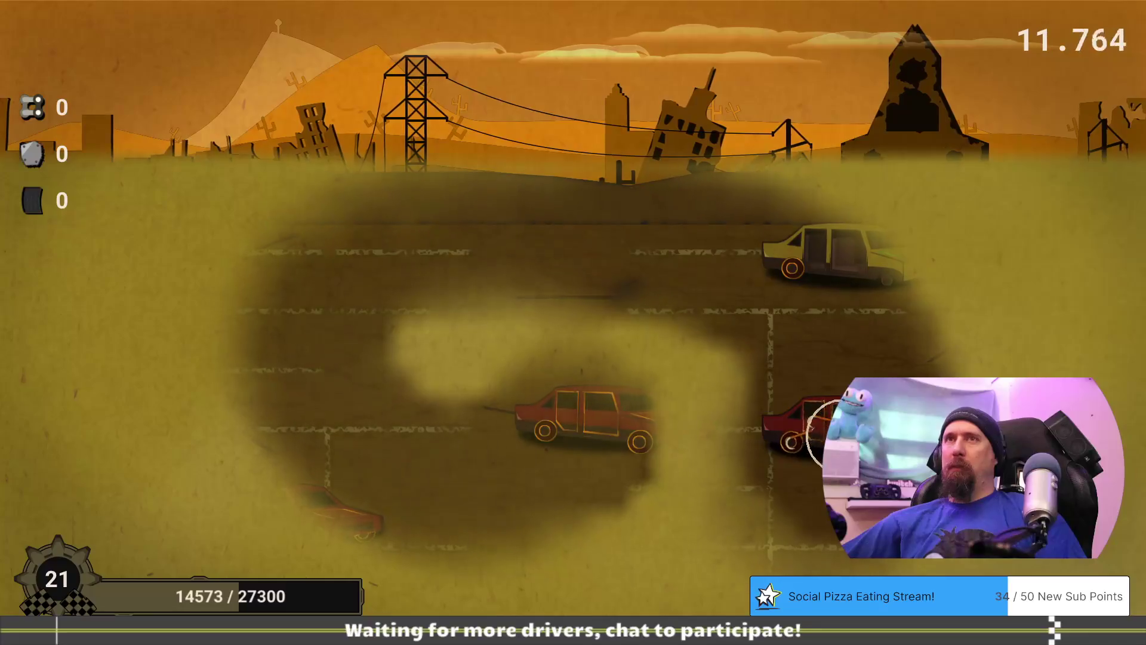
# Break three red cars into scrap, then return to the Market with 17.77k scrap and 300 tires.
pyautogui.click(835, 436)
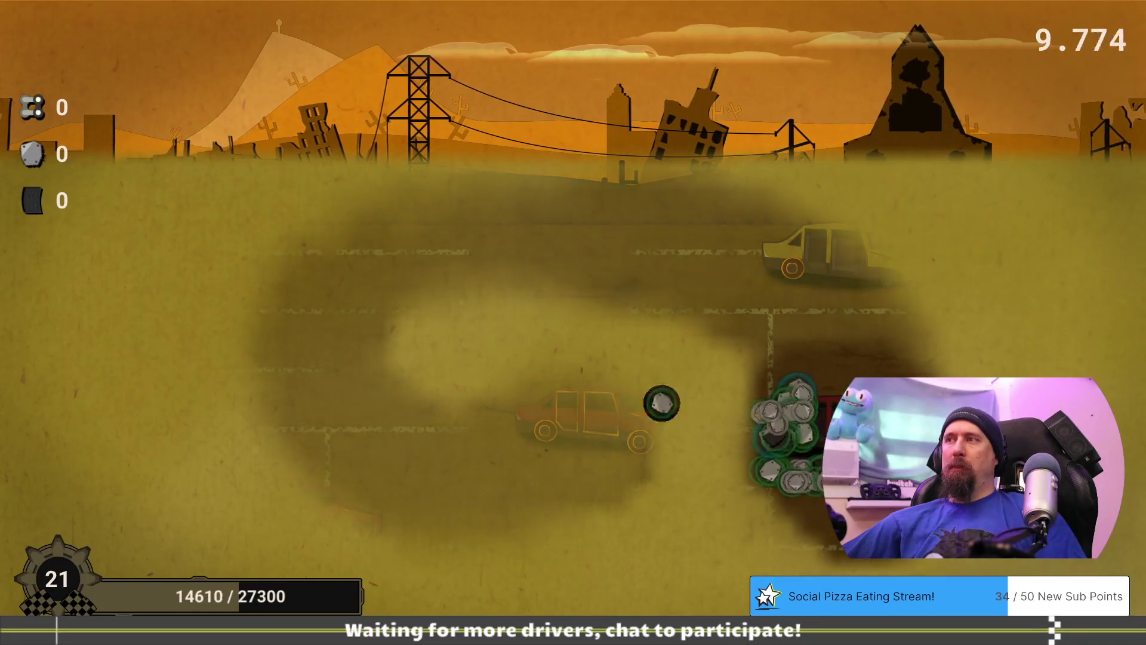
pyautogui.click(595, 428)
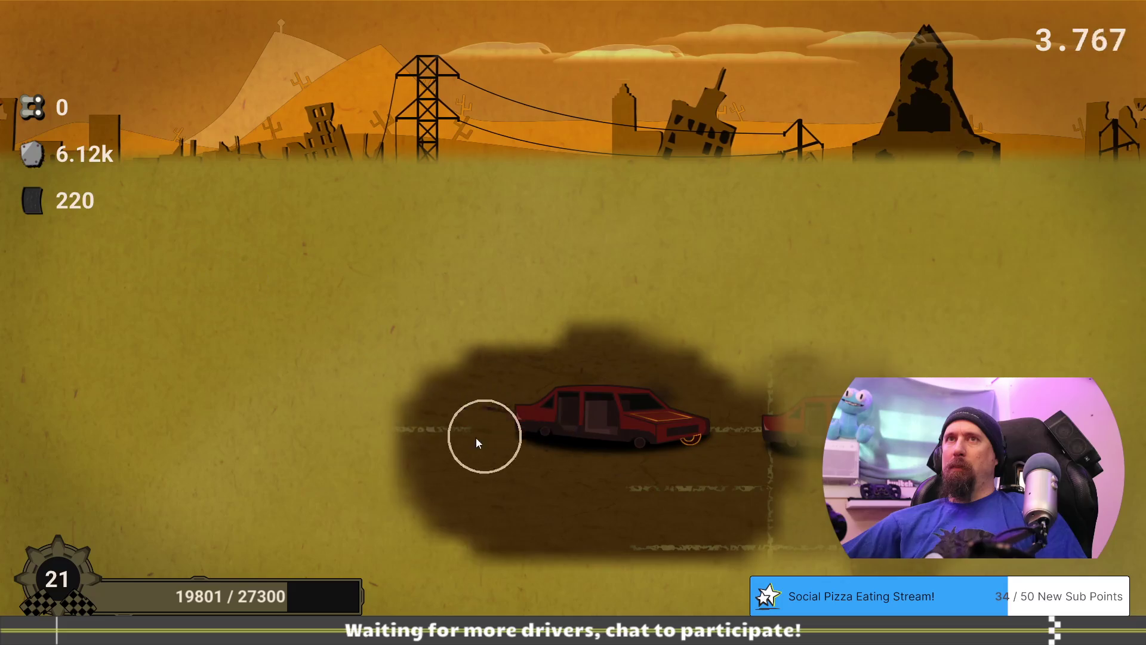
pyautogui.click(263, 524)
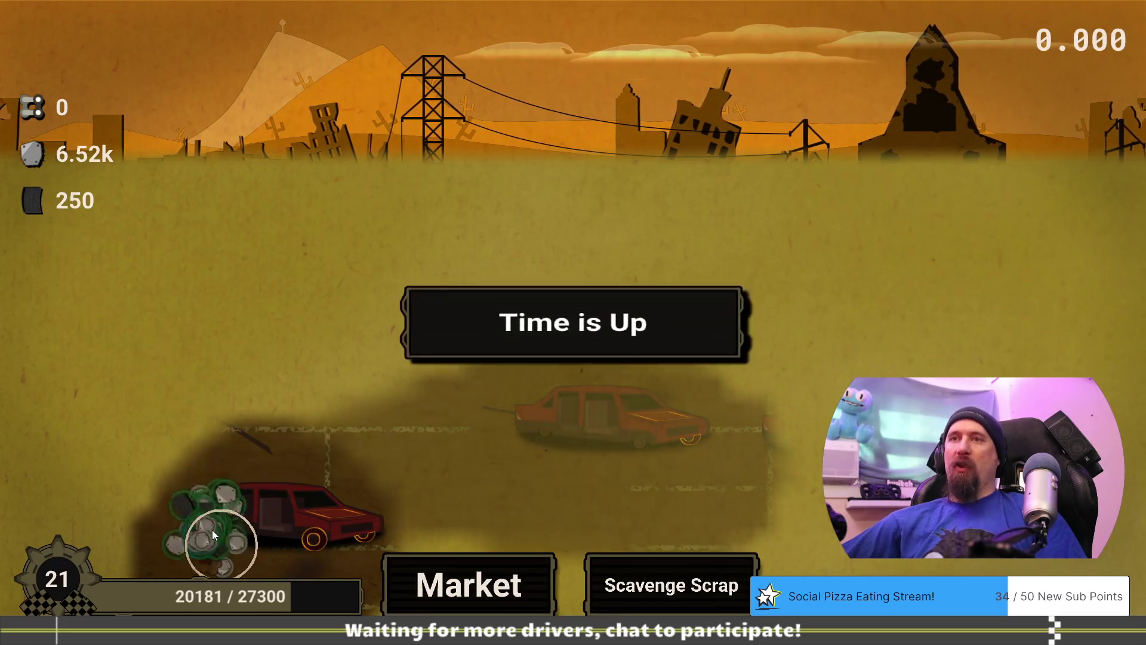
pyautogui.click(430, 582)
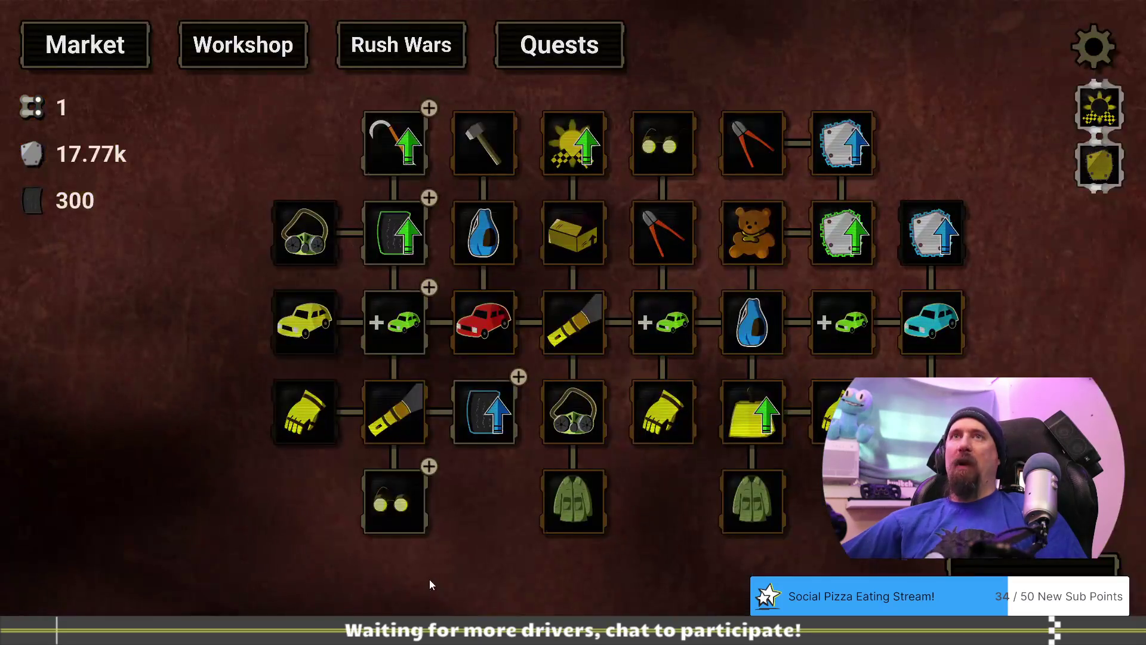
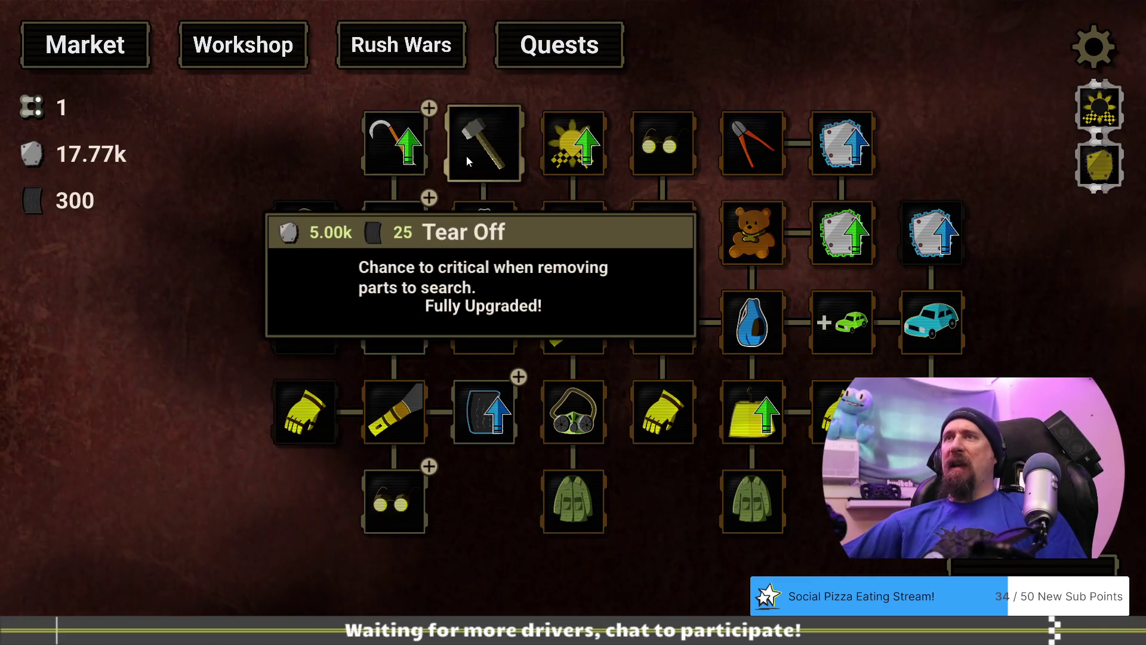
# Browse the Market upgrade cards and buy two Better Rubber levels, bringing it to 4/5.
pyautogui.moveTo(761, 148)
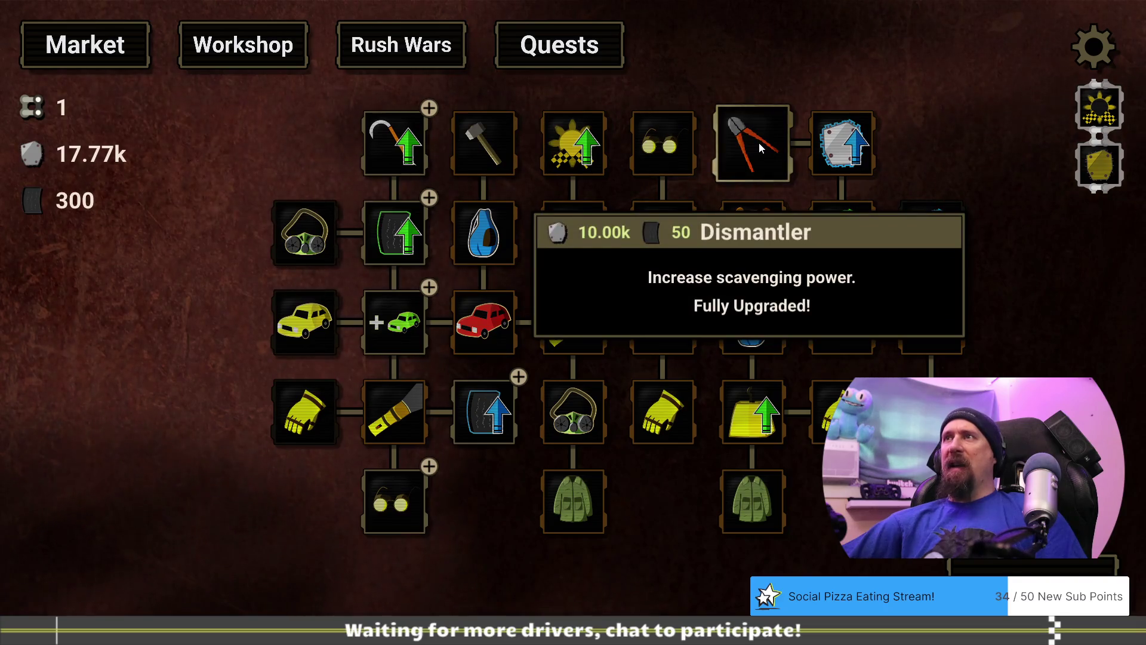
pyautogui.moveTo(841, 412)
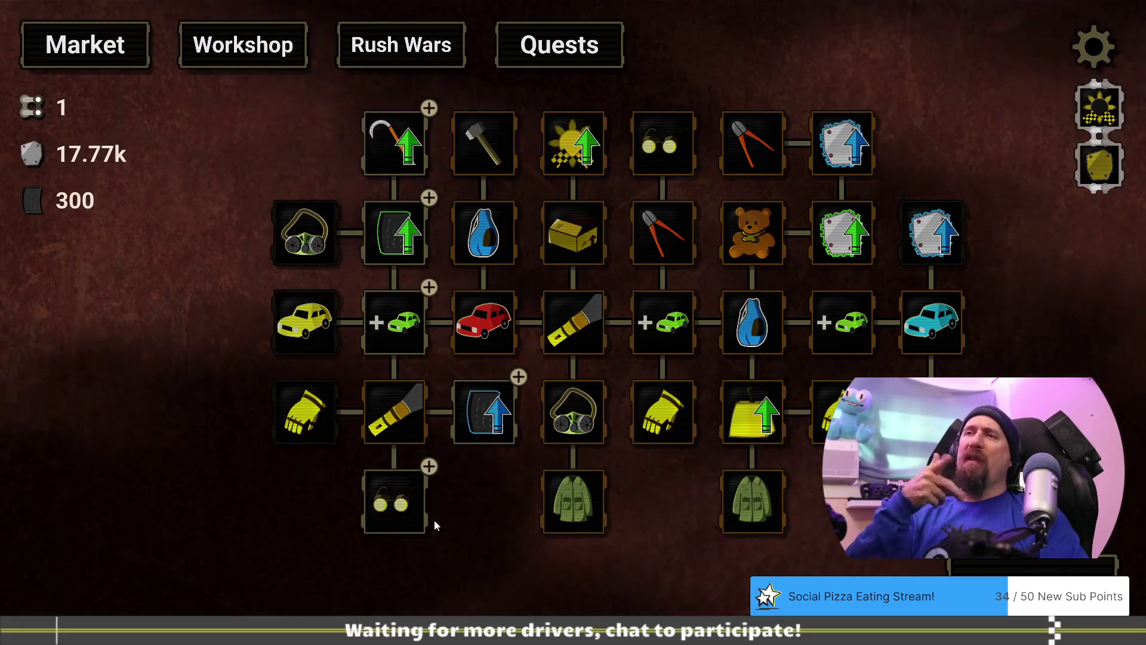
pyautogui.moveTo(451, 573)
pyautogui.mouseDown()
pyautogui.moveTo(474, 545)
pyautogui.moveTo(529, 535)
pyautogui.mouseUp()
pyautogui.moveTo(464, 305)
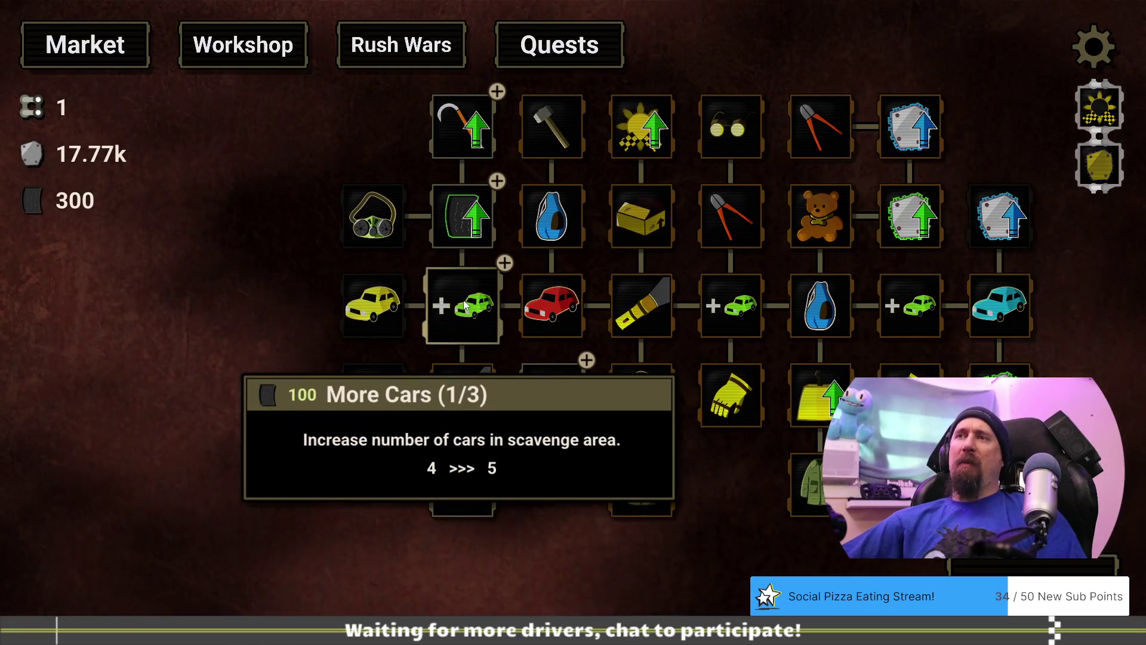
pyautogui.moveTo(376, 292); pyautogui.dragTo(397, 294)
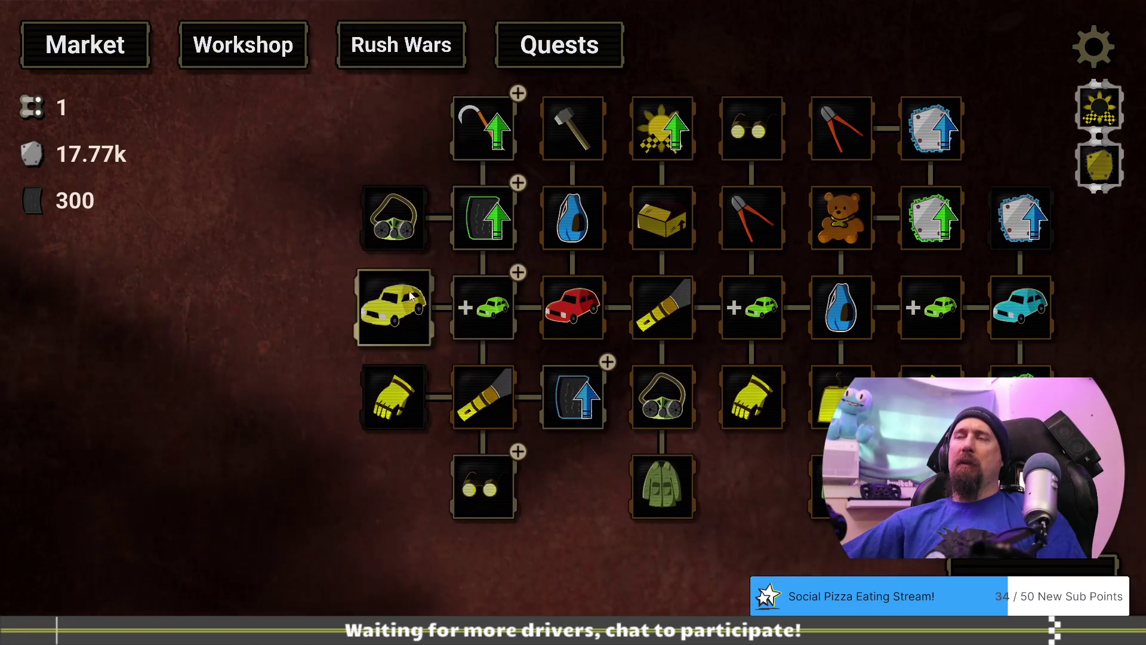
pyautogui.moveTo(493, 300)
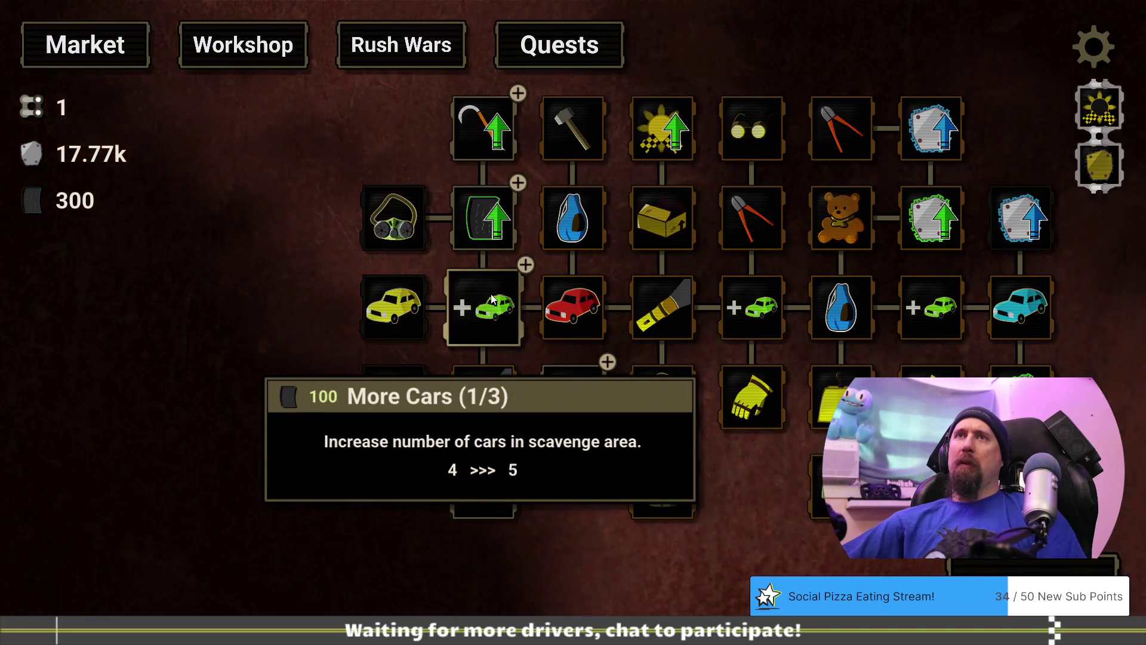
pyautogui.moveTo(496, 228)
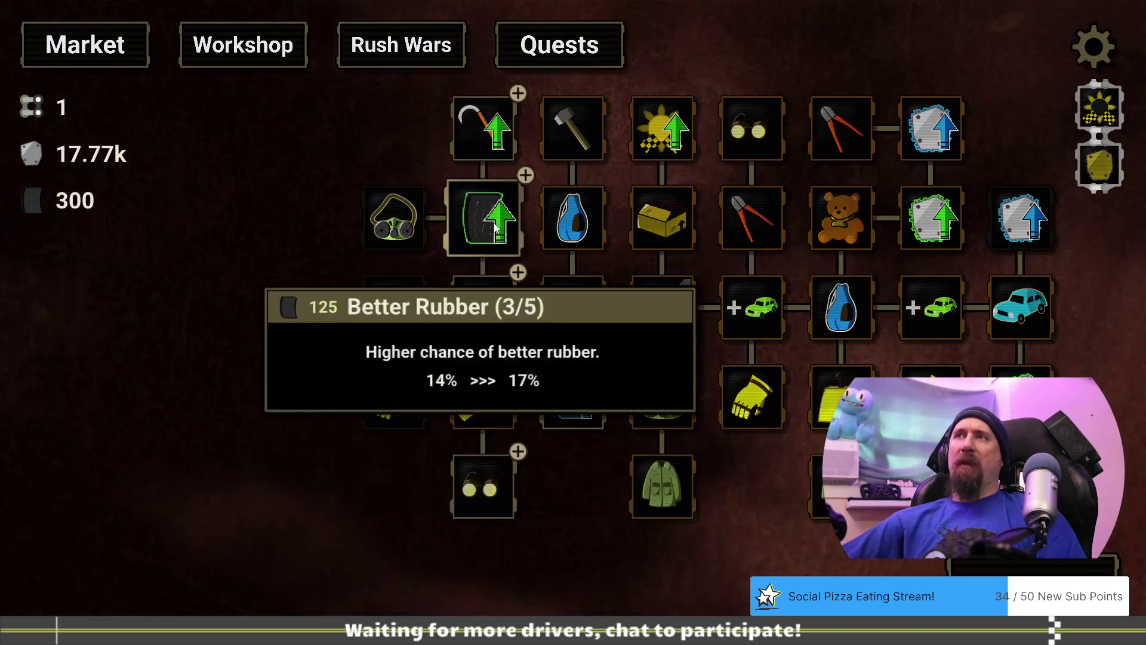
pyautogui.moveTo(494, 133)
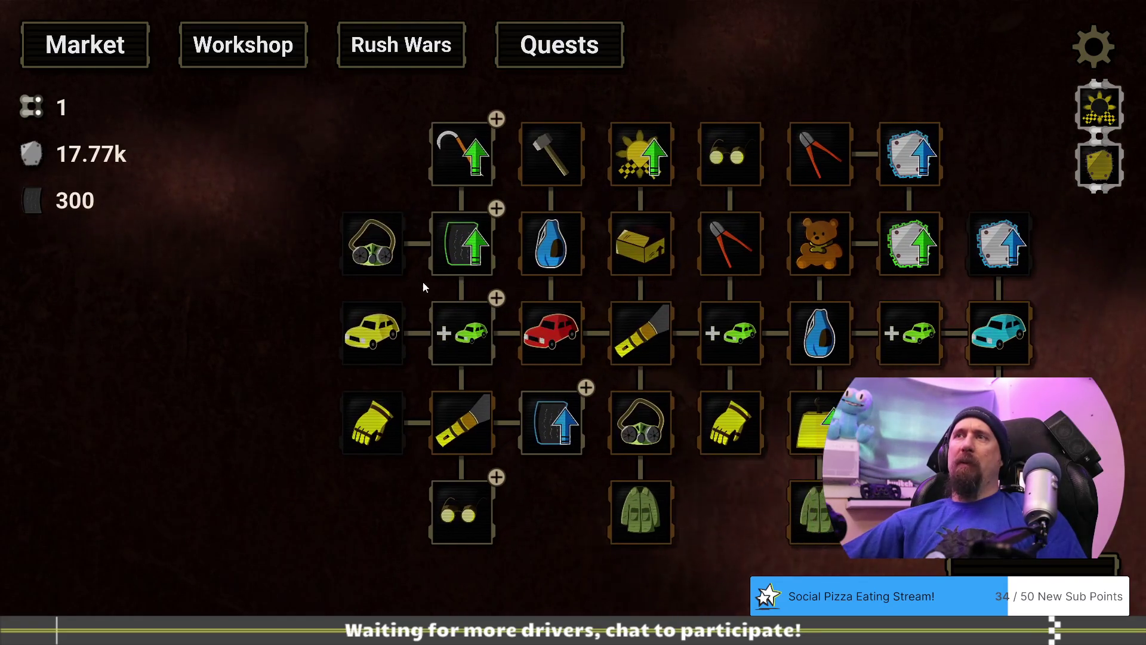
pyautogui.moveTo(468, 345)
pyautogui.click(461, 245)
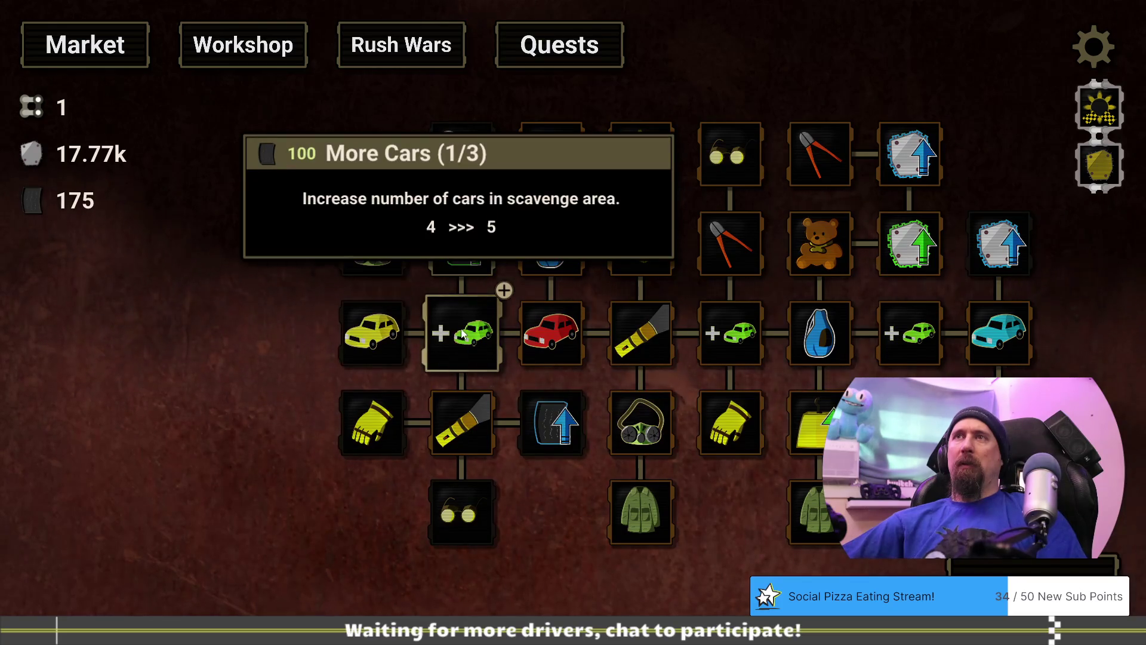
pyautogui.click(462, 245)
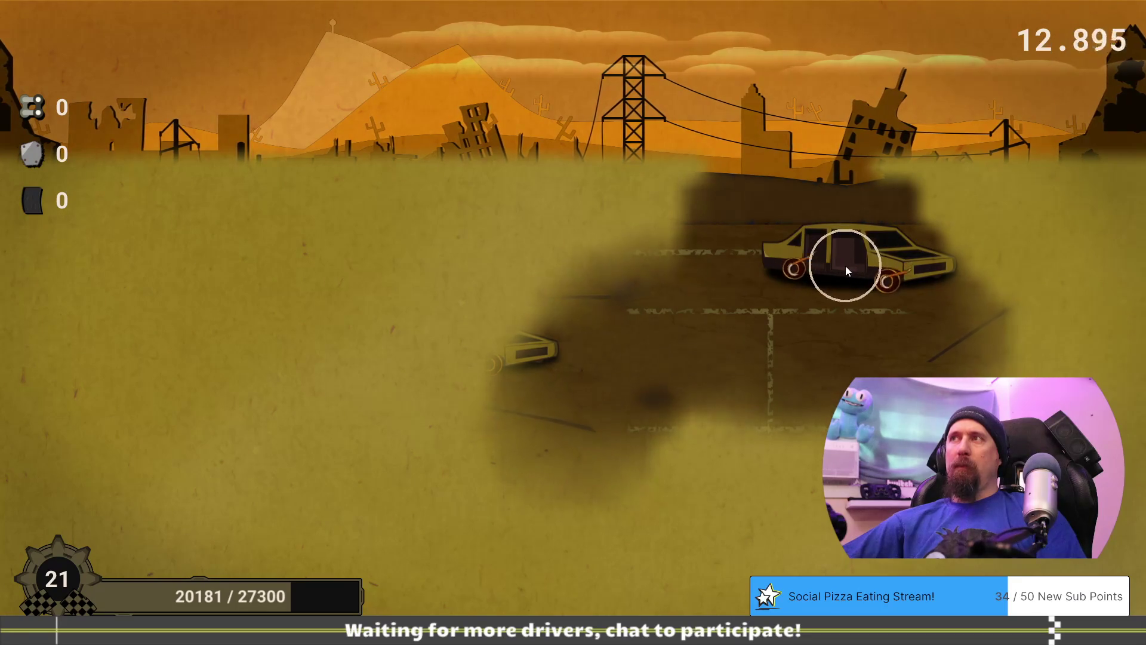
# Sweep the collection circle over the cars until time runs out, reaching 20.49k scrap and 160 tires.
pyautogui.moveTo(846, 270)
pyautogui.moveTo(769, 279)
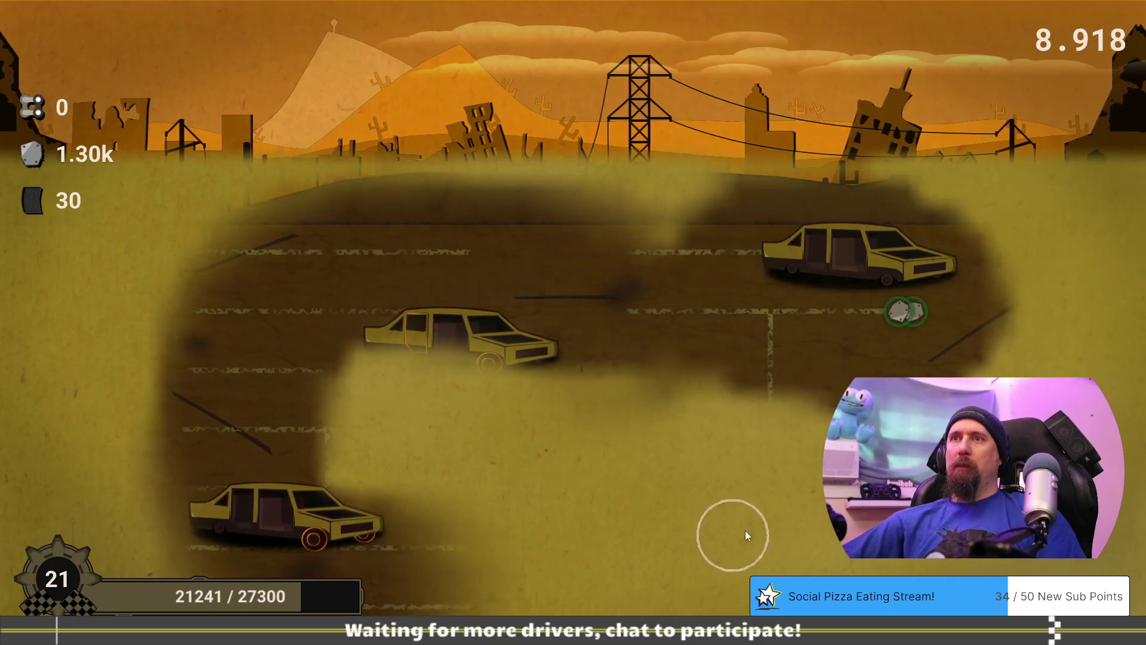
pyautogui.moveTo(785, 385)
pyautogui.moveTo(843, 536)
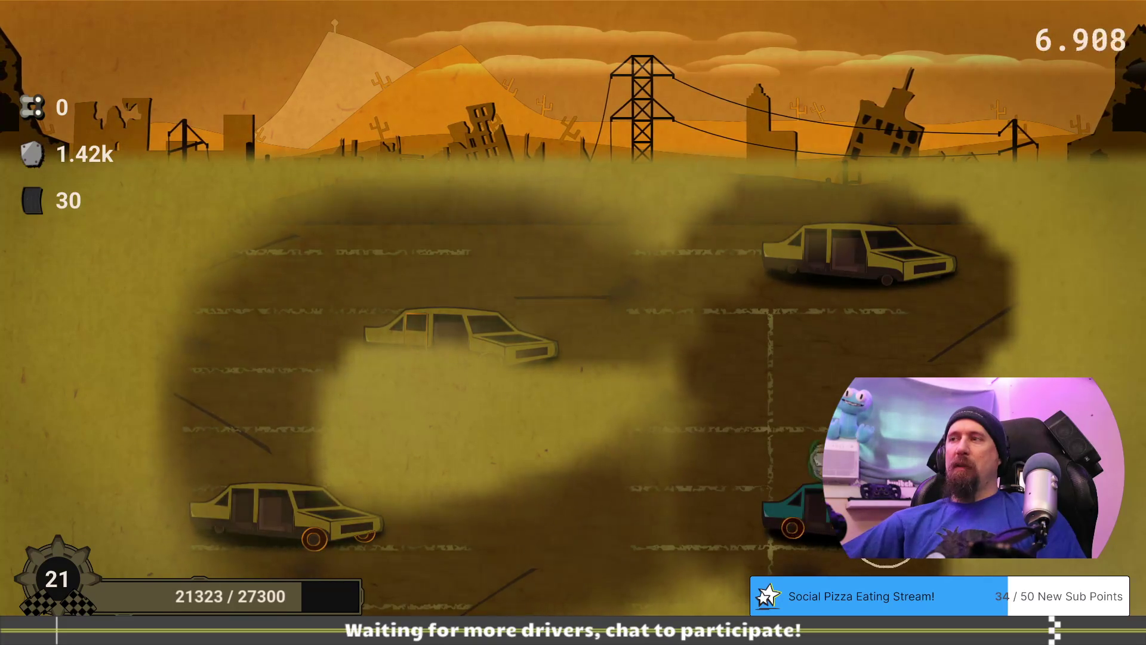
pyautogui.moveTo(905, 531)
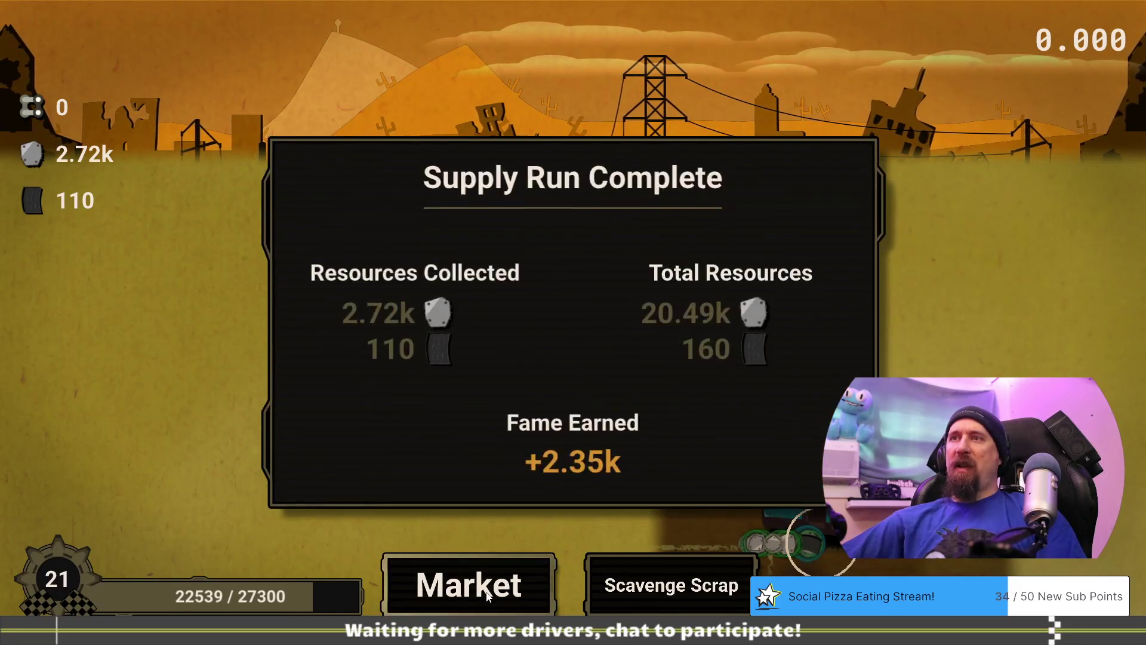
pyautogui.click(472, 583)
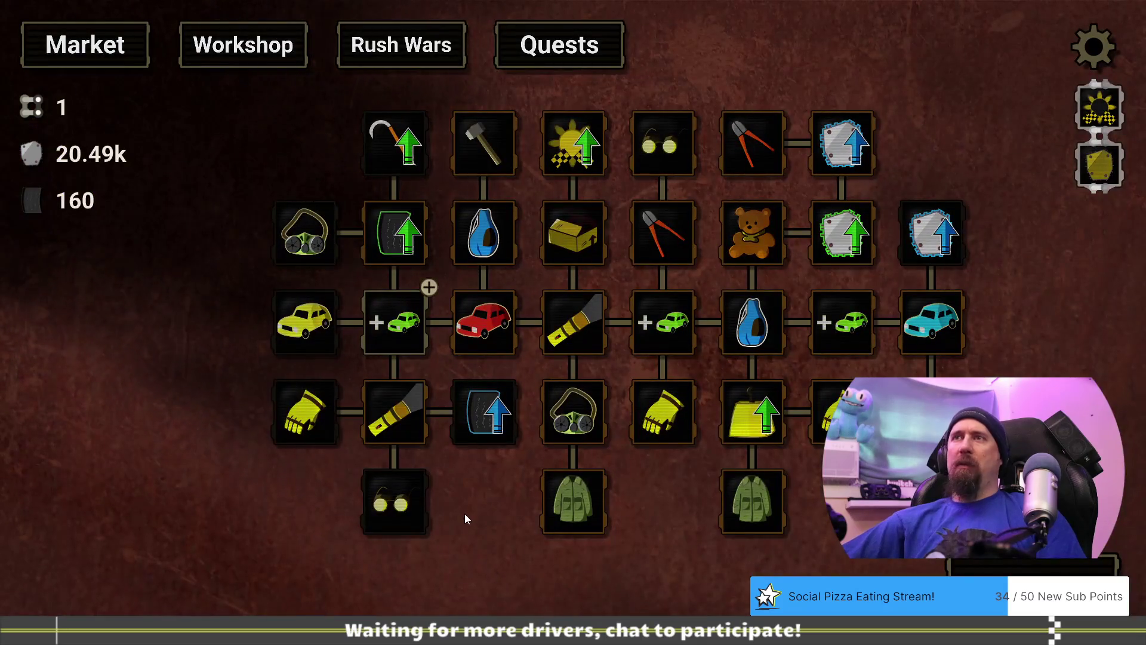
# Buy the second More Cars level, start a run, and strip the red car and loose scrap.
pyautogui.click(467, 391)
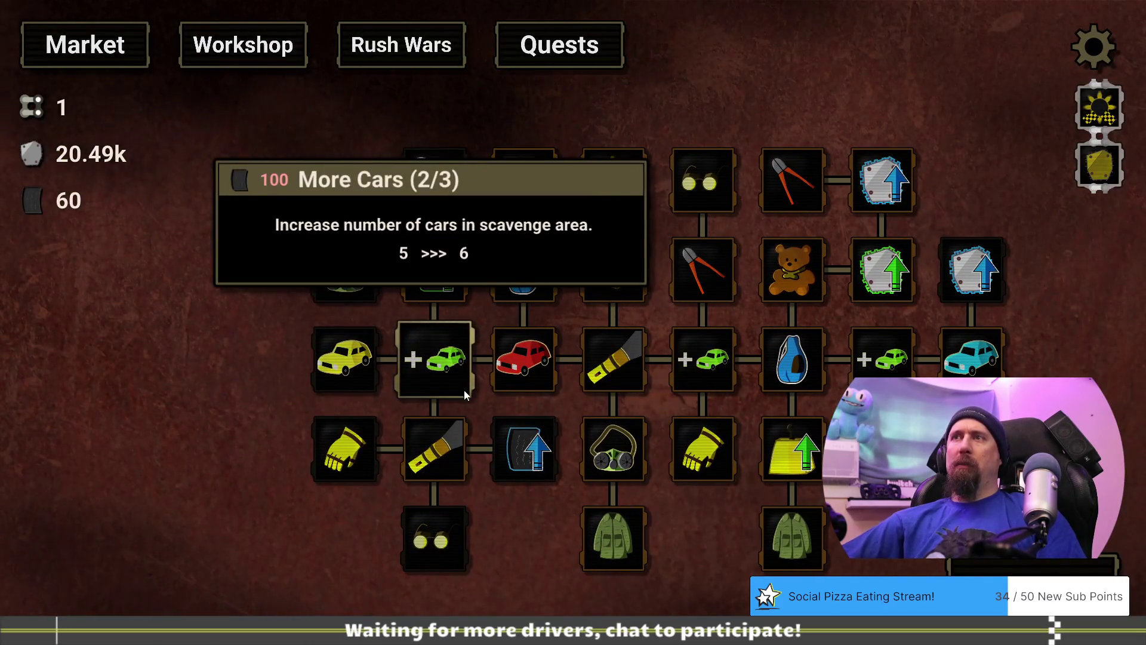
pyautogui.press('Escape')
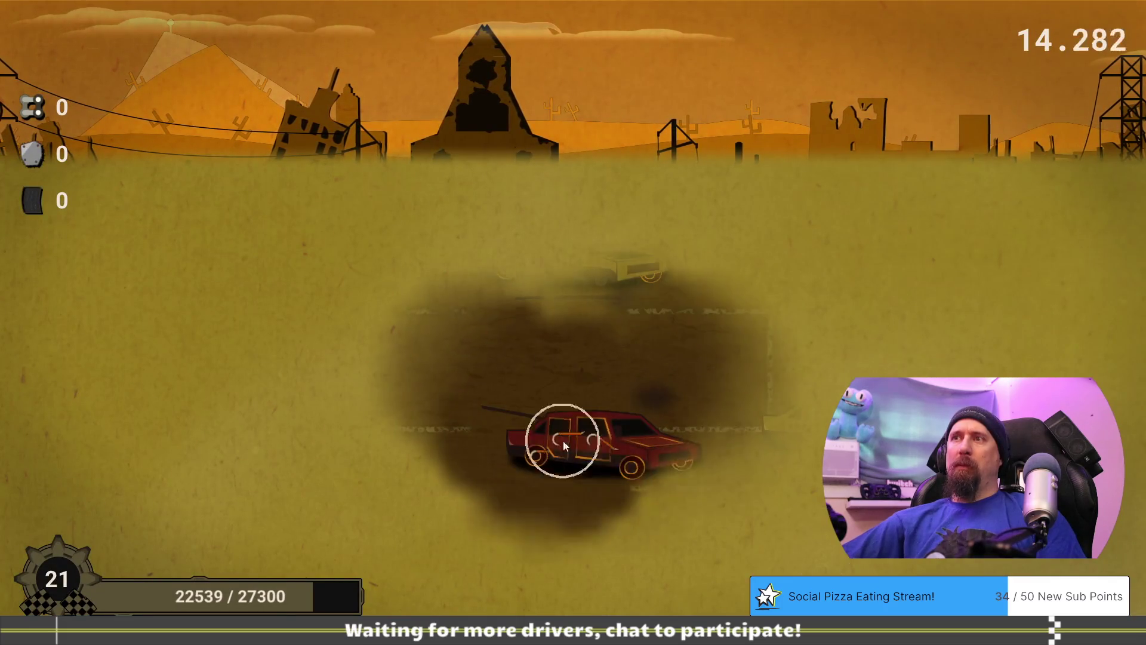
pyautogui.click(583, 452)
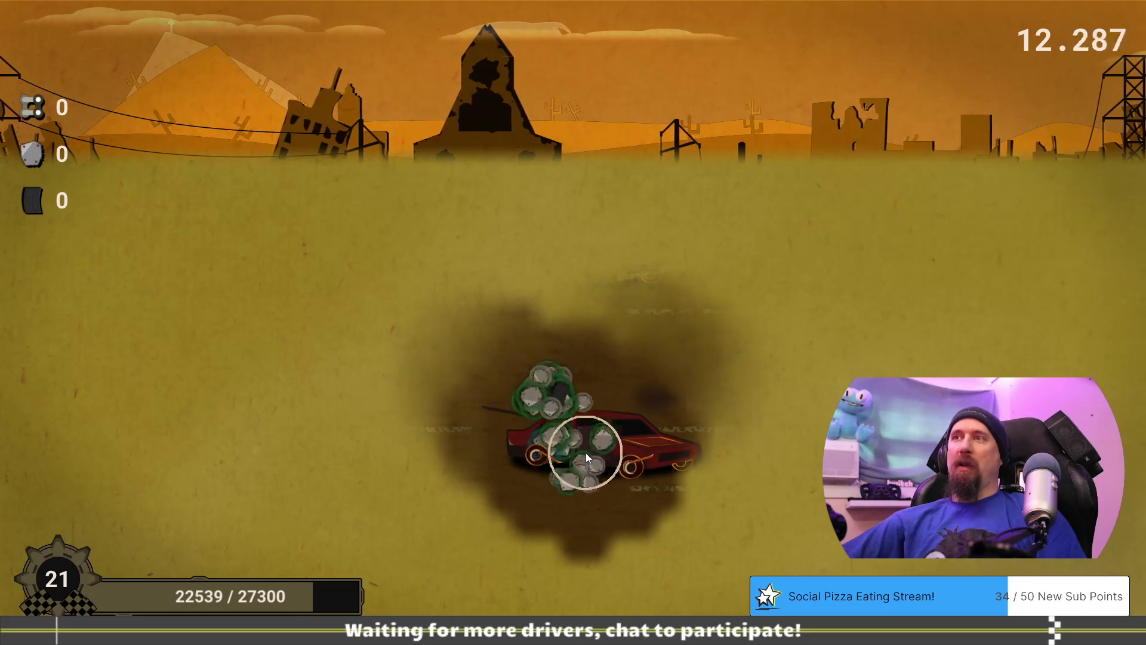
pyautogui.click(530, 480)
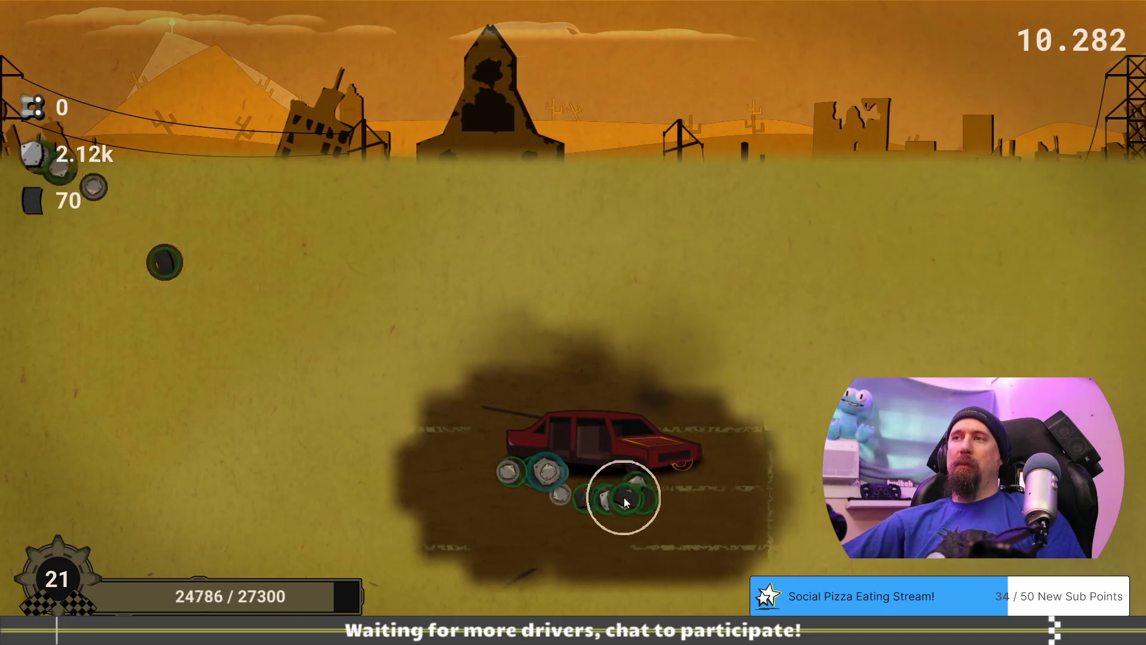
pyautogui.click(256, 296)
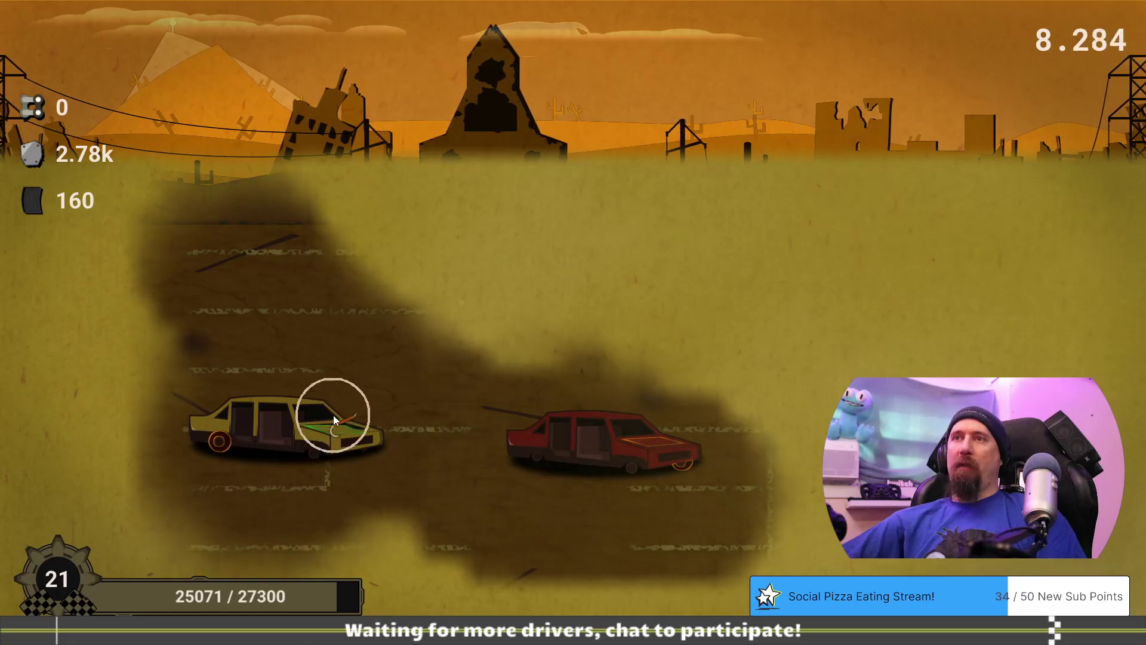
# Tear the hood and rear wheel off the yellow car, then return to the Market.
pyautogui.click(334, 431)
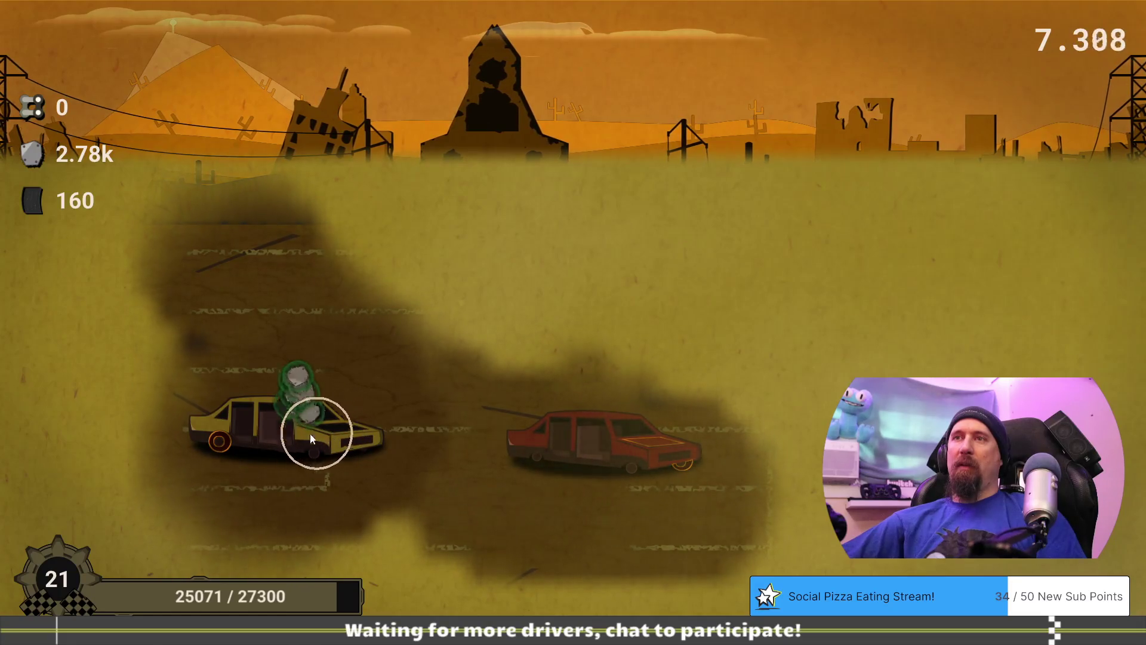
pyautogui.click(217, 457)
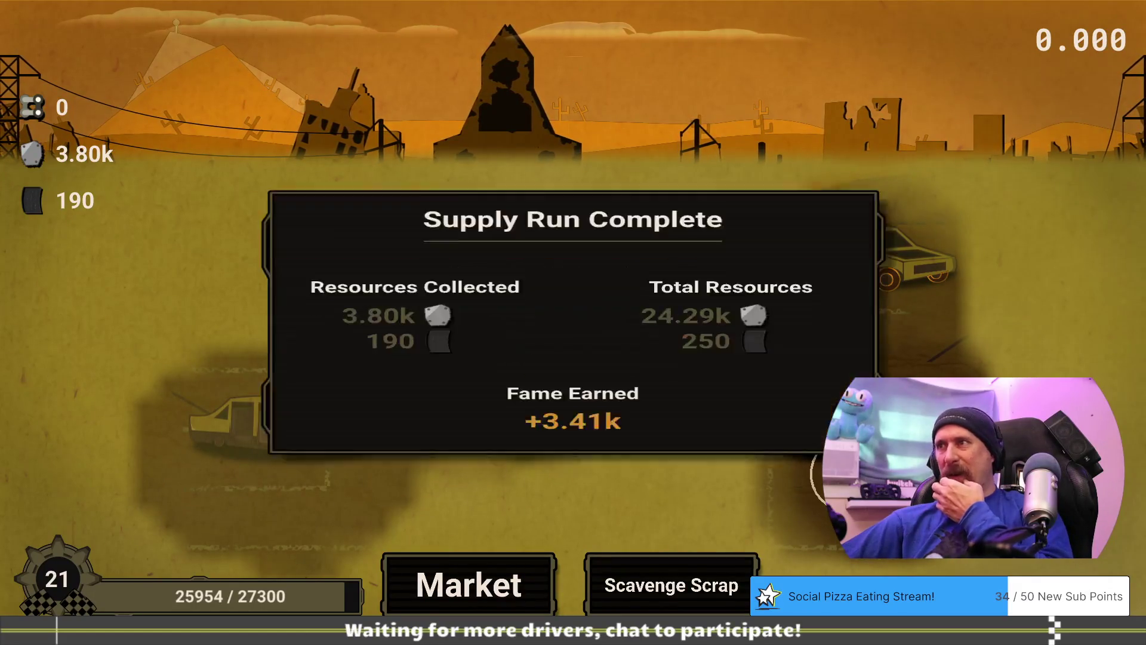
pyautogui.click(506, 576)
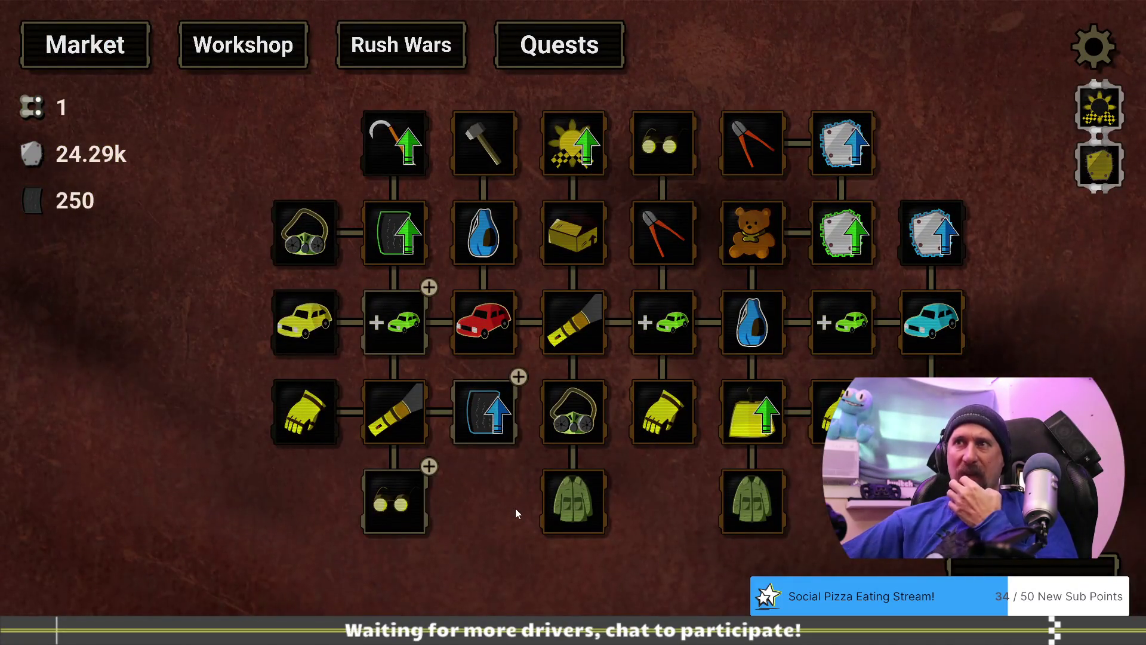
# Buy Better Rubber level 1, finish the run for 4.58k scrap and level 22.
pyautogui.moveTo(617, 417)
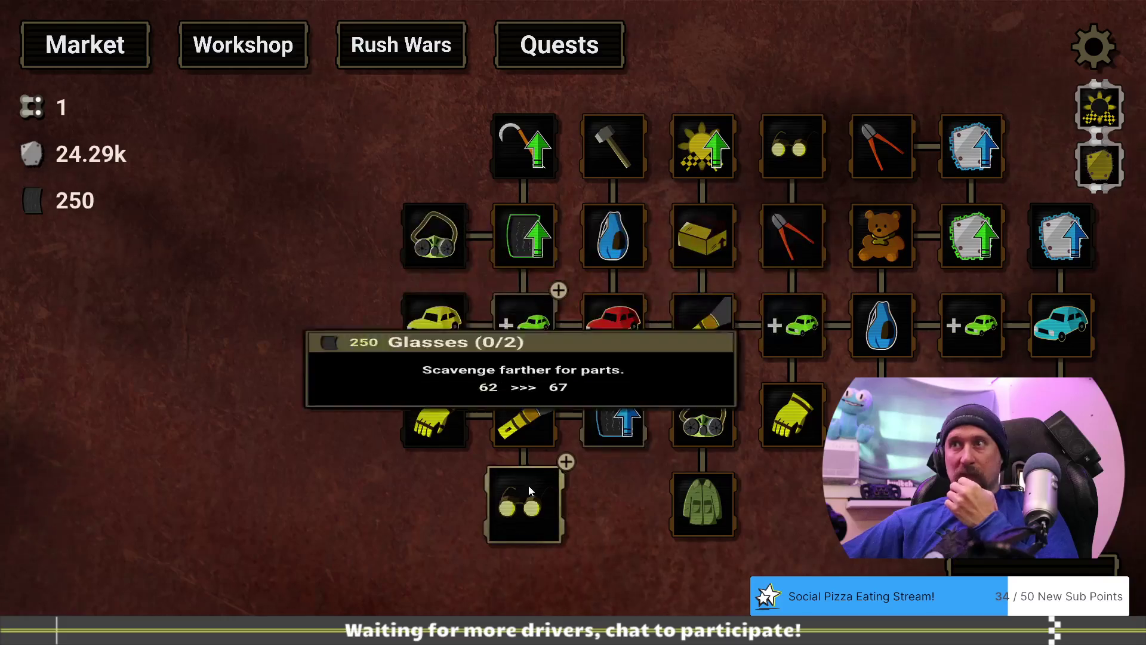
pyautogui.moveTo(515, 336)
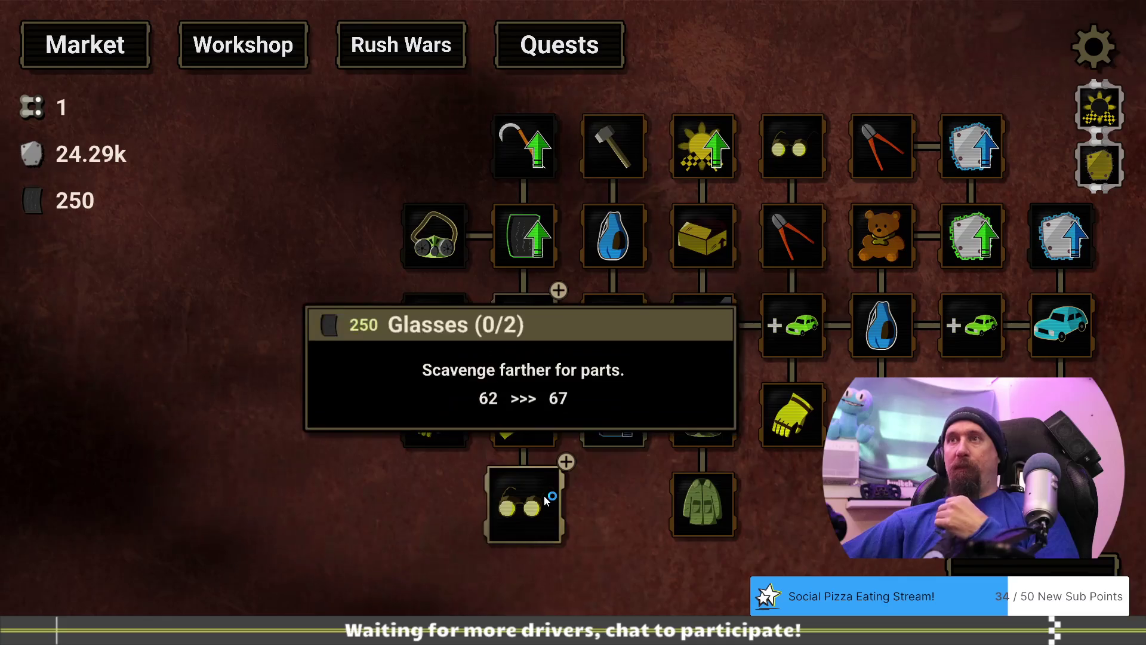
pyautogui.click(619, 422)
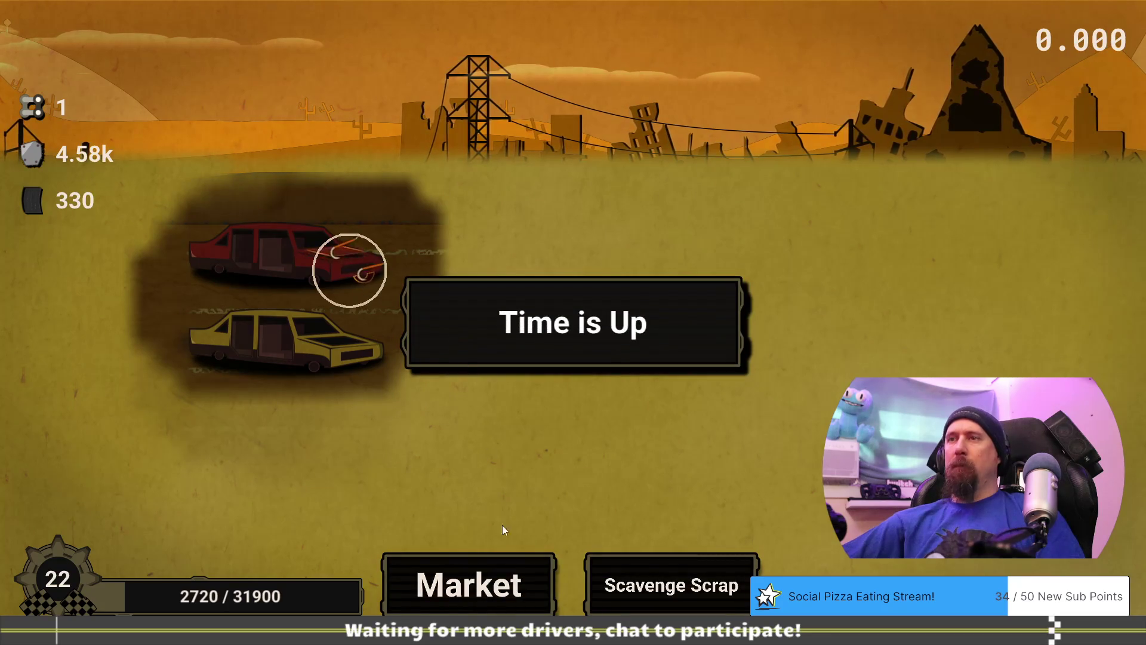
pyautogui.click(514, 592)
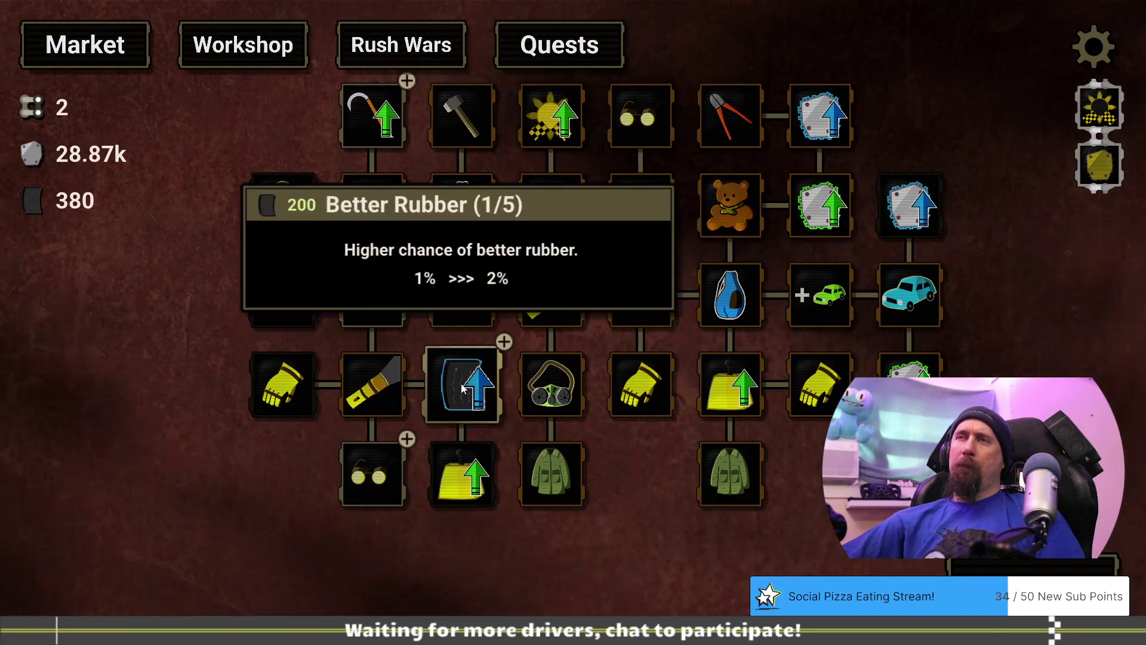
# Raise Better Rubber to 2/5, max More Cars, then clear fog and scavenge for 5.00k scrap.
pyautogui.click(462, 387)
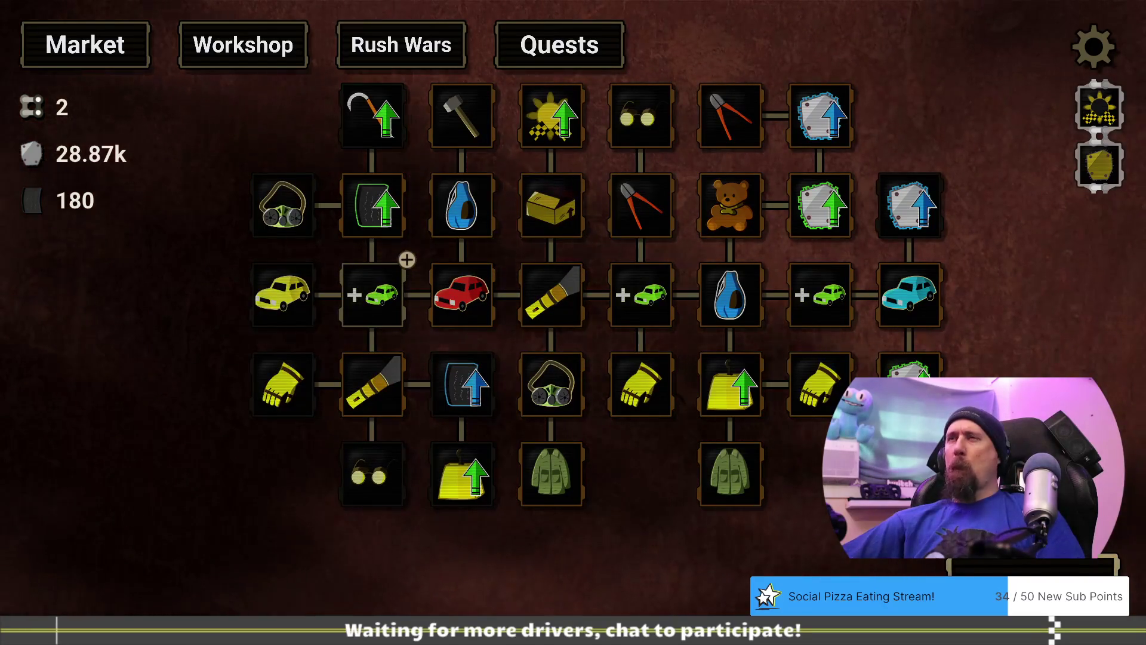
pyautogui.click(389, 306)
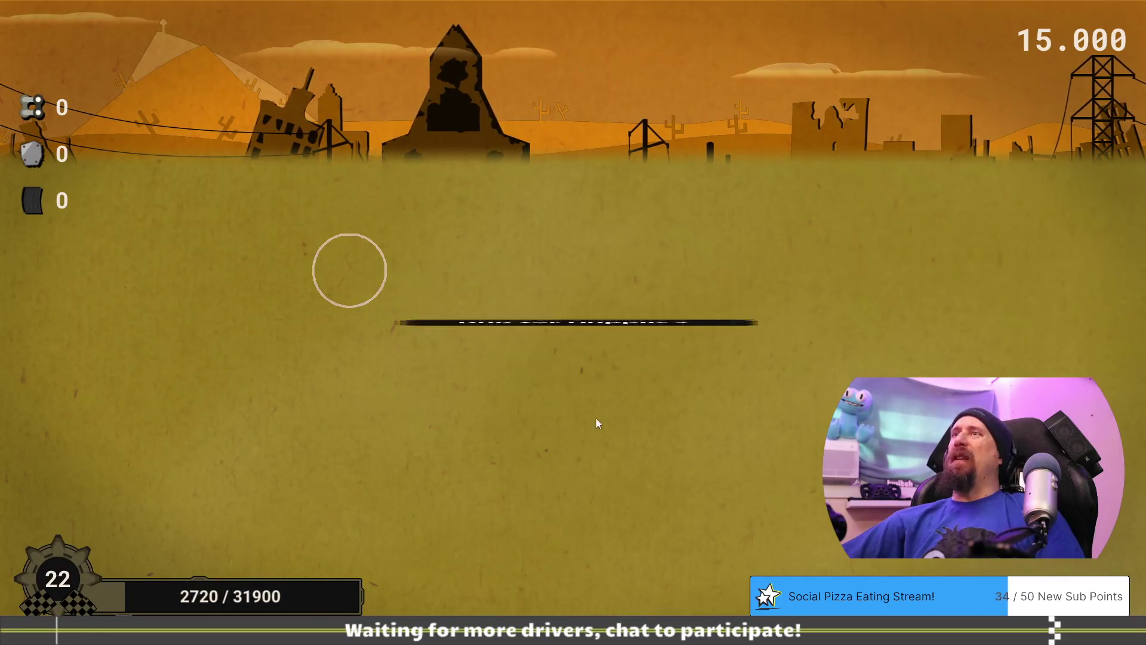
pyautogui.moveTo(250, 224)
pyautogui.mouseDown()
pyautogui.moveTo(156, 475)
pyautogui.moveTo(796, 547)
pyautogui.moveTo(800, 525)
pyautogui.moveTo(827, 512)
pyautogui.moveTo(666, 412)
pyautogui.moveTo(675, 414)
pyautogui.moveTo(571, 441)
pyautogui.moveTo(663, 440)
pyautogui.moveTo(747, 393)
pyautogui.moveTo(546, 434)
pyautogui.moveTo(763, 407)
pyautogui.moveTo(765, 440)
pyautogui.moveTo(706, 453)
pyautogui.moveTo(742, 450)
pyautogui.moveTo(800, 417)
pyautogui.mouseUp()
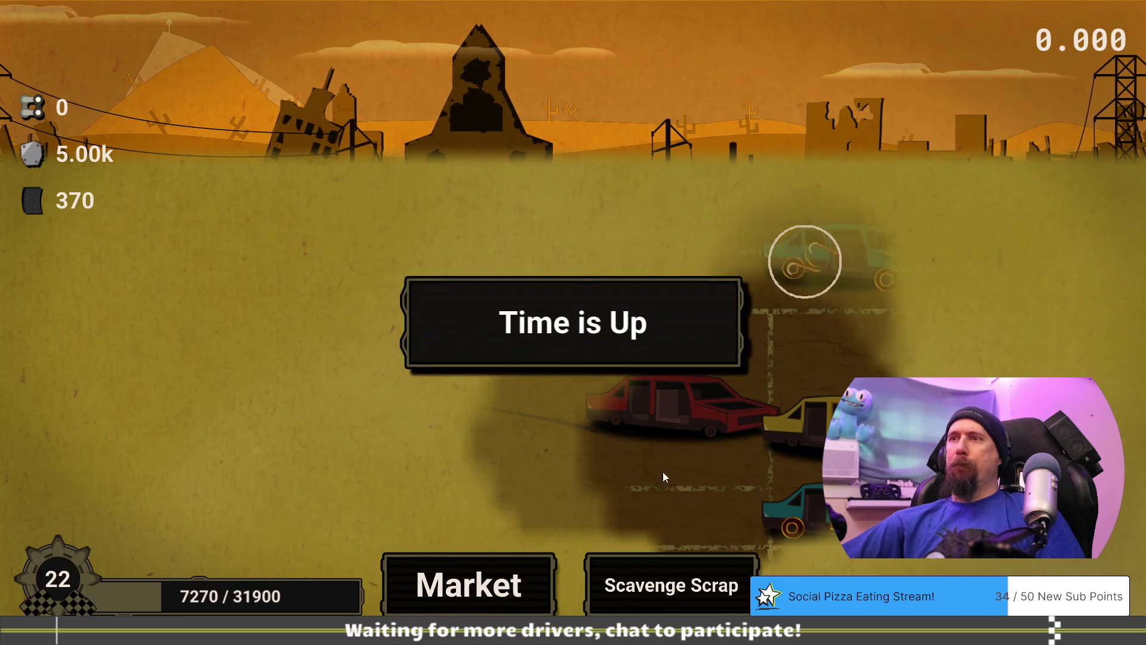
pyautogui.click(523, 581)
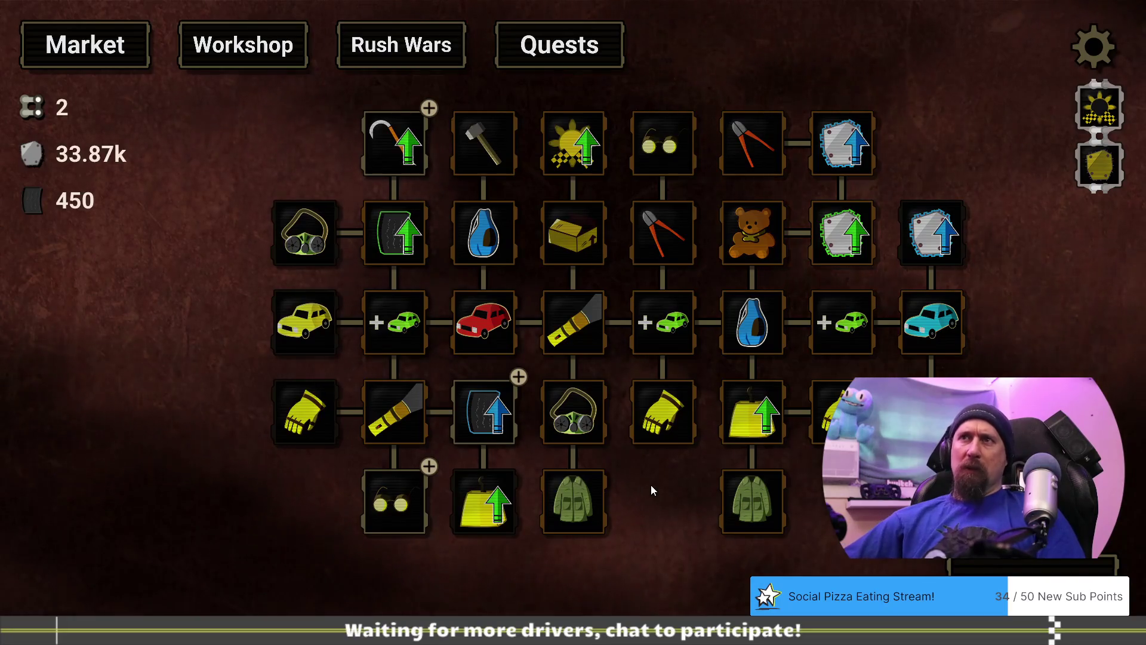
pyautogui.moveTo(292, 226)
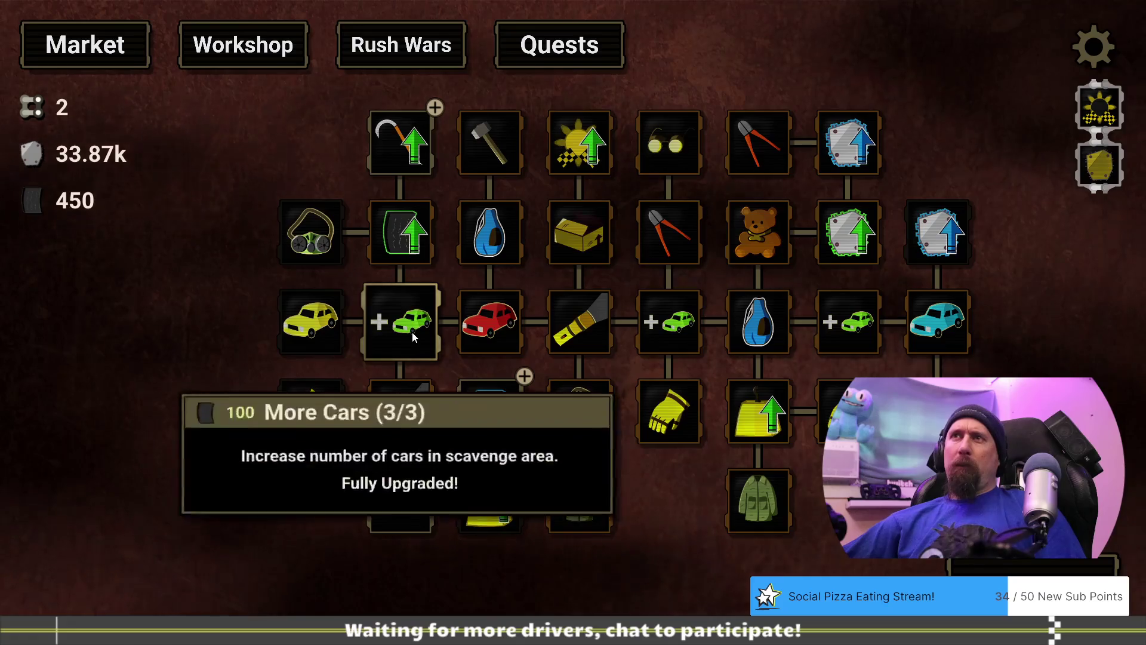
pyautogui.moveTo(397, 160)
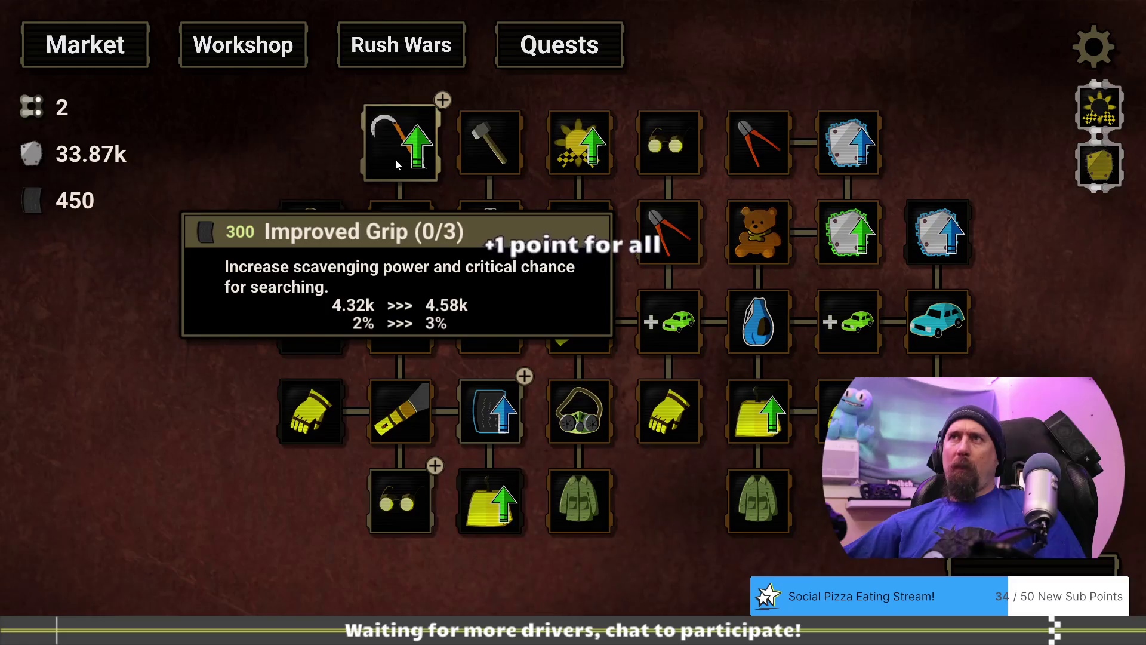
pyautogui.moveTo(324, 201)
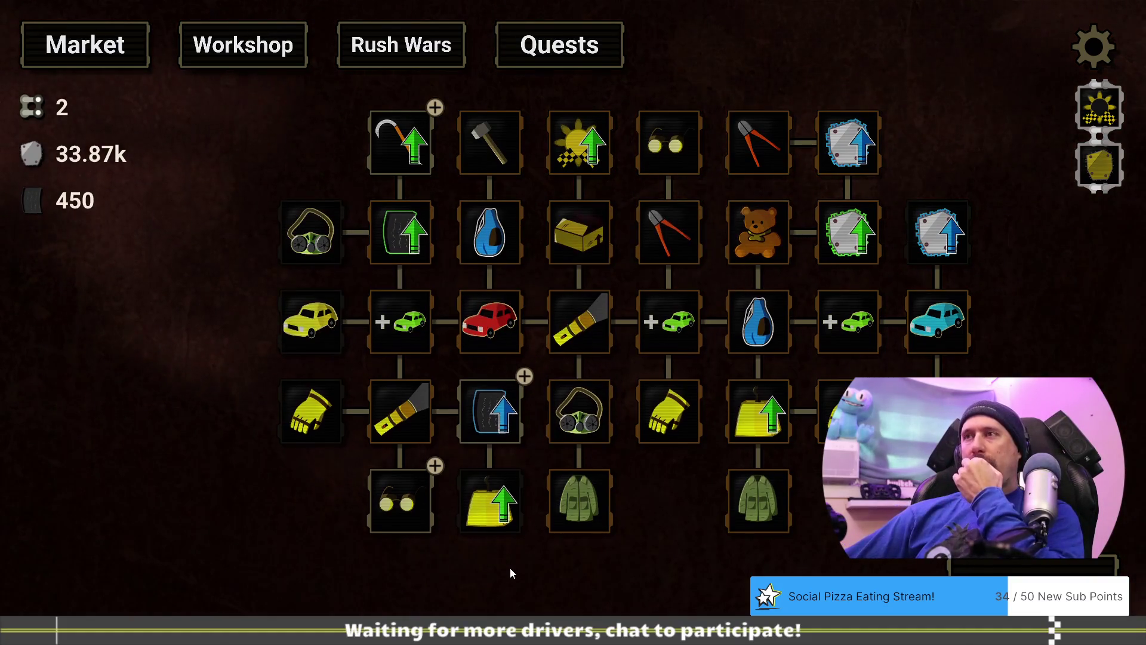
pyautogui.moveTo(510, 567); pyautogui.dragTo(564, 548)
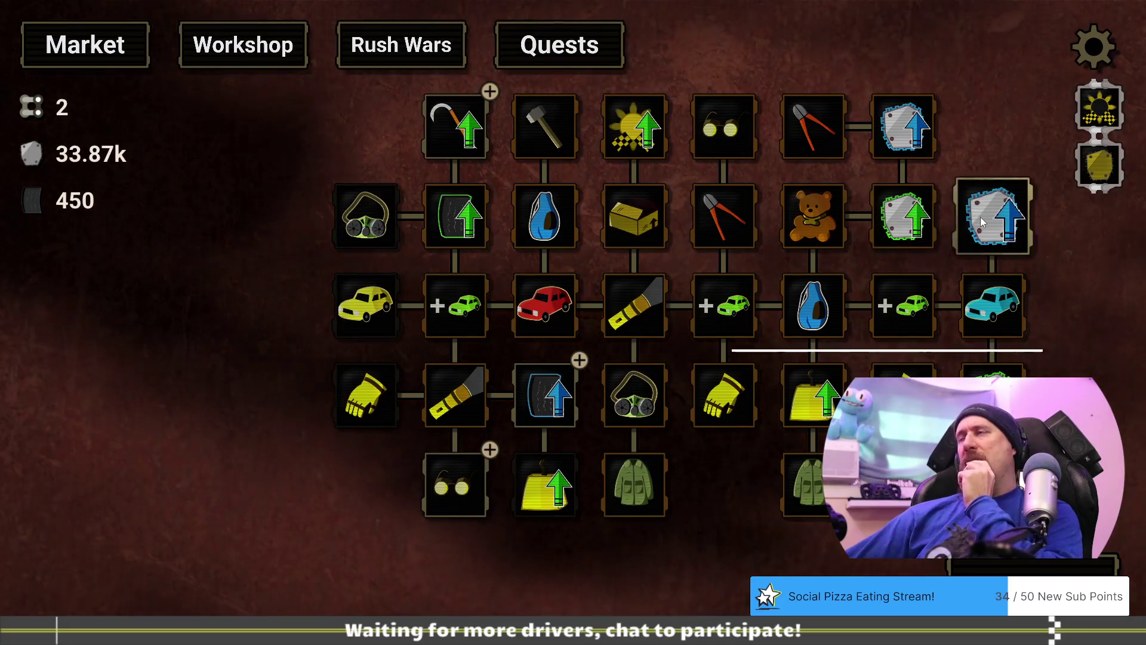
pyautogui.moveTo(984, 222)
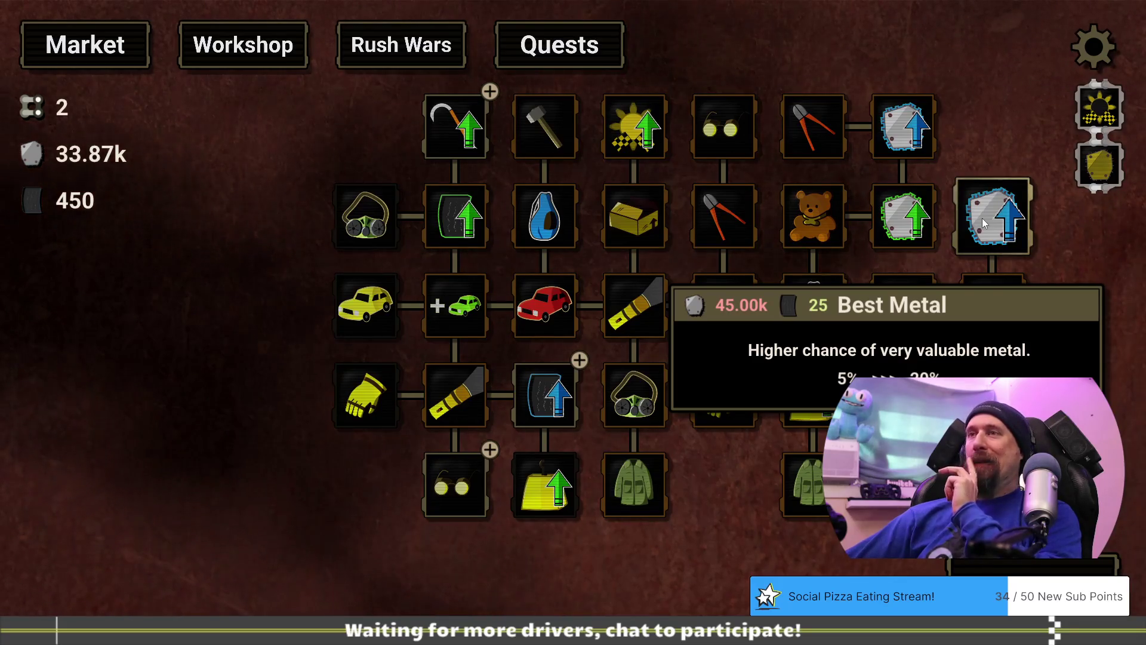
pyautogui.moveTo(520, 401)
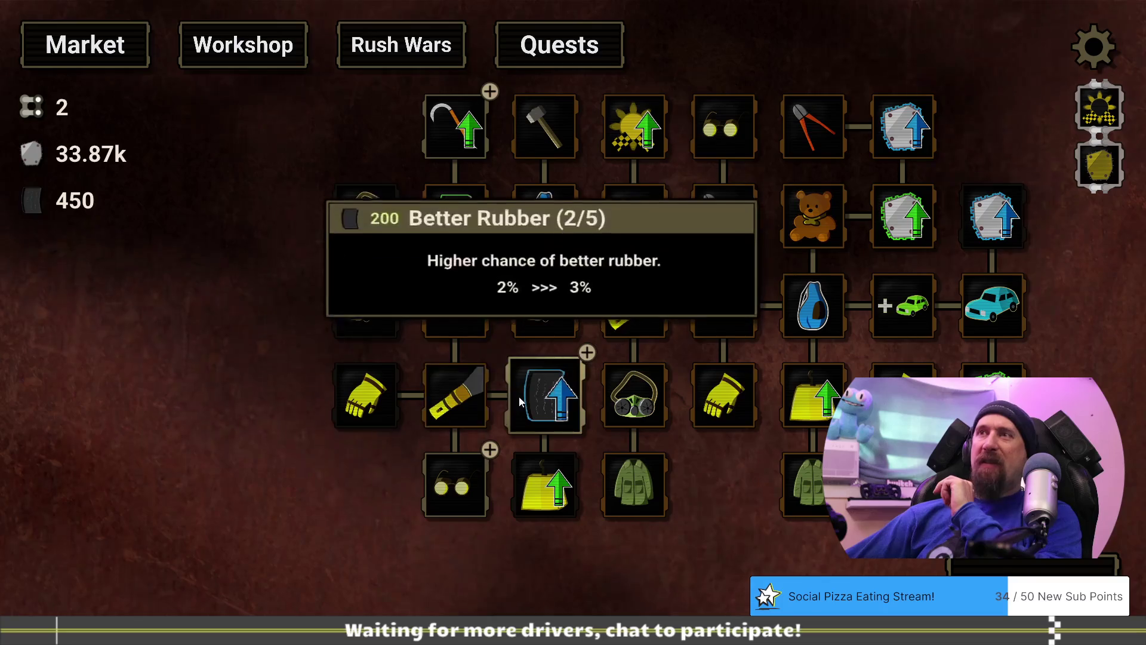
pyautogui.moveTo(538, 481)
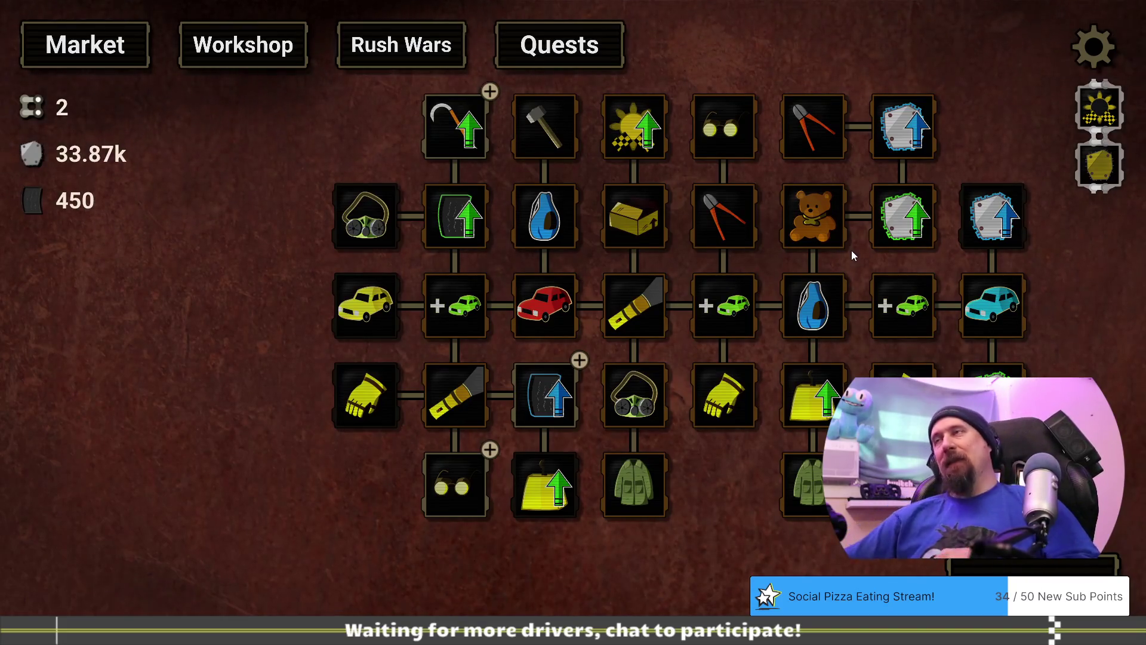
pyautogui.moveTo(823, 98)
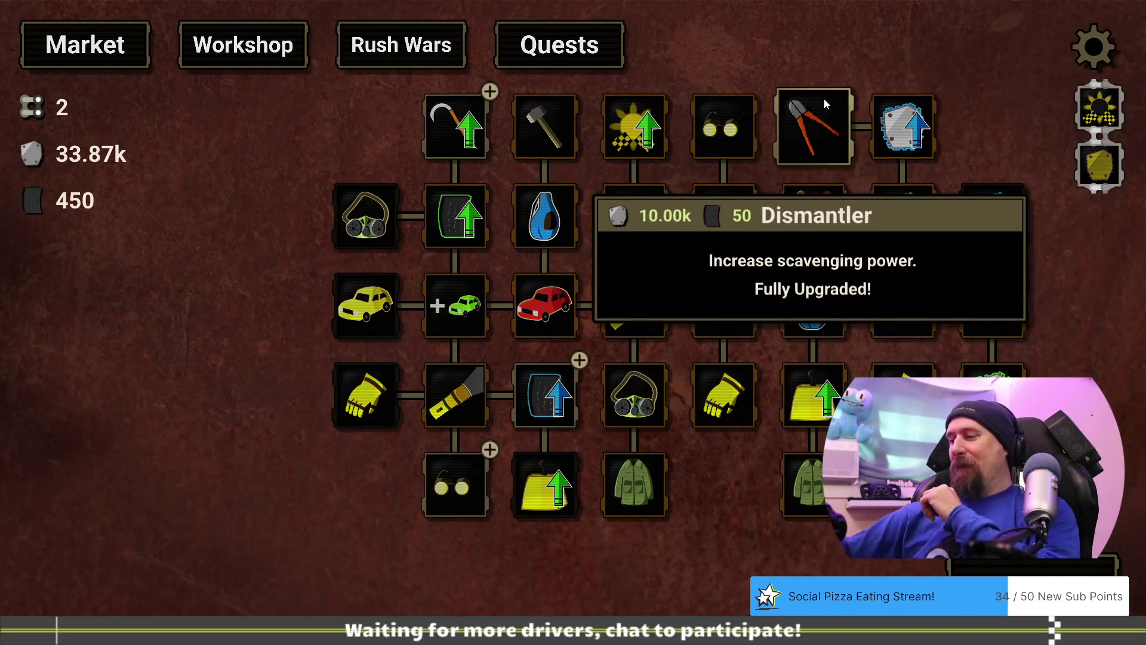
pyautogui.hotkey('alt', 'Tab')
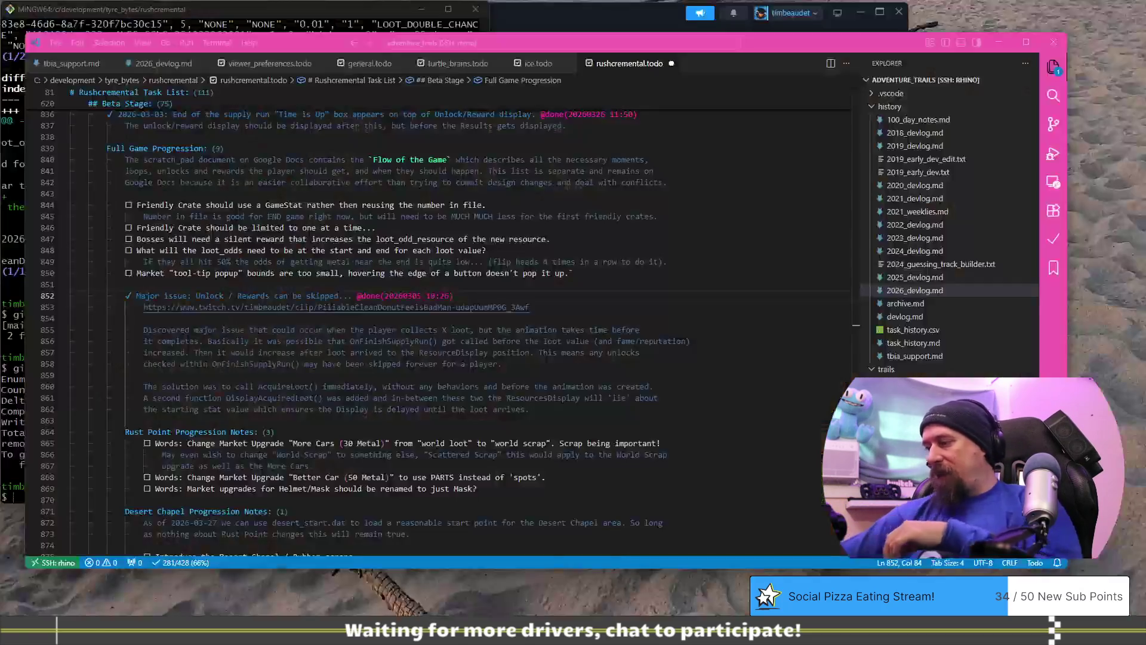
pyautogui.hotkey('alt', 'Tab')
pyautogui.moveTo(693, 205)
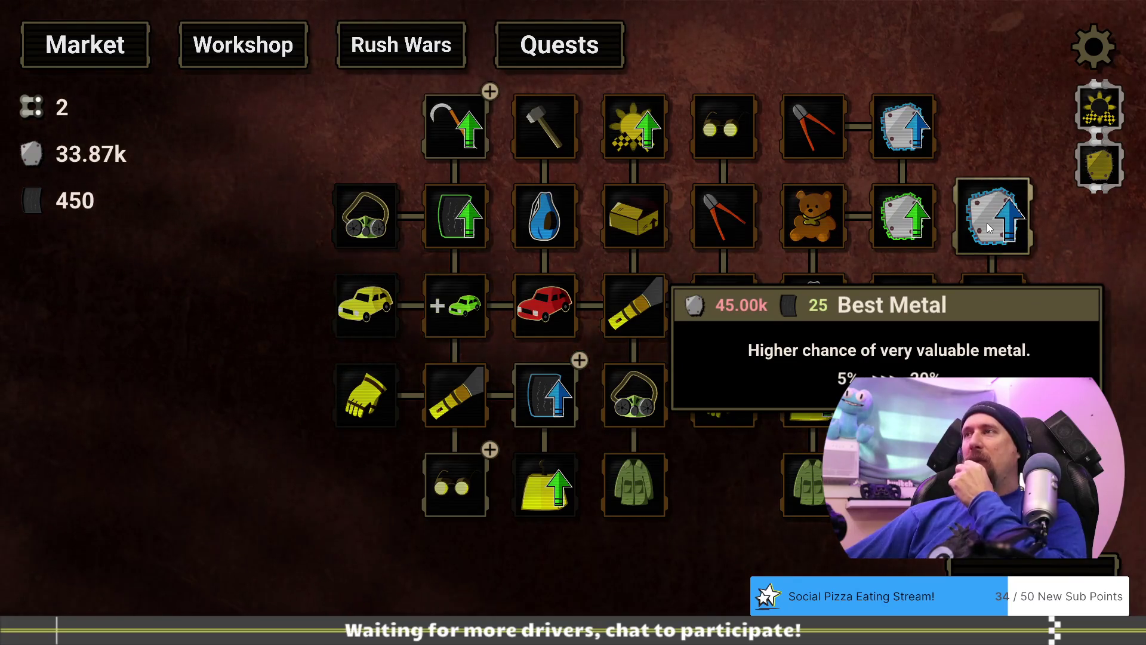
# Purchase Improved Grip level 1 for 300 tires.
pyautogui.moveTo(905, 235)
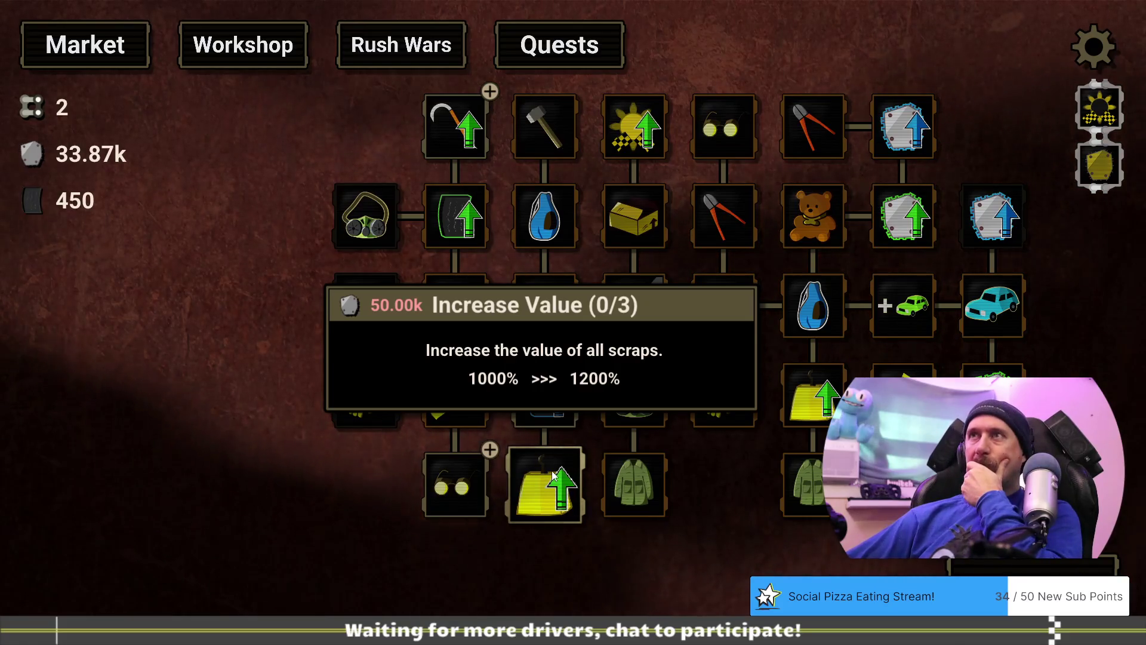
pyautogui.click(483, 138)
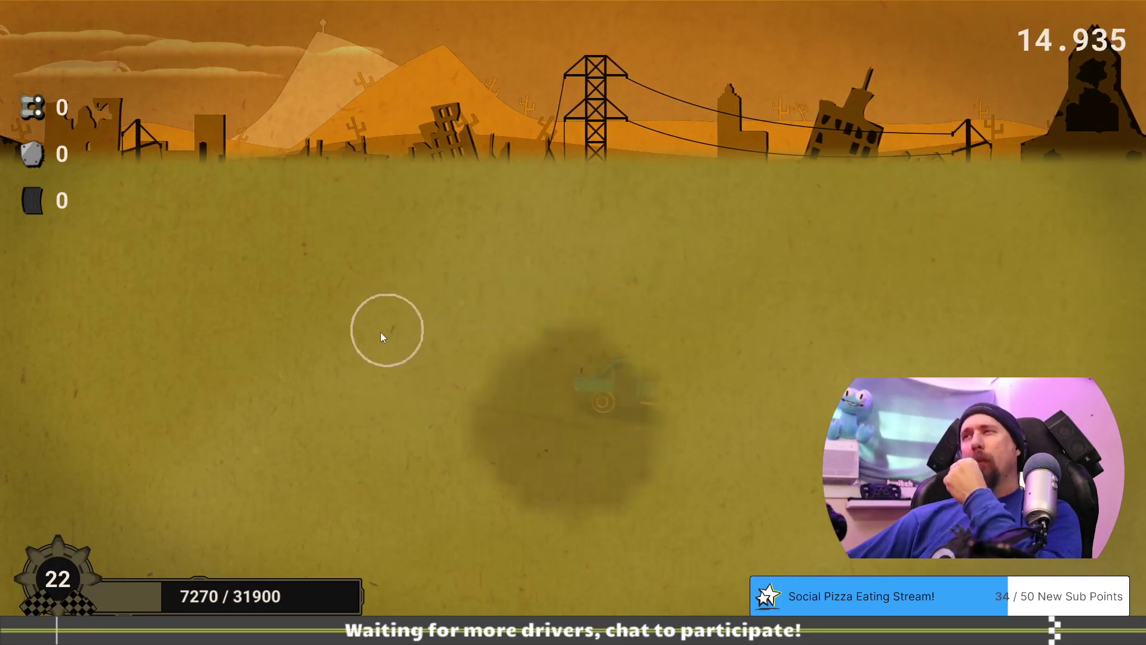
# Rip doors, hoods and wheels off the teal and red cars and collect their scrap piles.
pyautogui.click(653, 397)
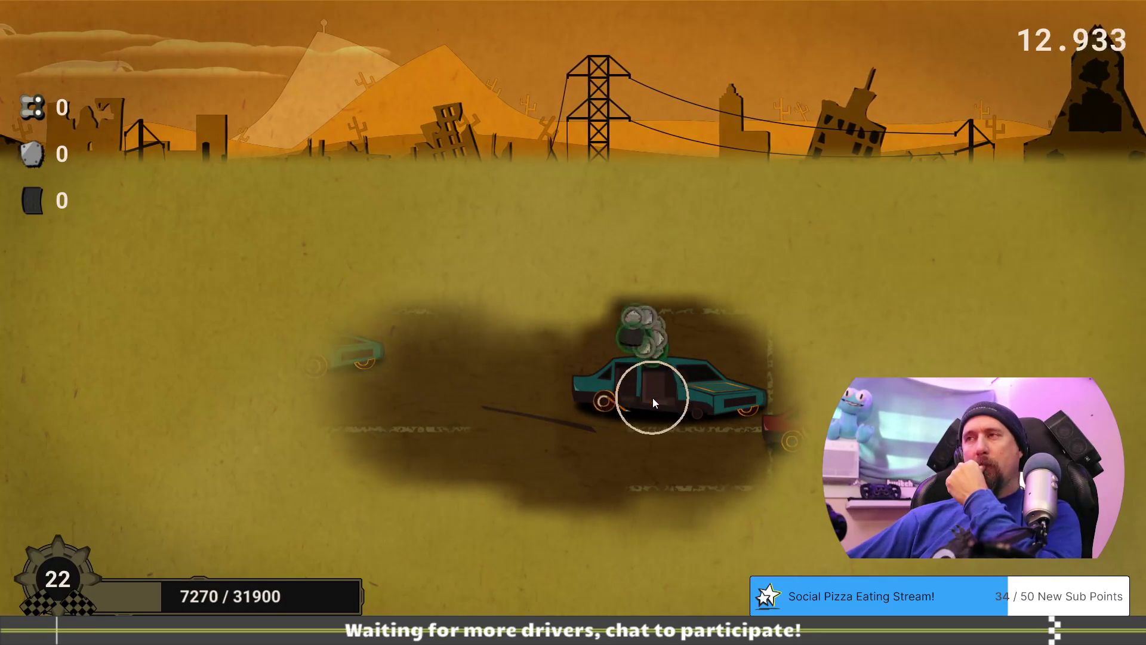
pyautogui.click(722, 411)
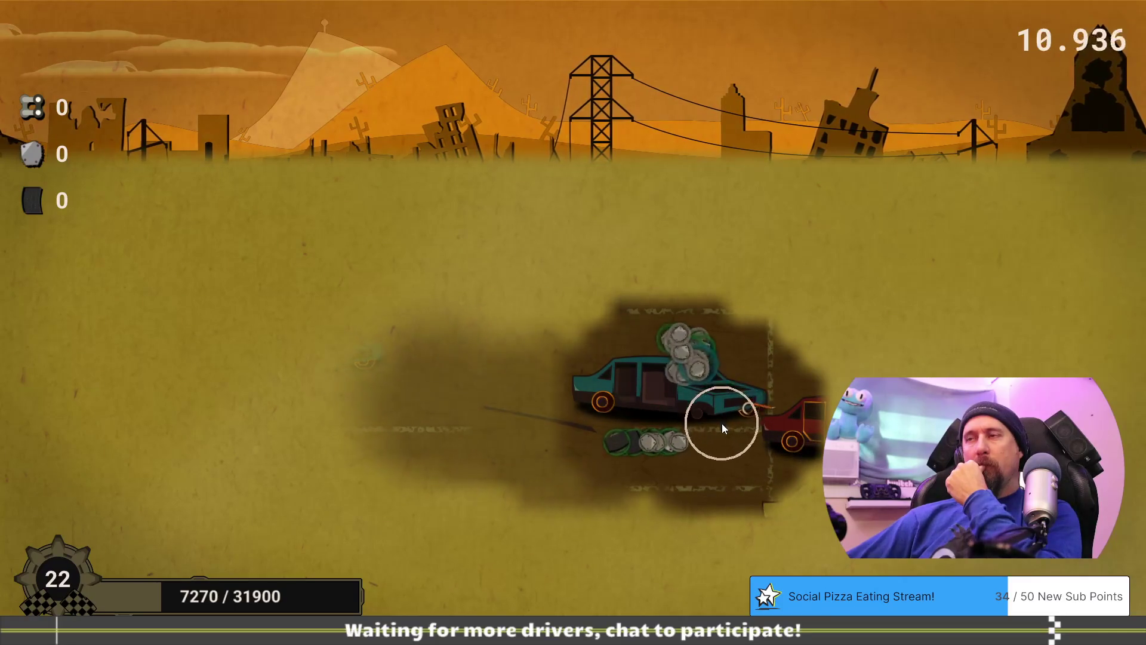
pyautogui.click(706, 443)
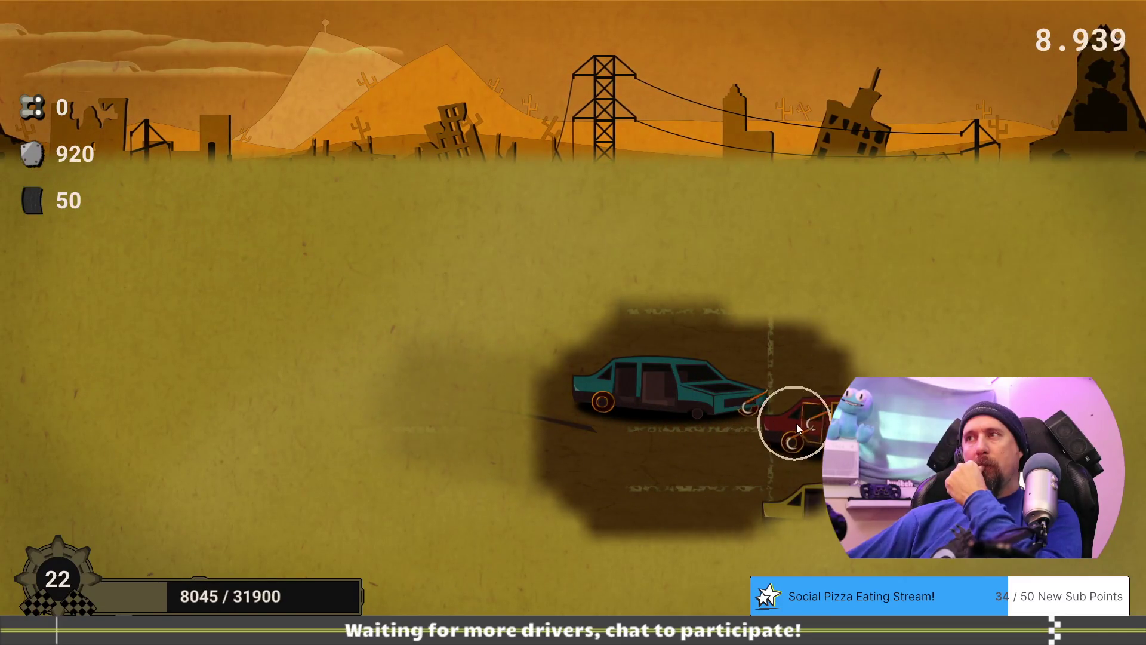
pyautogui.click(830, 437)
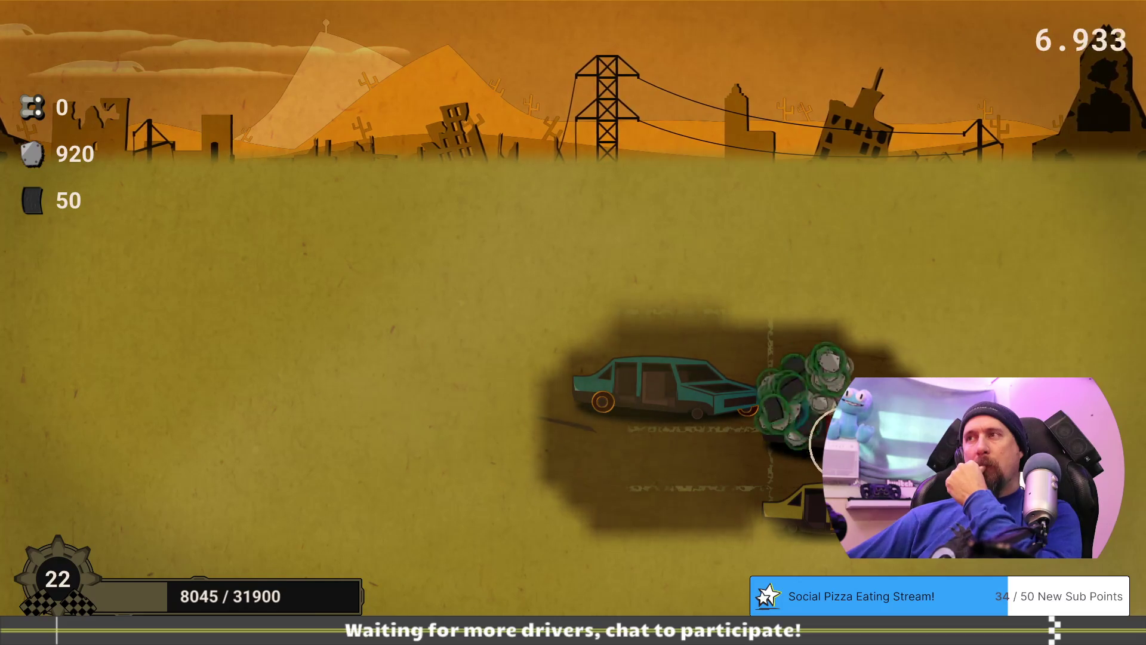
pyautogui.click(764, 459)
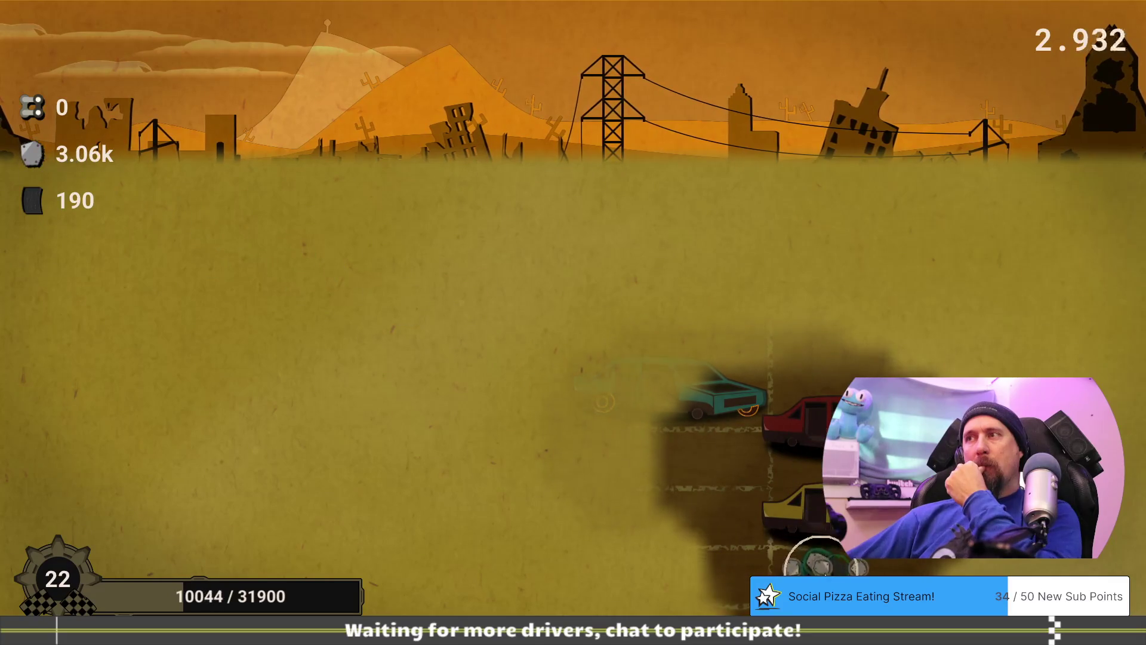
pyautogui.click(513, 361)
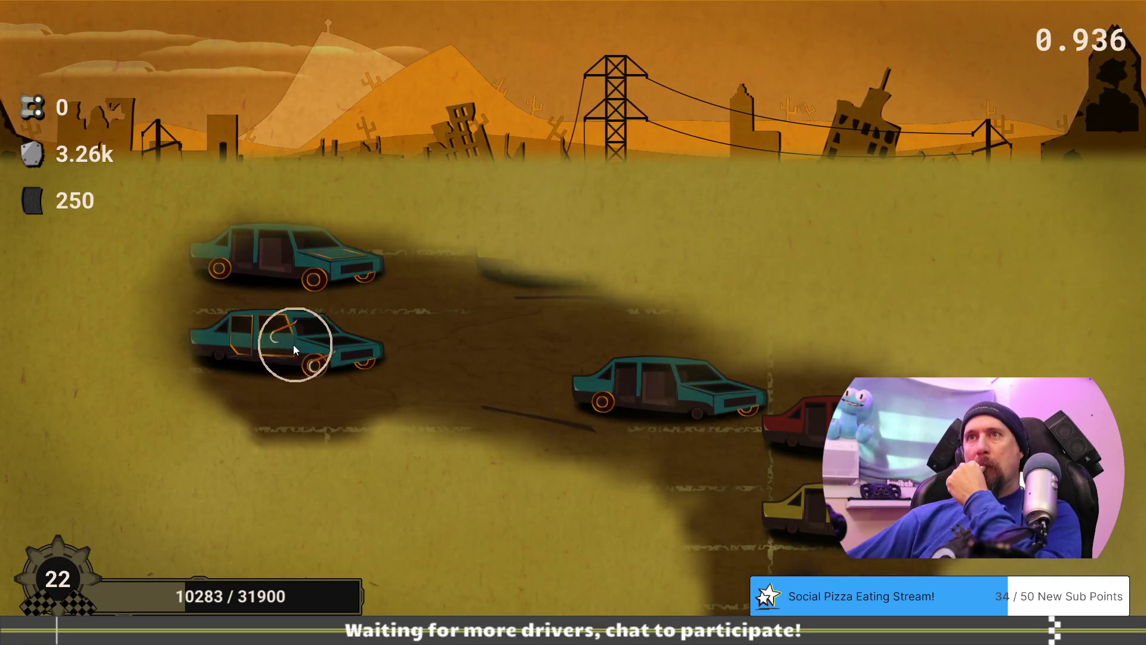
pyautogui.click(281, 345)
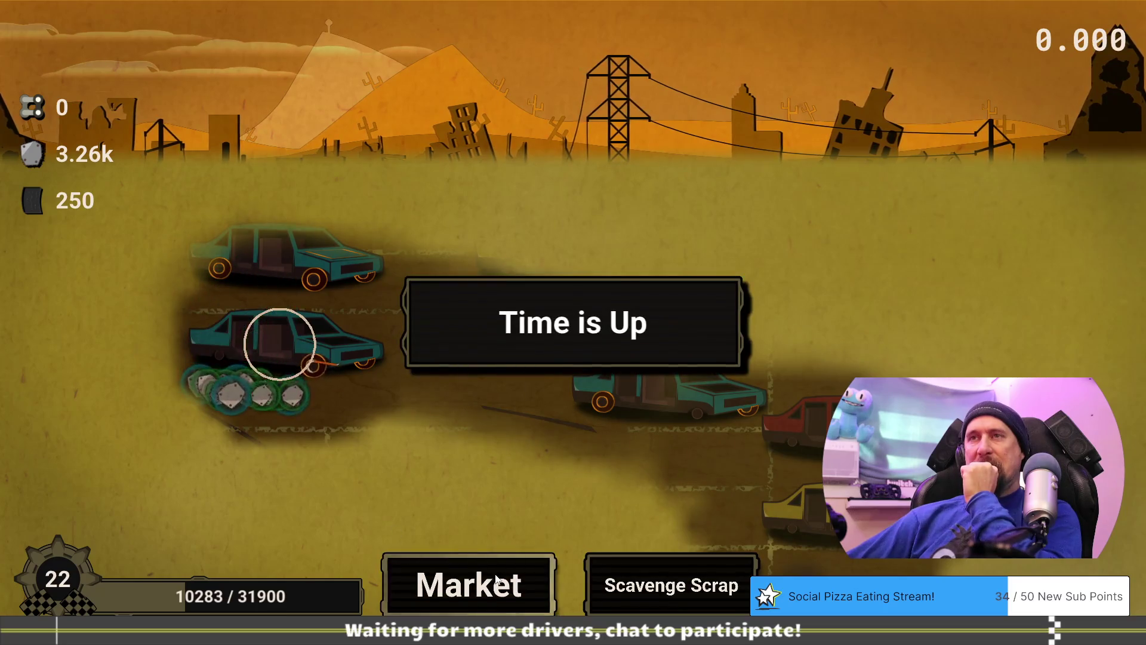
pyautogui.click(469, 582)
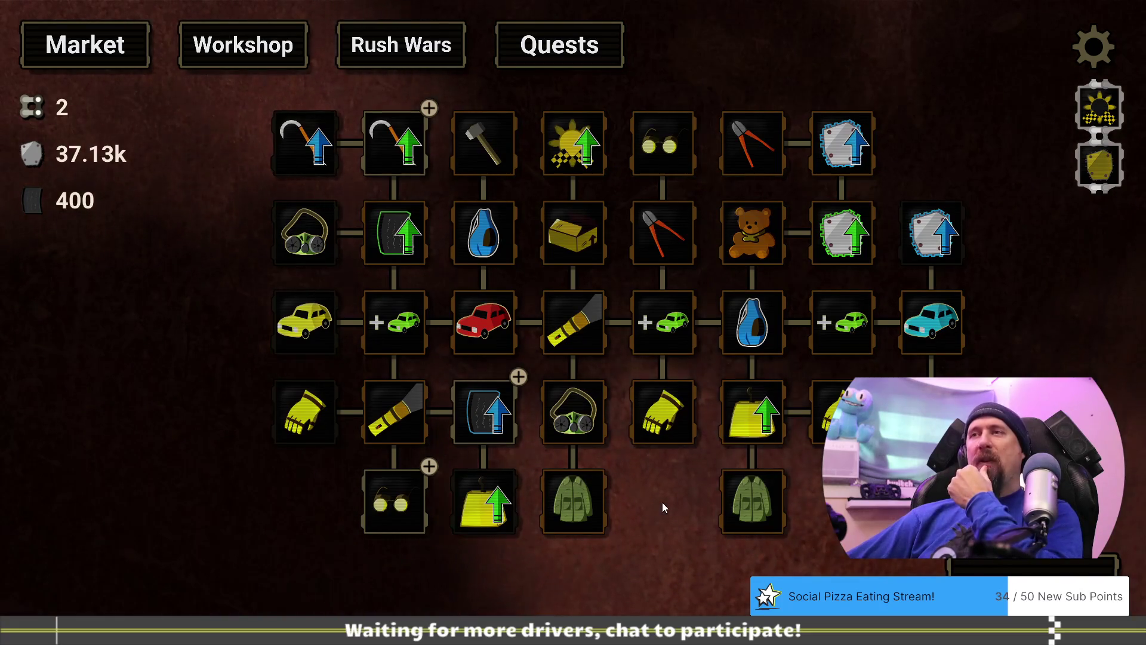
# Pan the tree to the Better Rubber node and buy it up to 4/5 with 400 tires.
pyautogui.moveTo(663, 507); pyautogui.dragTo(684, 510)
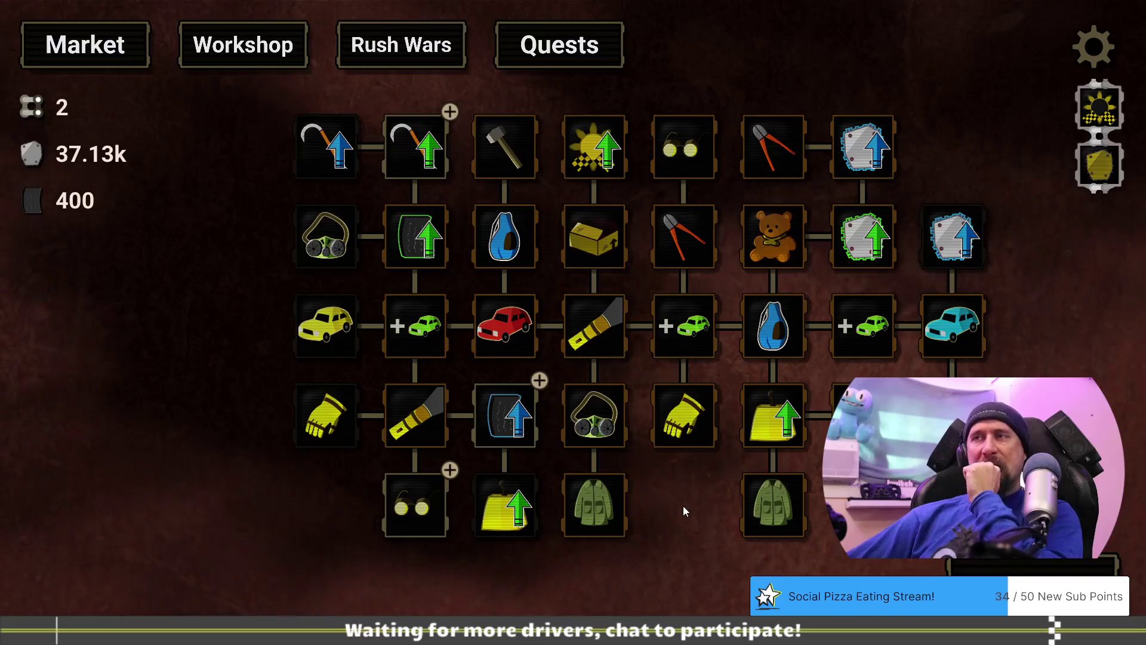
pyautogui.moveTo(516, 427)
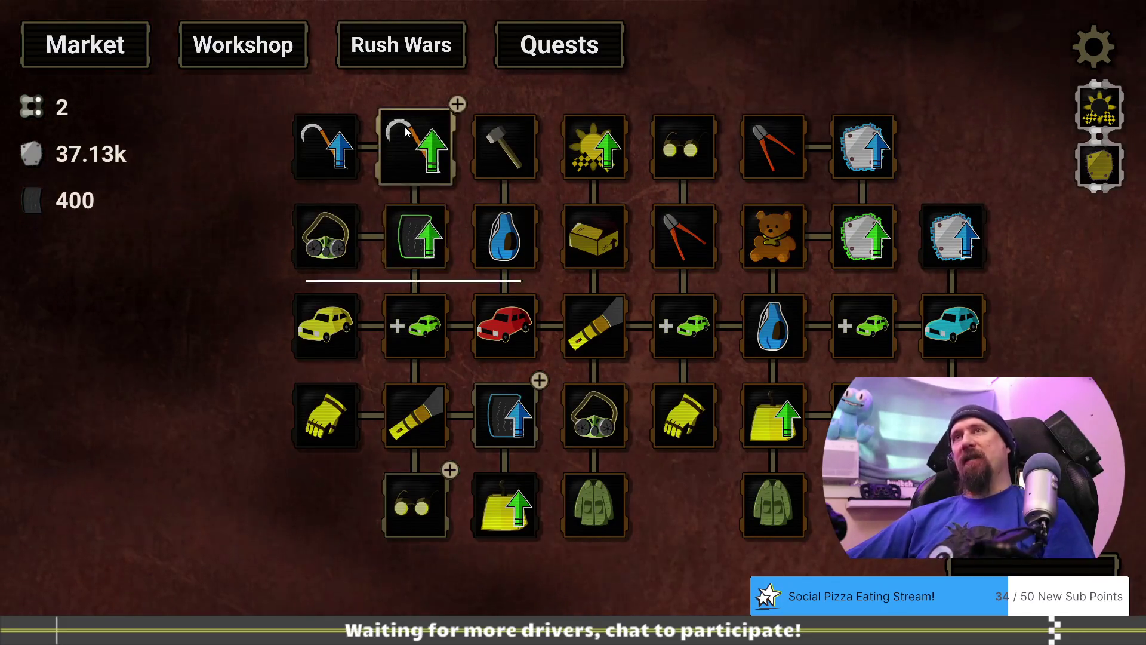
pyautogui.moveTo(659, 500); pyautogui.dragTo(697, 500)
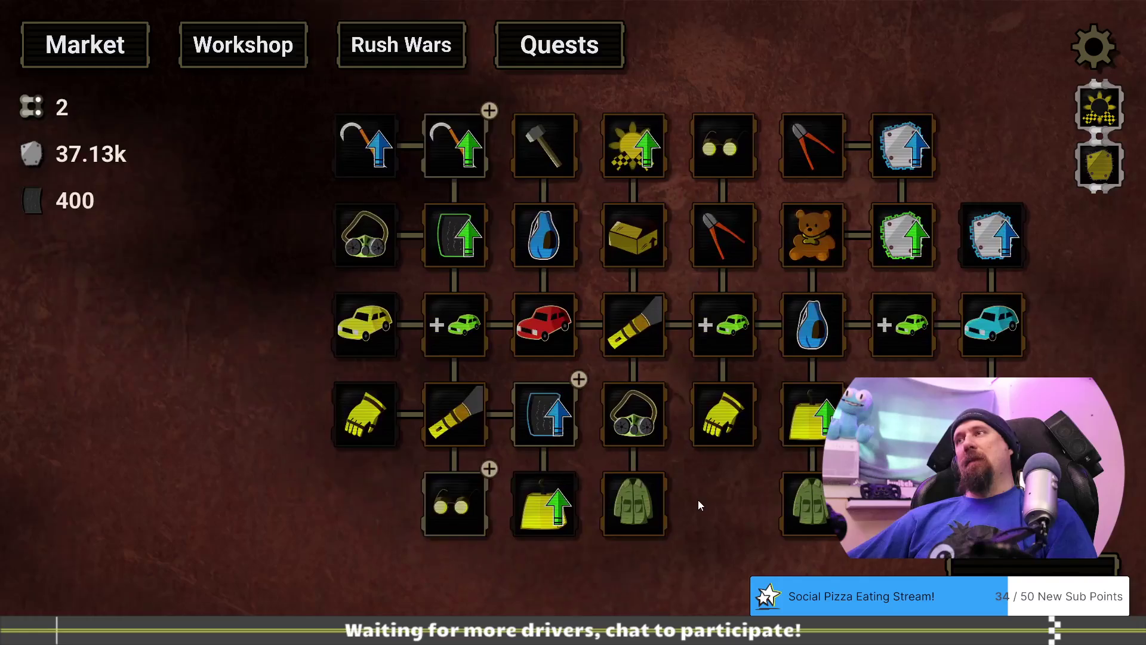
pyautogui.moveTo(539, 406)
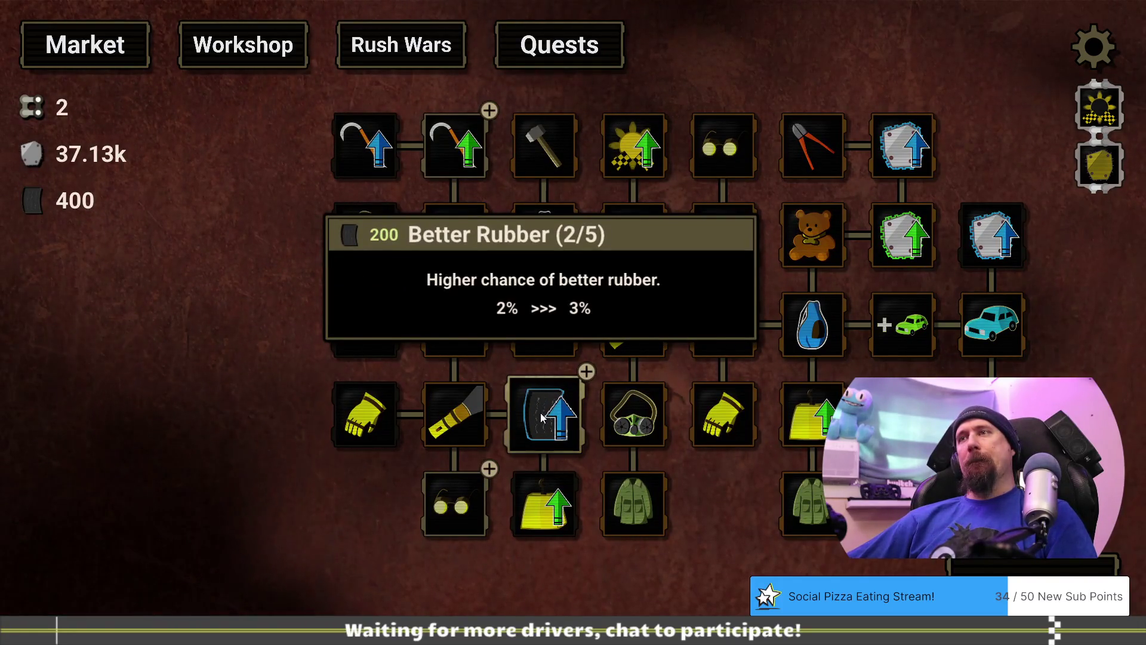
pyautogui.click(542, 416)
pyautogui.click(542, 417)
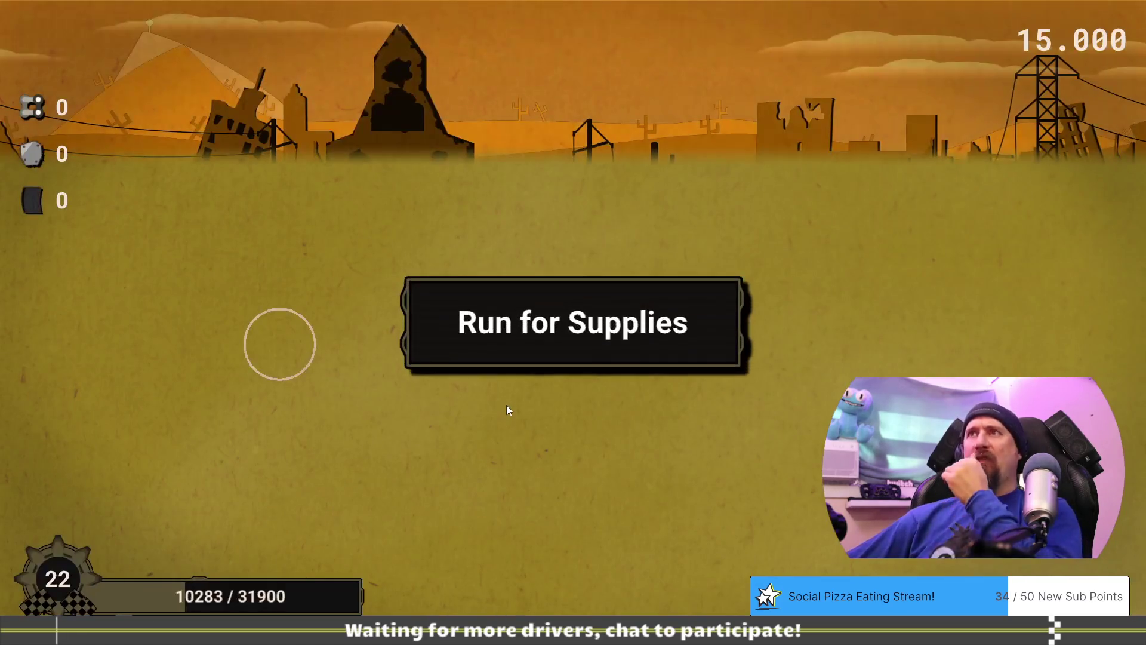
# Dig out and break down the red and yellow cars for 5.84k scrap and 670 tires.
pyautogui.click(615, 400)
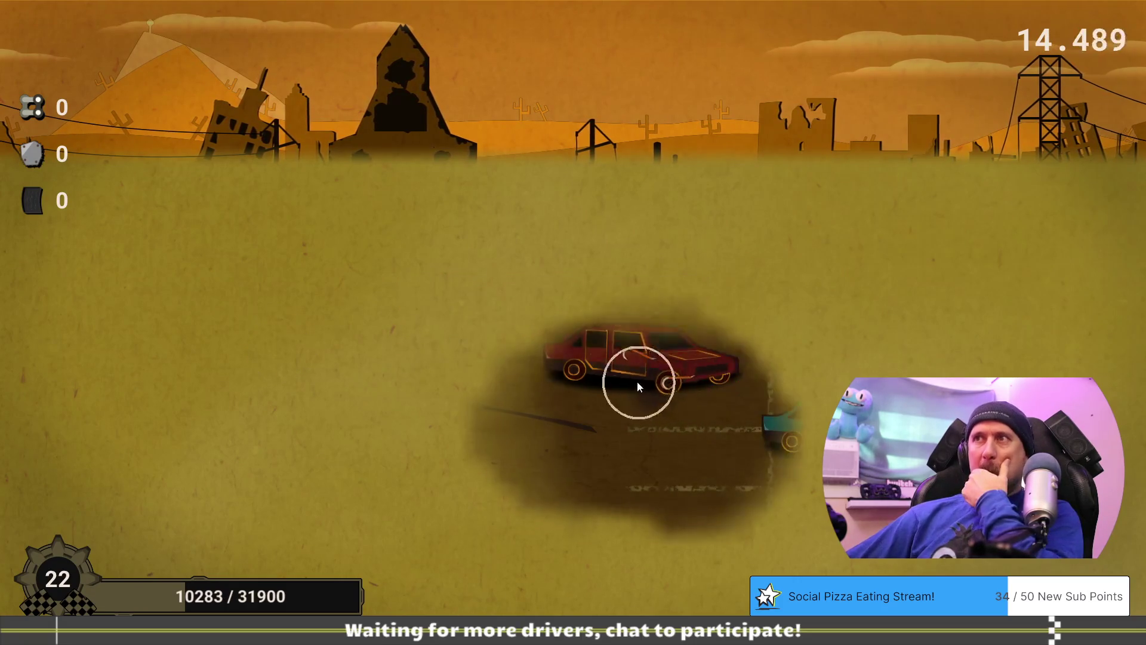
pyautogui.click(624, 376)
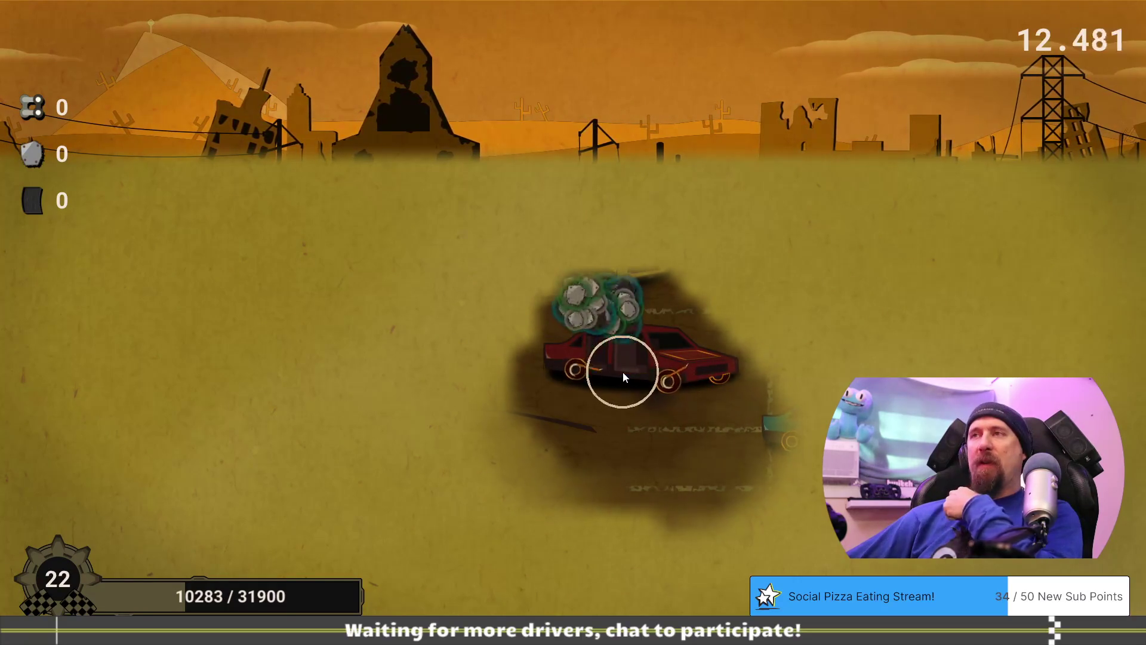
pyautogui.moveTo(680, 416)
pyautogui.mouseDown()
pyautogui.moveTo(535, 388)
pyautogui.moveTo(535, 314)
pyautogui.moveTo(161, 445)
pyautogui.moveTo(261, 274)
pyautogui.mouseUp()
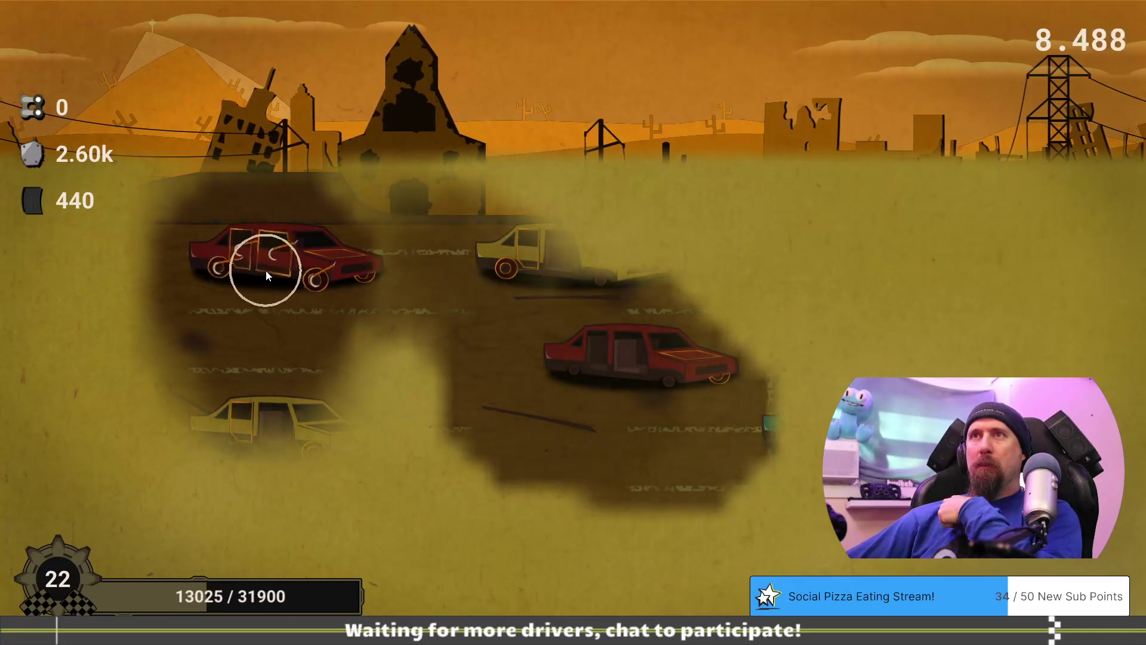
pyautogui.click(266, 270)
pyautogui.moveTo(266, 271)
pyautogui.mouseDown()
pyautogui.moveTo(355, 310)
pyautogui.moveTo(184, 300)
pyautogui.moveTo(210, 289)
pyautogui.moveTo(327, 304)
pyautogui.moveTo(266, 278)
pyautogui.moveTo(302, 305)
pyautogui.moveTo(556, 273)
pyautogui.mouseUp()
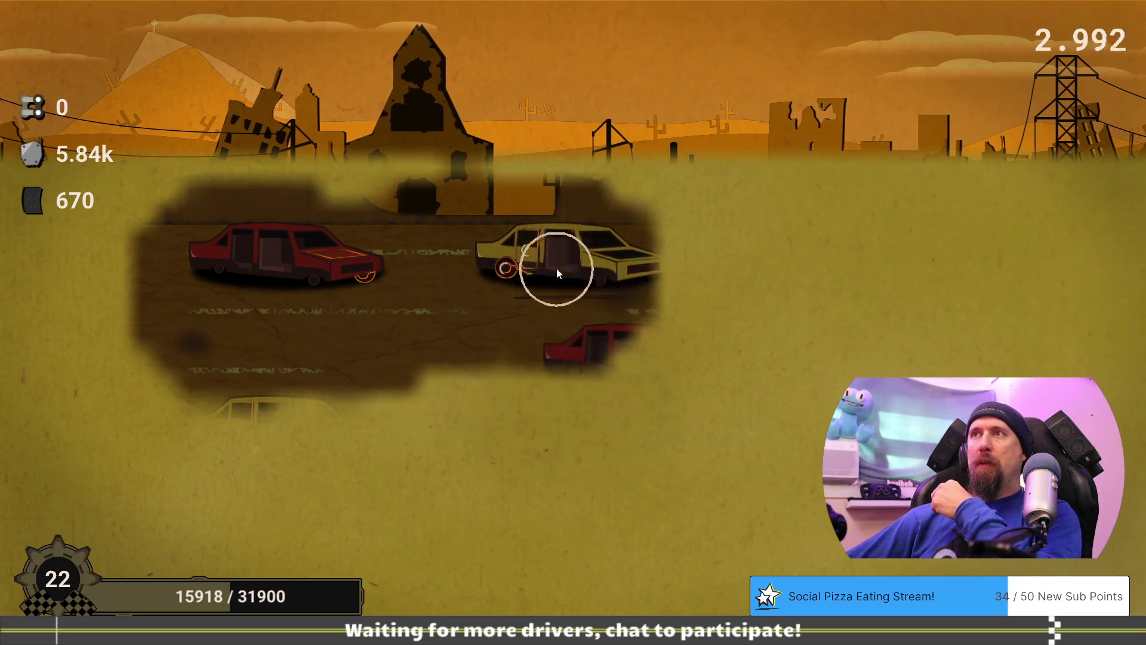
pyautogui.click(518, 272)
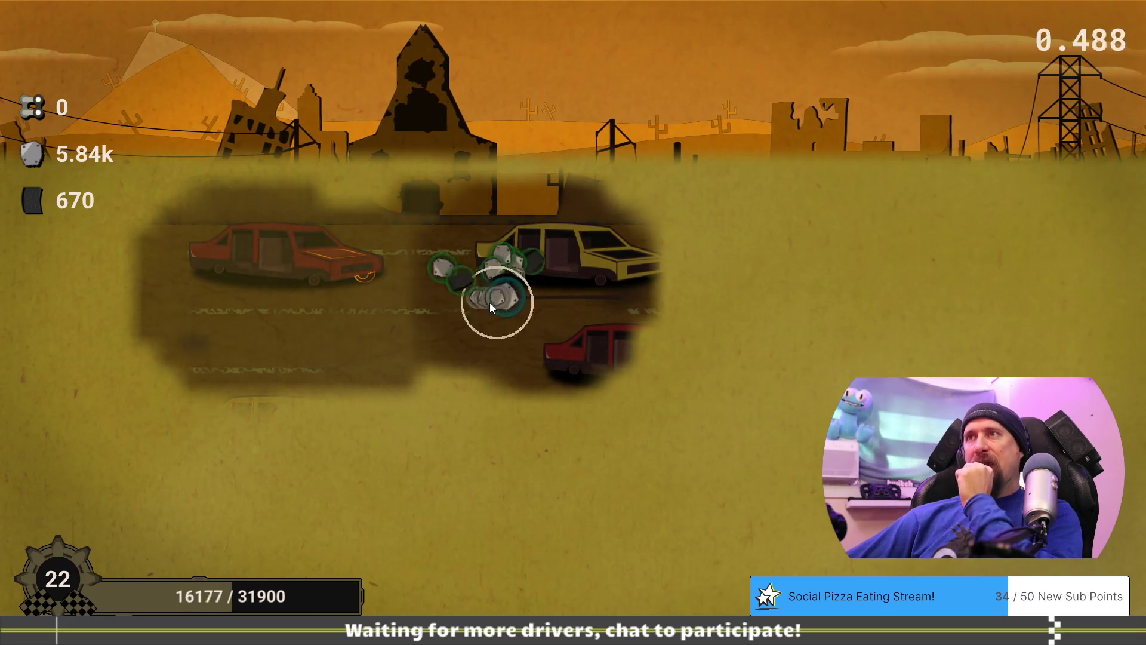
pyautogui.click(500, 582)
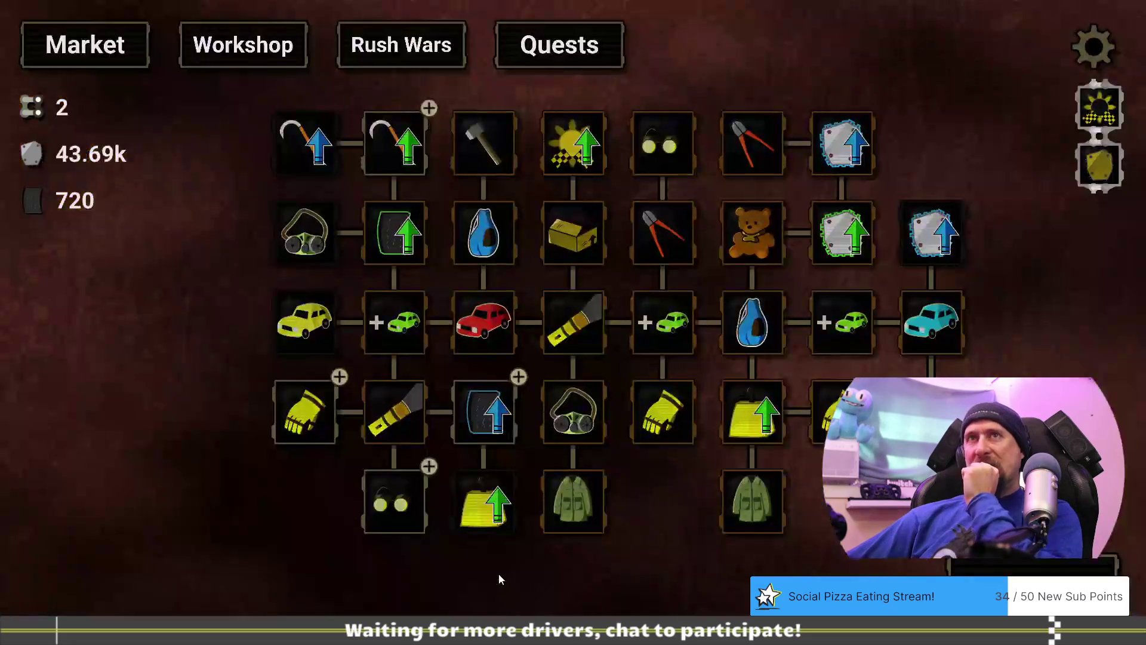
# Max Glasses at 2/2 for 500 tires and buy the final Better Rubber level.
pyautogui.moveTo(673, 522); pyautogui.dragTo(610, 525)
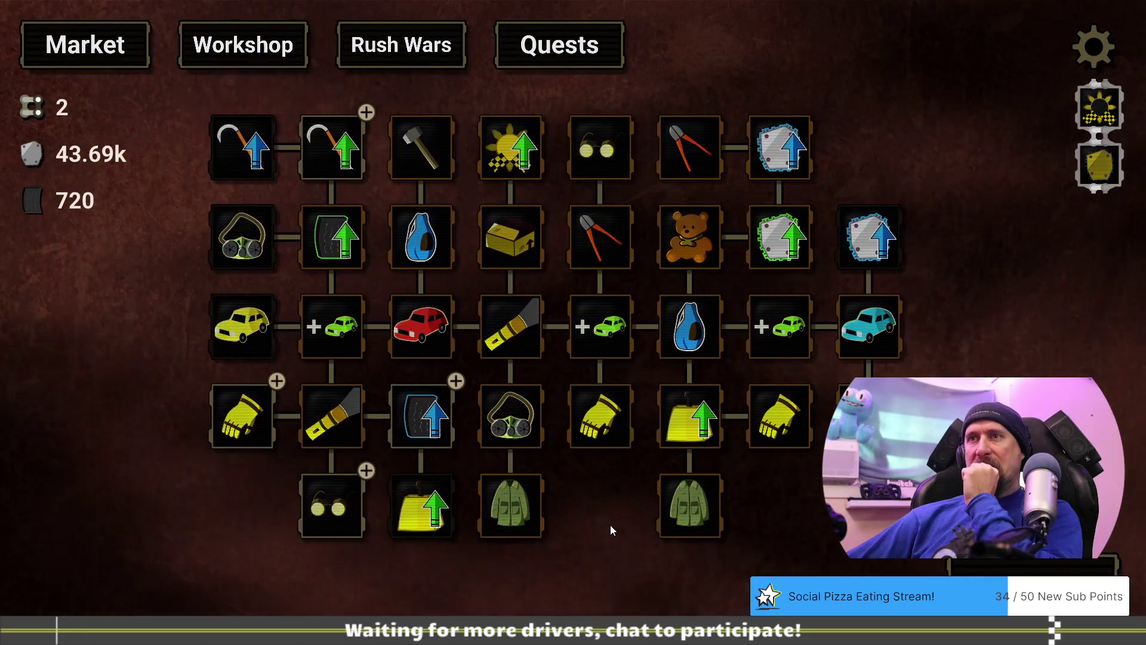
pyautogui.moveTo(337, 497)
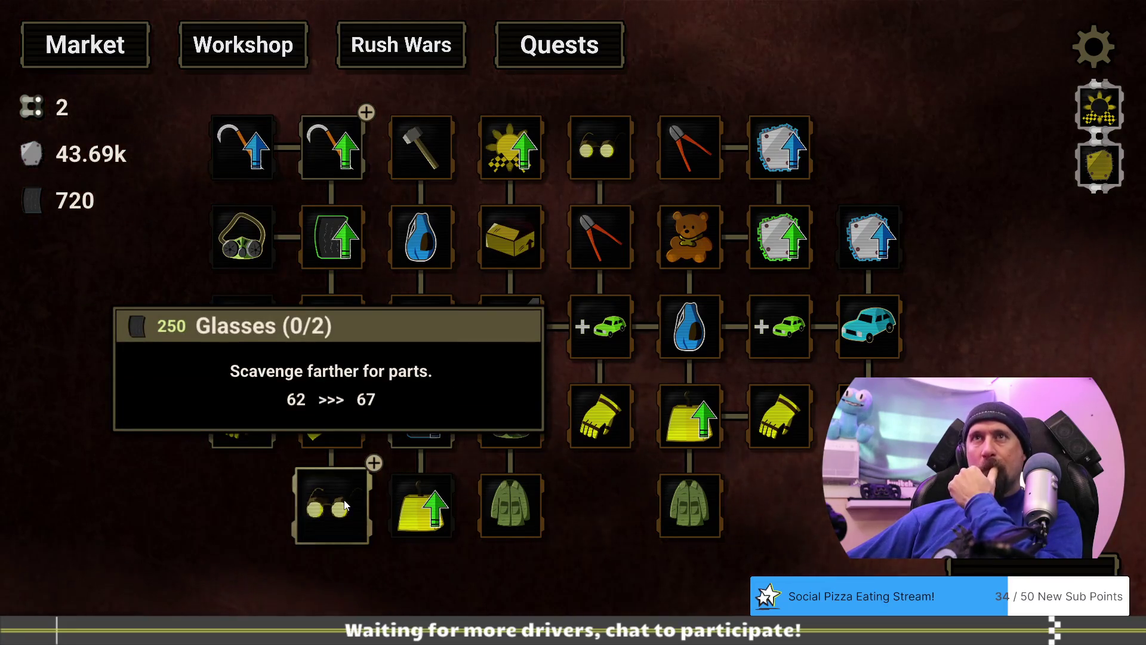
pyautogui.doubleClick(345, 505)
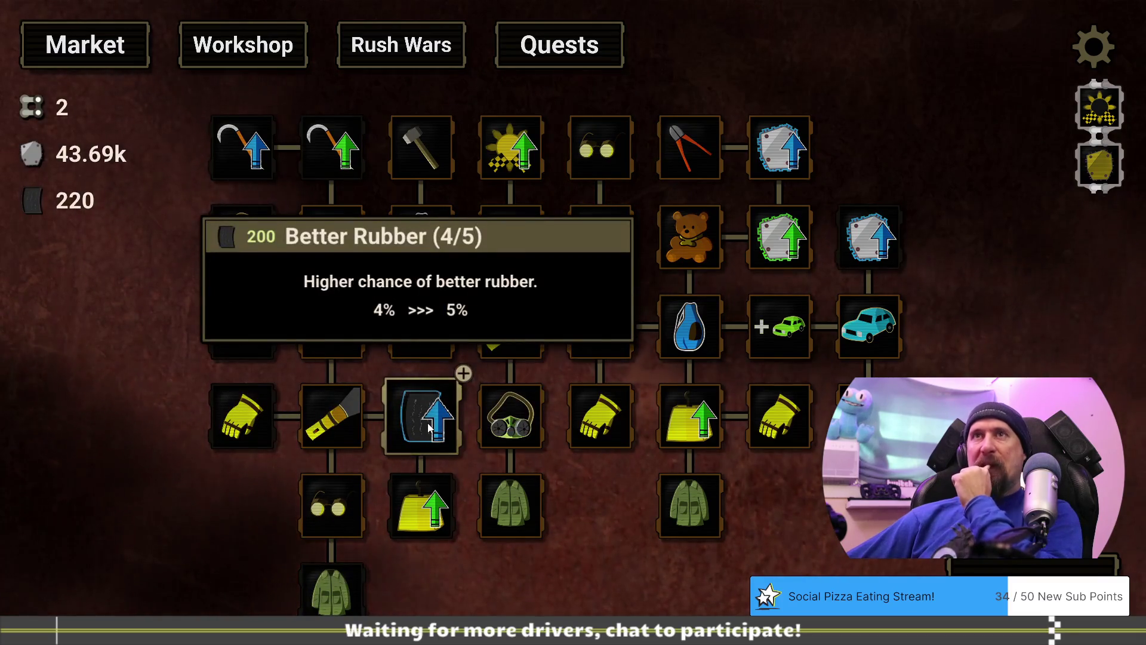
pyautogui.click(429, 426)
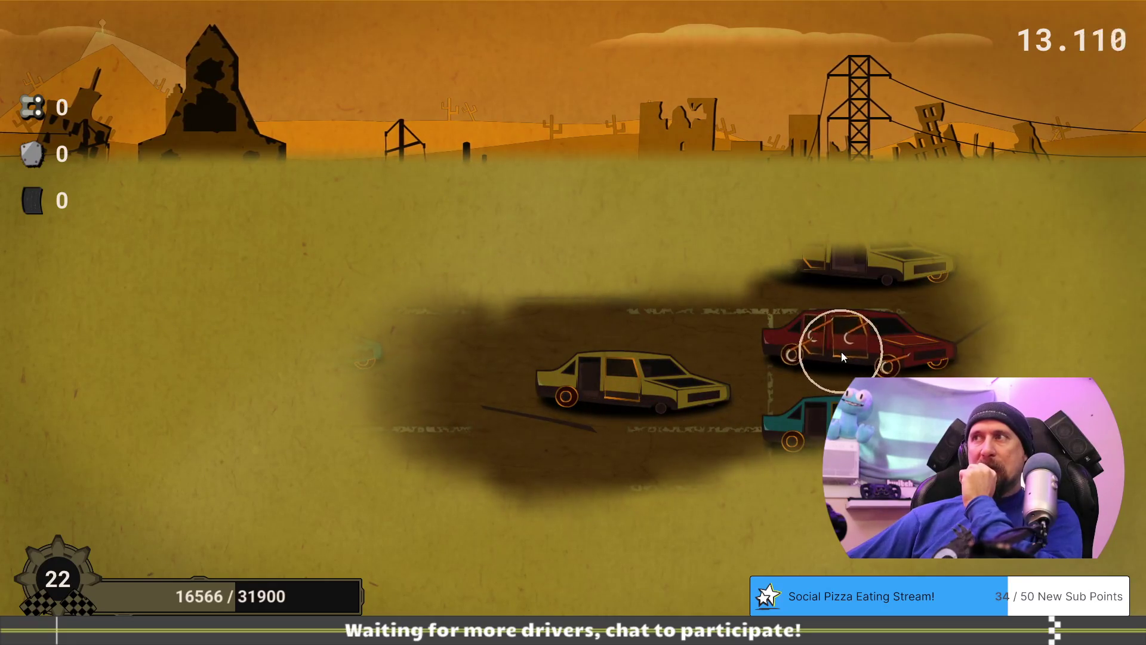
# Break the red, teal and yellow cars for 5.66k scrap and 580 rubber, then return to the Market.
pyautogui.click(842, 352)
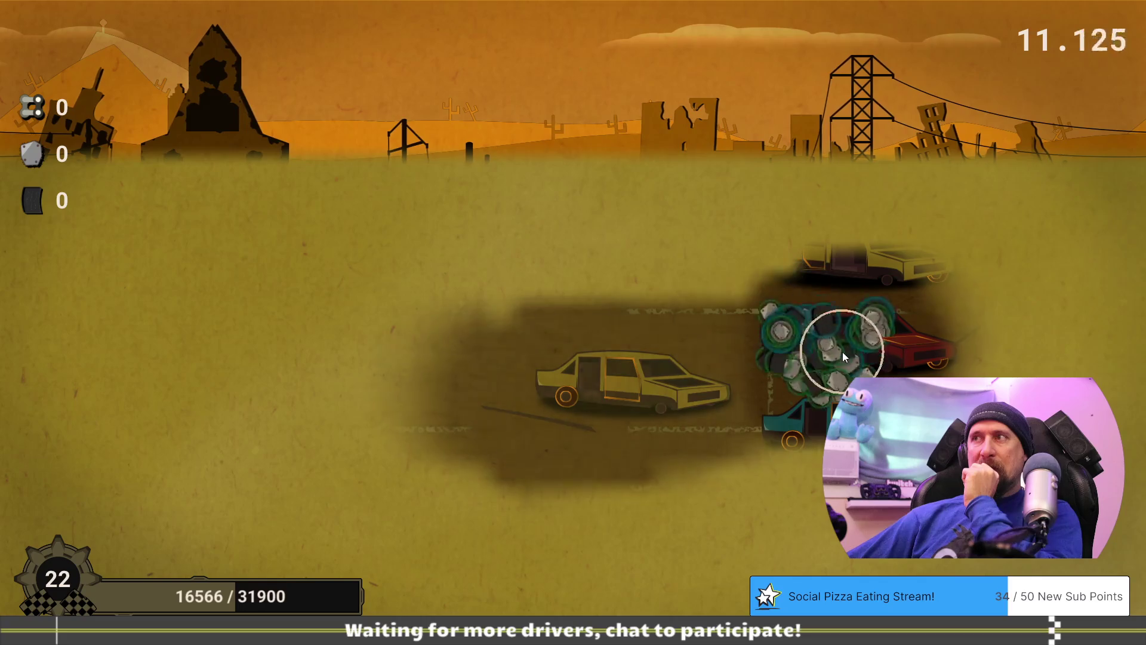
pyautogui.click(839, 427)
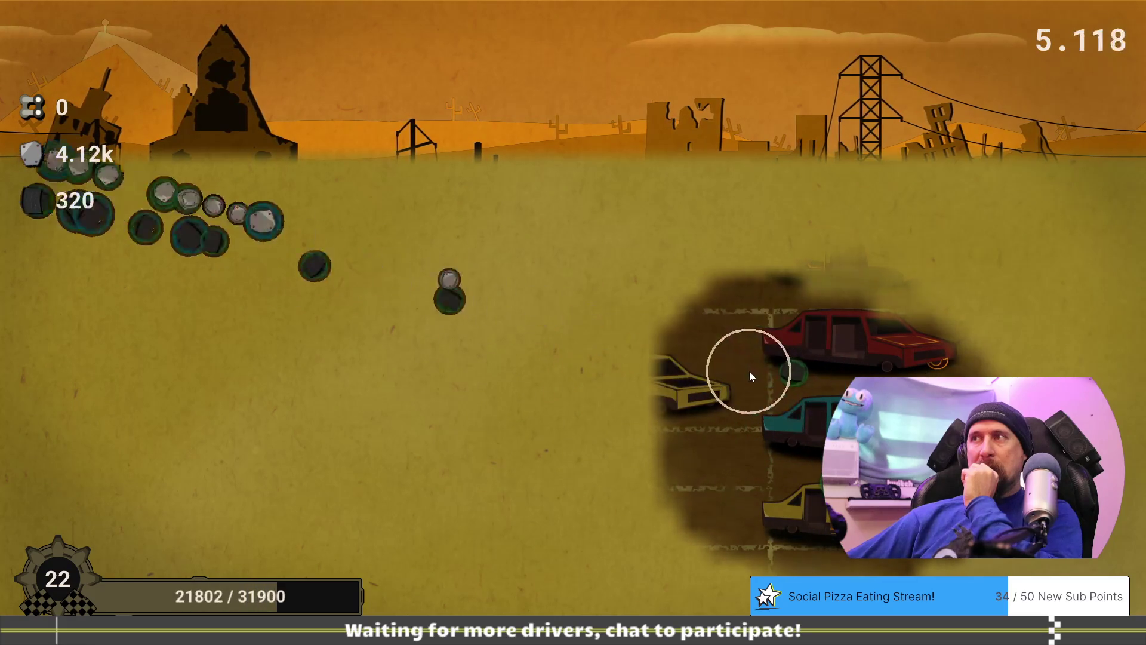
pyautogui.click(854, 261)
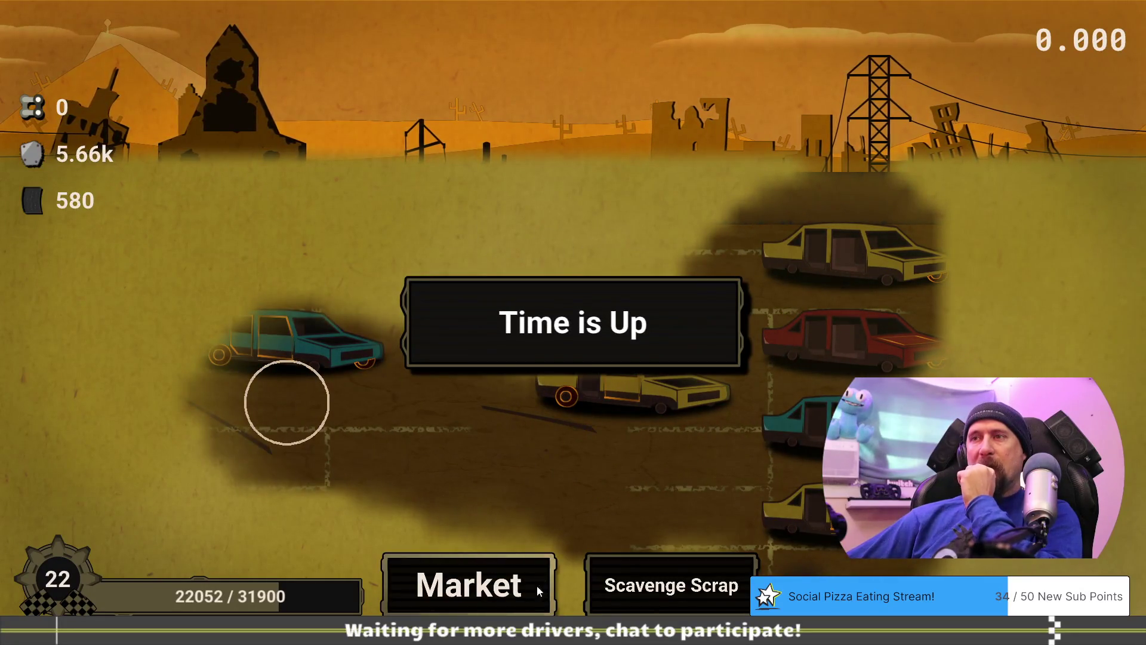
pyautogui.click(539, 586)
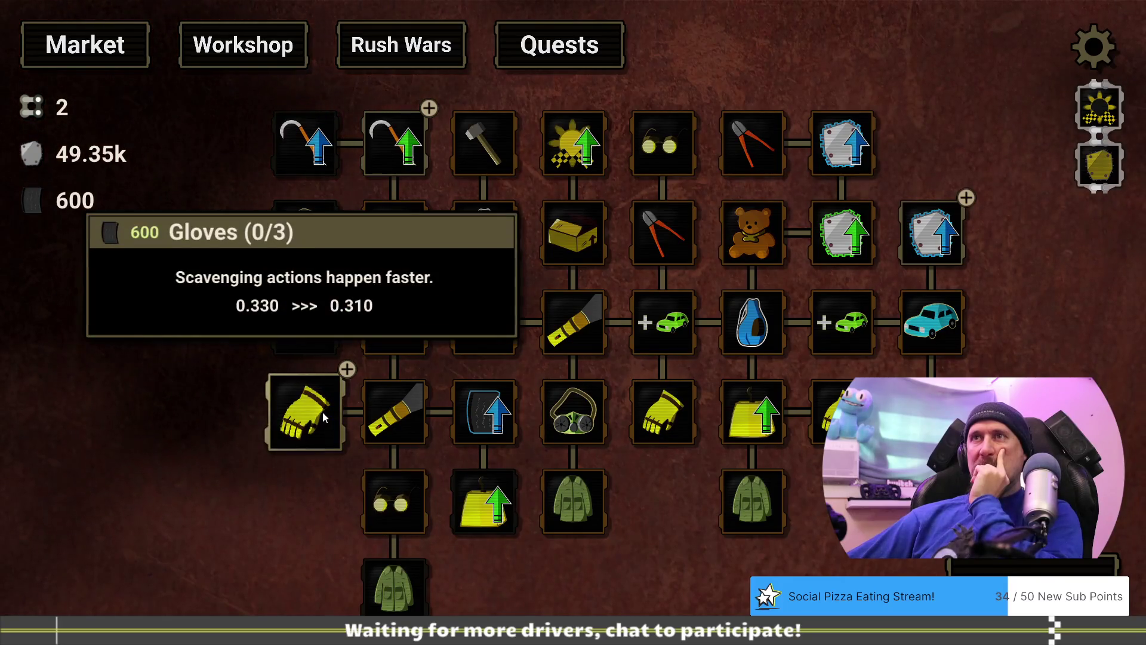
# Buy the last two Improved Grip levels to reach 3/3, then leave the Market.
pyautogui.moveTo(405, 141)
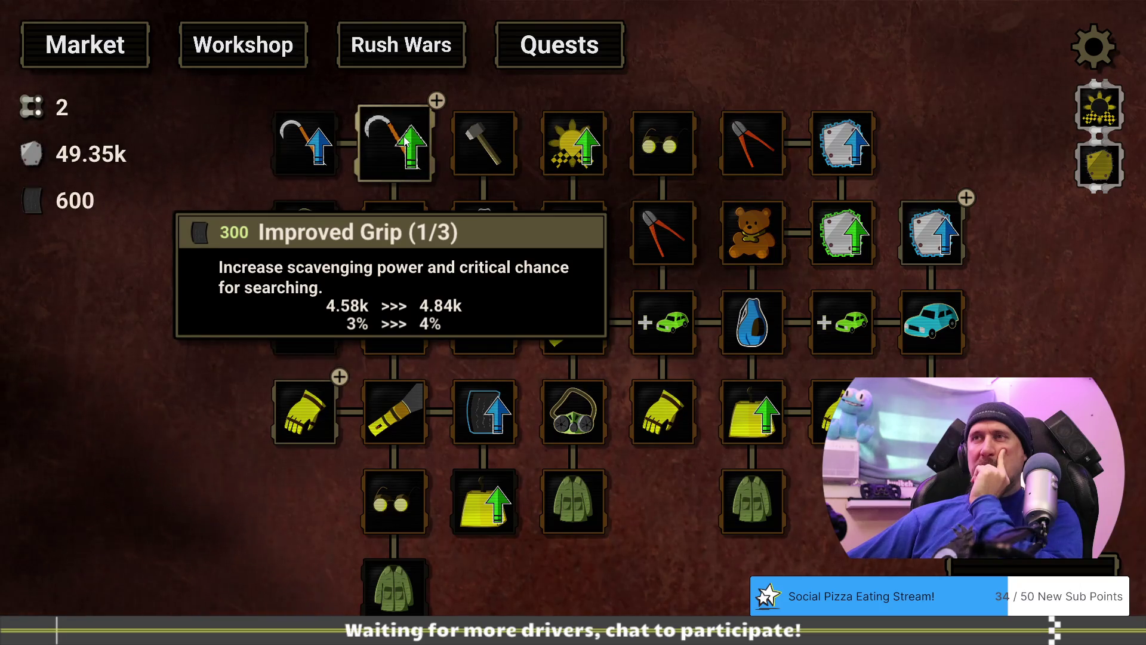
pyautogui.click(406, 141)
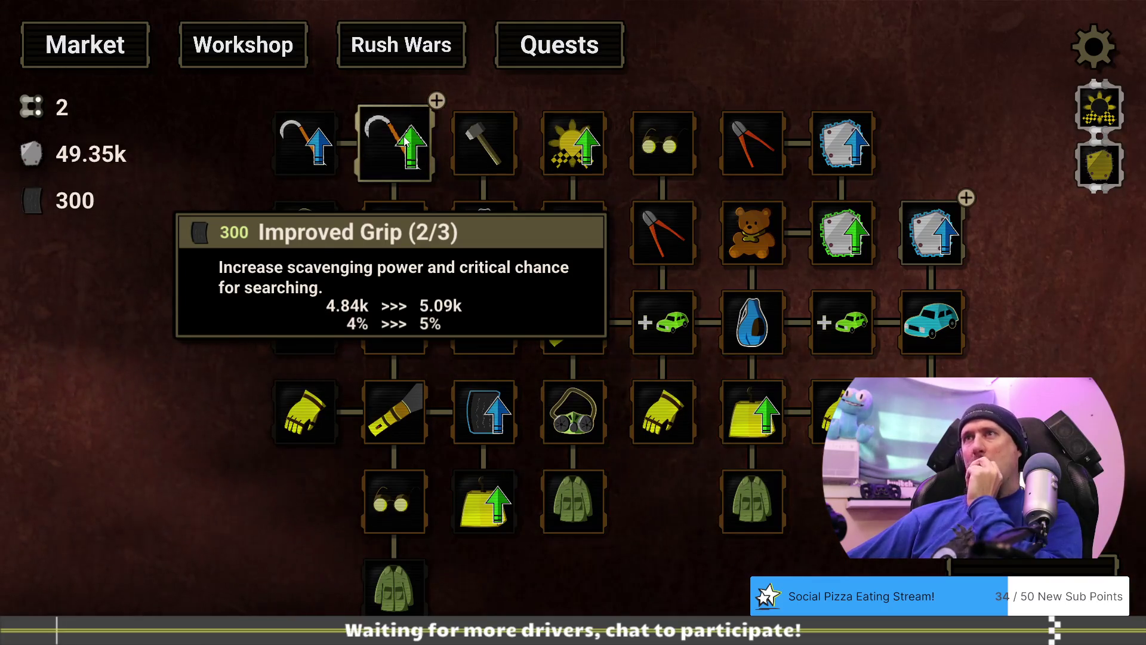
pyautogui.click(405, 141)
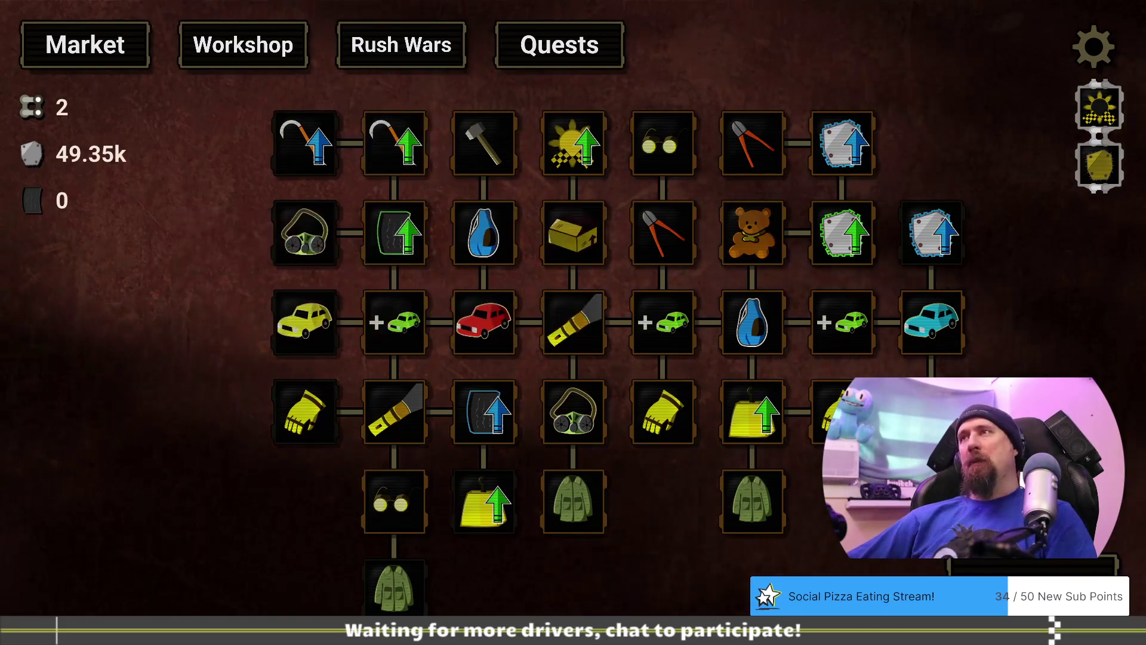
pyautogui.press('Escape')
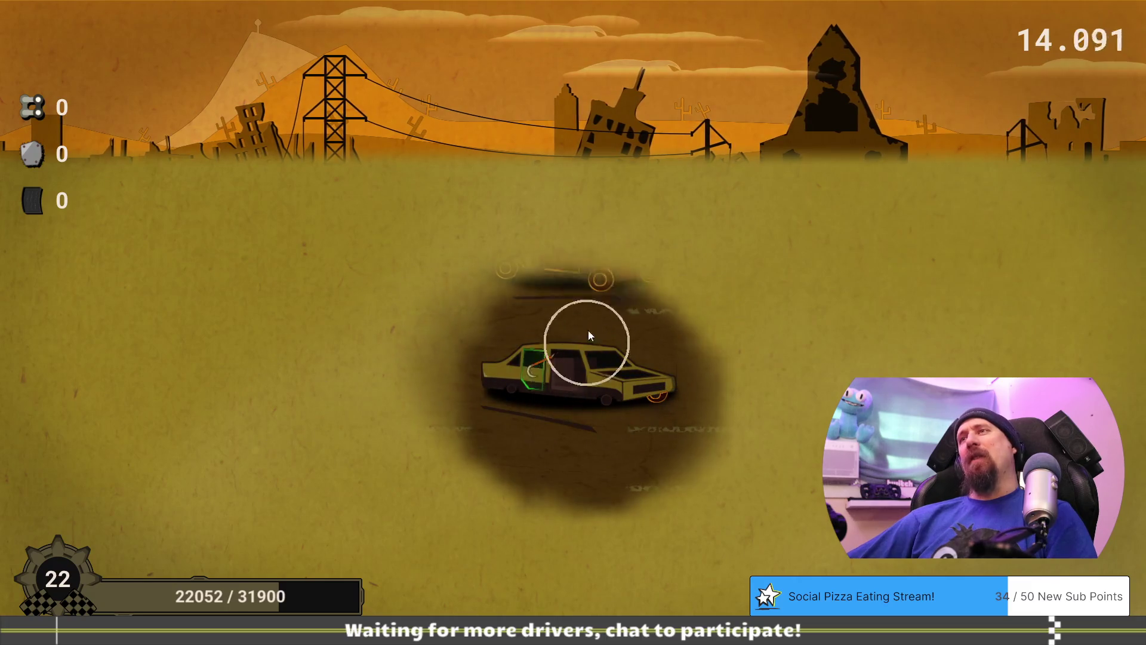
# Break the red, yellow and teal cars and collect their scrap piles, gathering 6.08k scrap and 550 rubber.
pyautogui.click(559, 267)
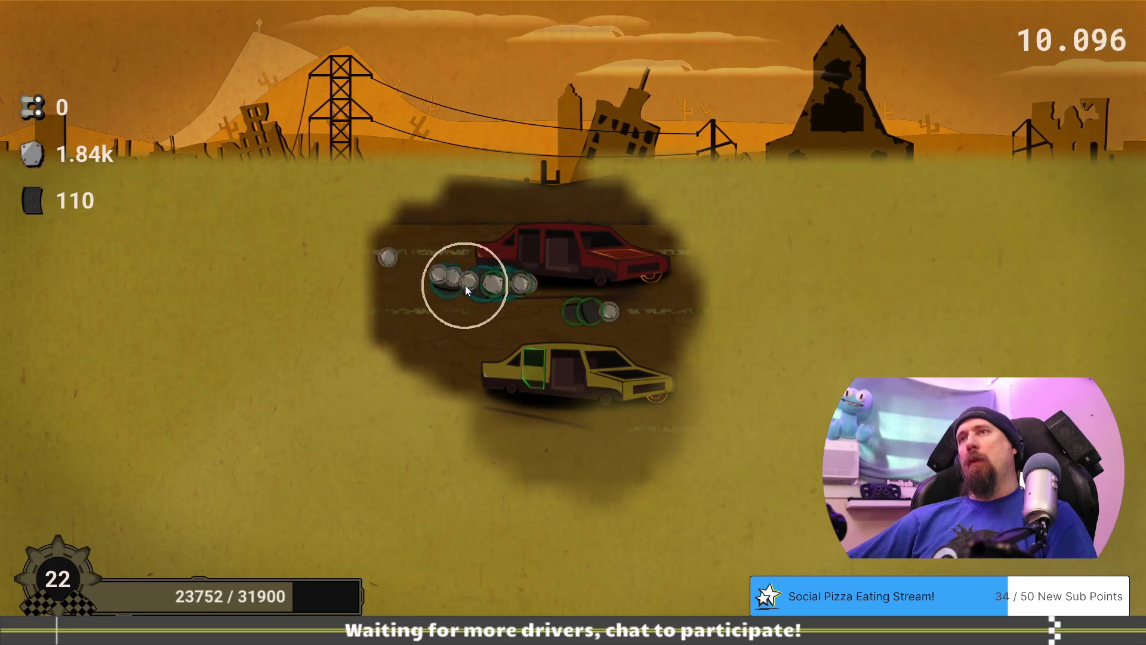
pyautogui.click(543, 368)
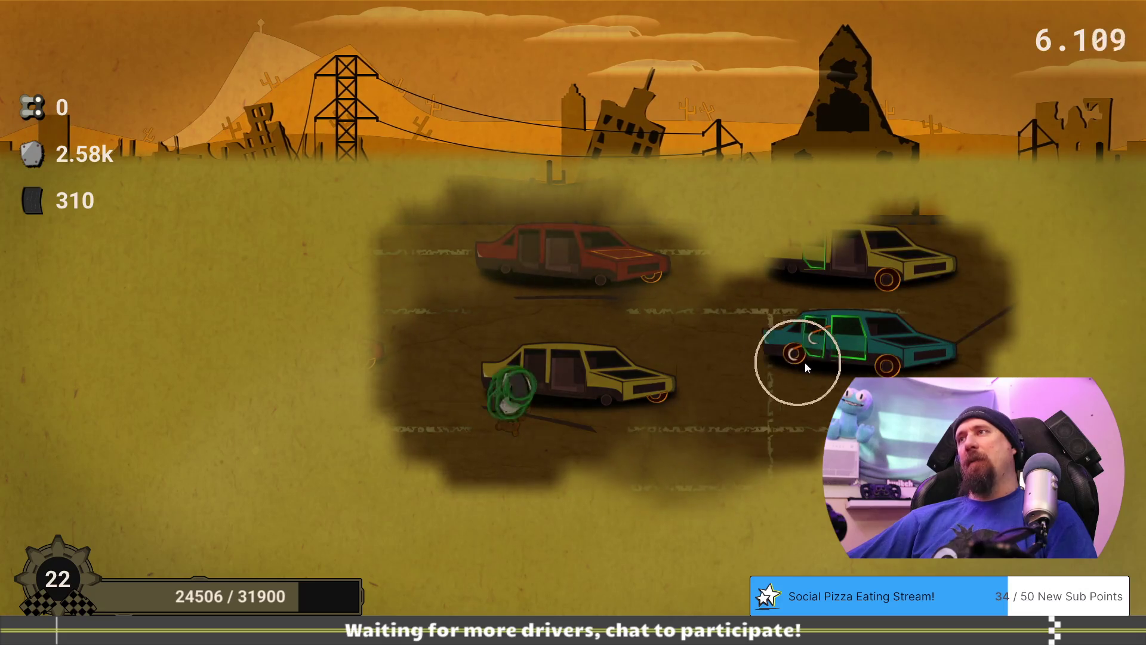
pyautogui.click(836, 358)
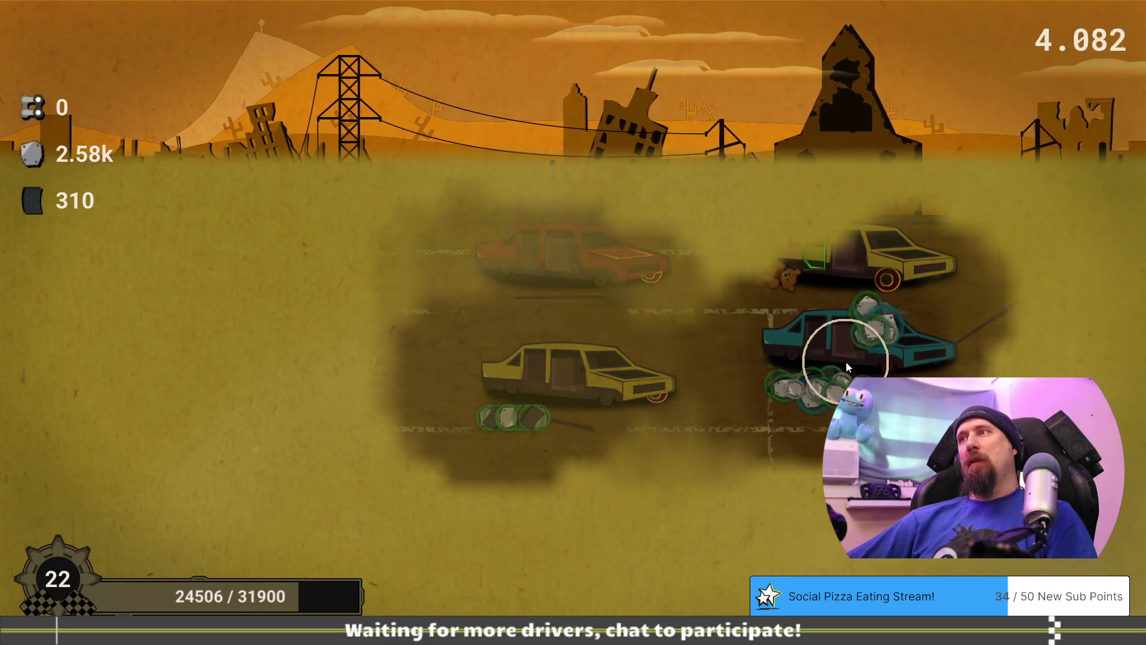
pyautogui.click(501, 419)
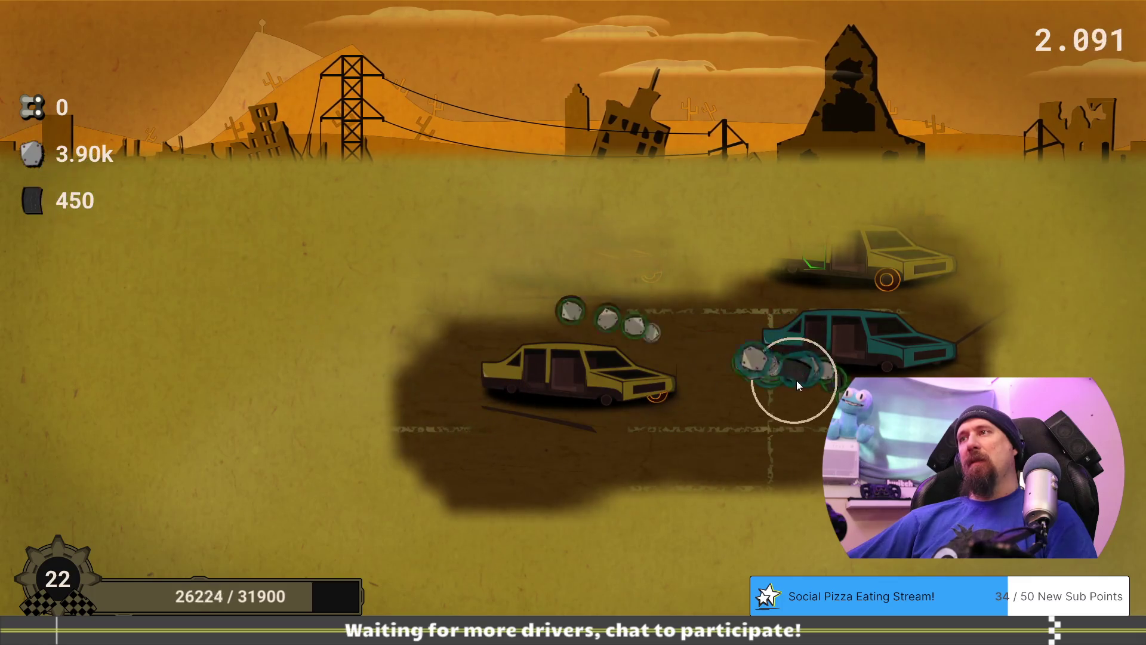
pyautogui.click(799, 364)
pyautogui.click(832, 267)
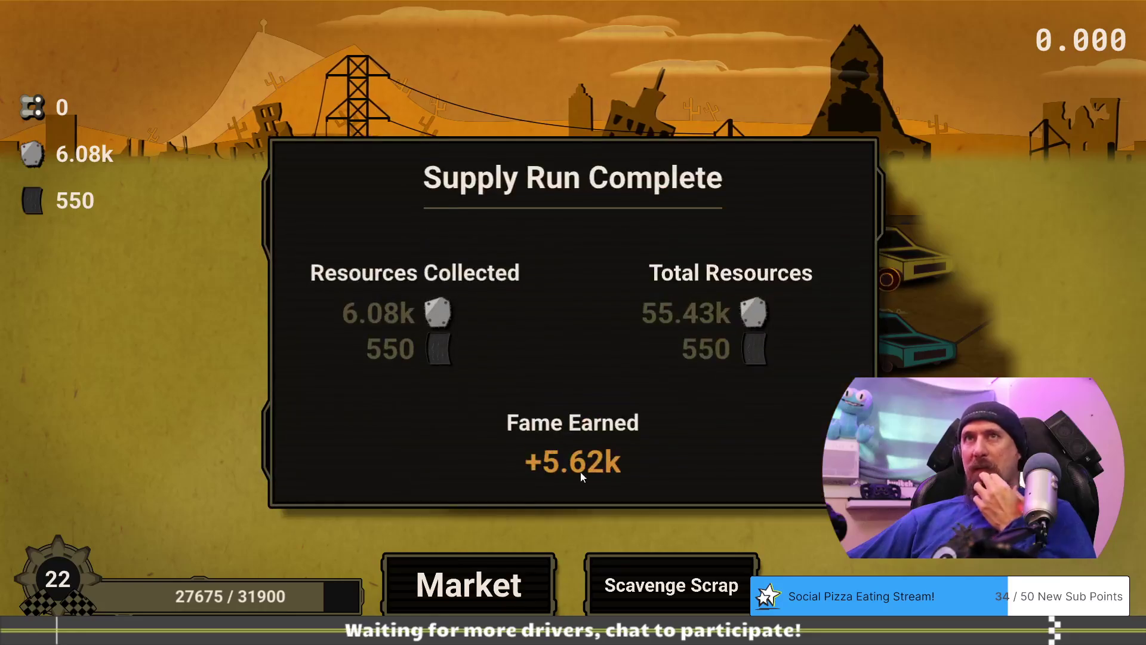
# Buy Increase Value level 1/3 for 50.00k scrap in the Market and start a new supply run.
pyautogui.click(486, 592)
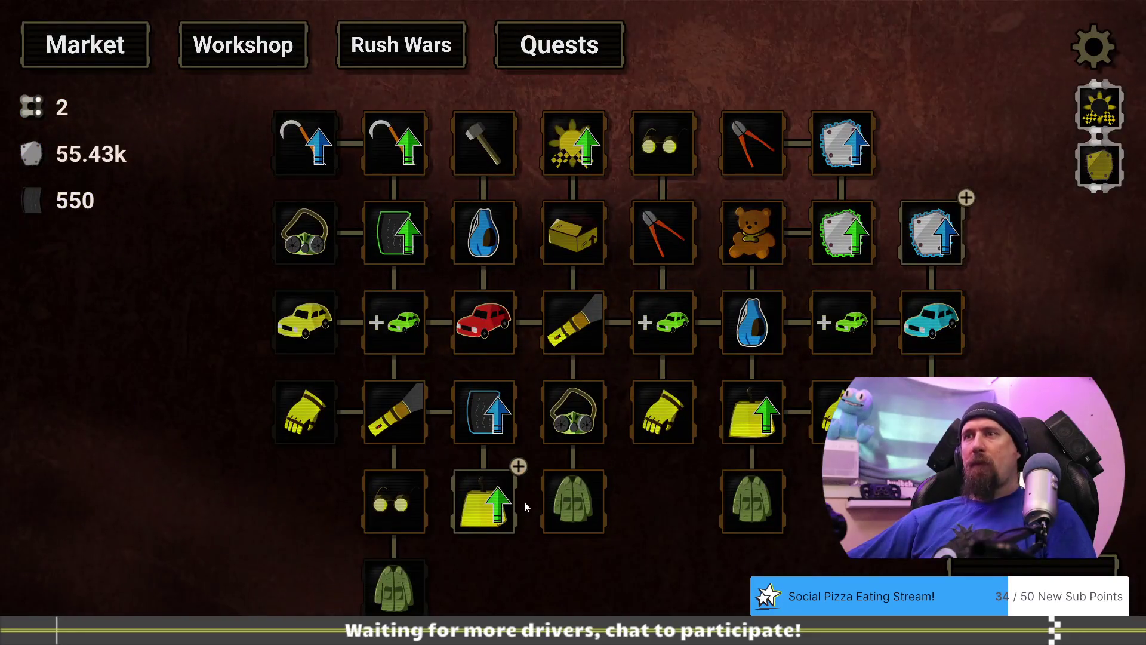
pyautogui.click(498, 508)
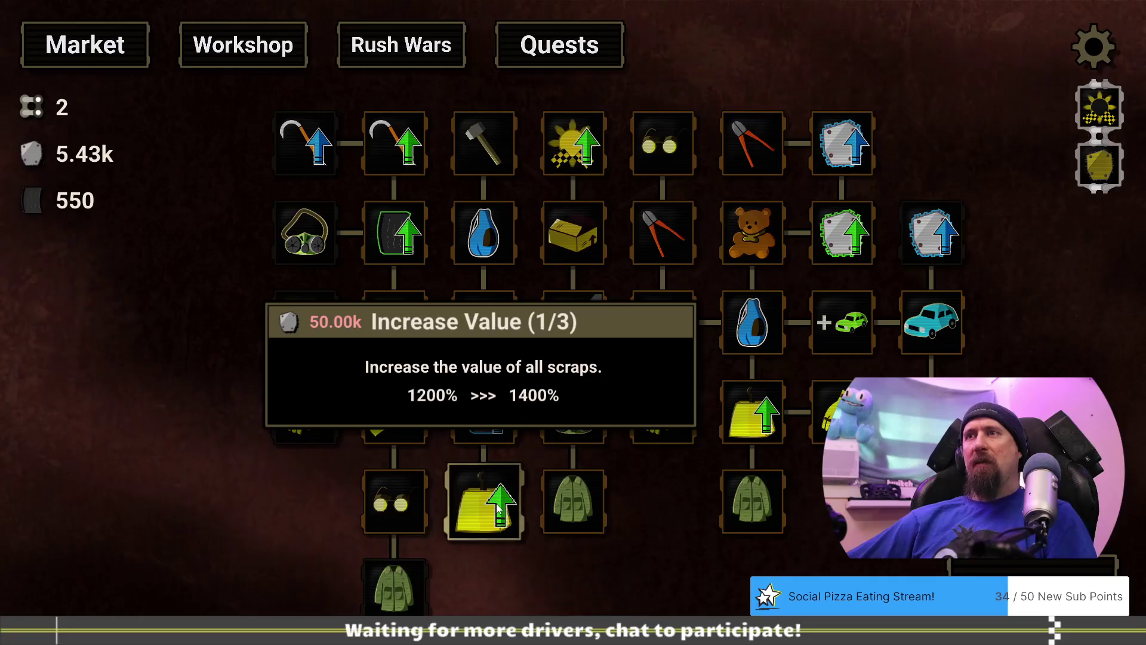
pyautogui.moveTo(550, 591); pyautogui.dragTo(622, 529)
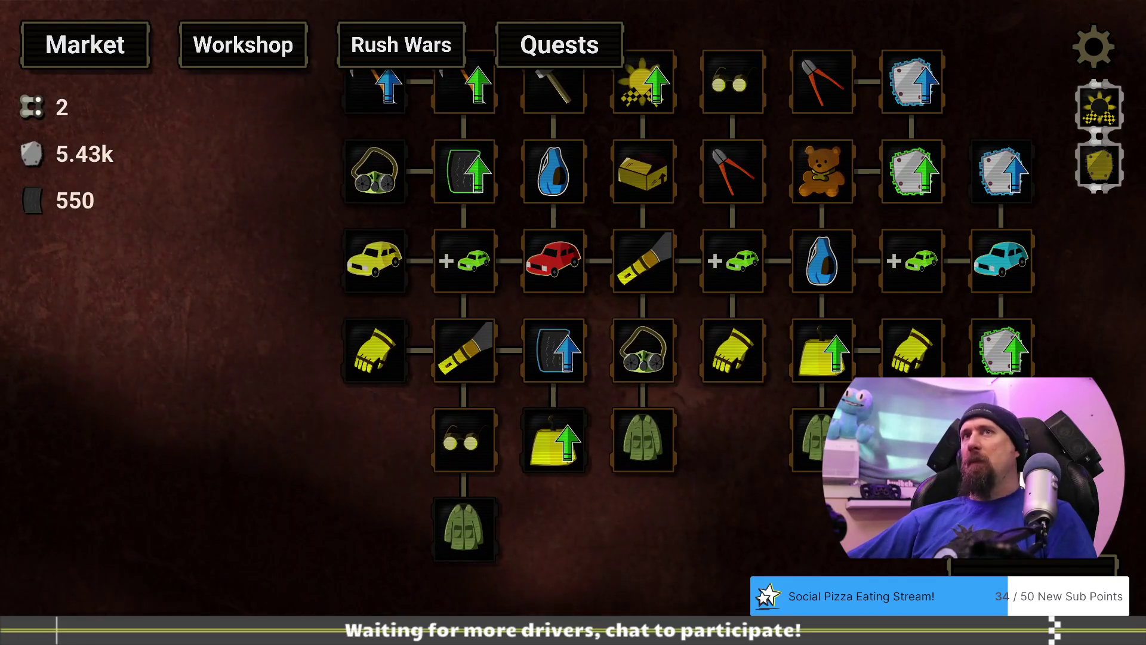
pyautogui.press('Escape')
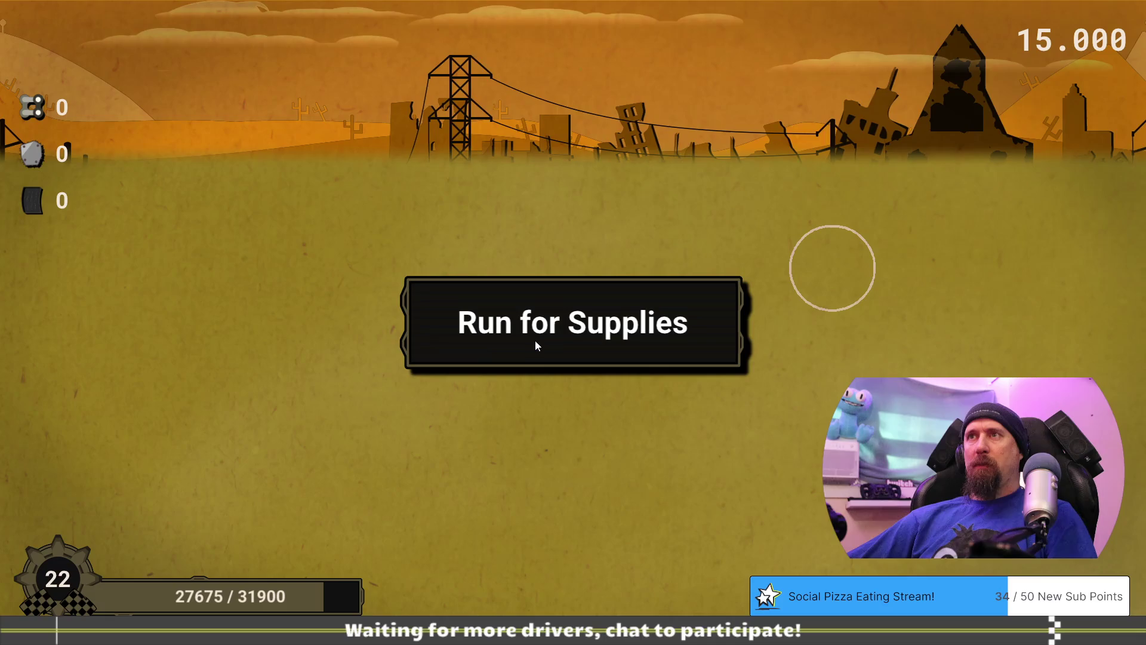
pyautogui.click(533, 349)
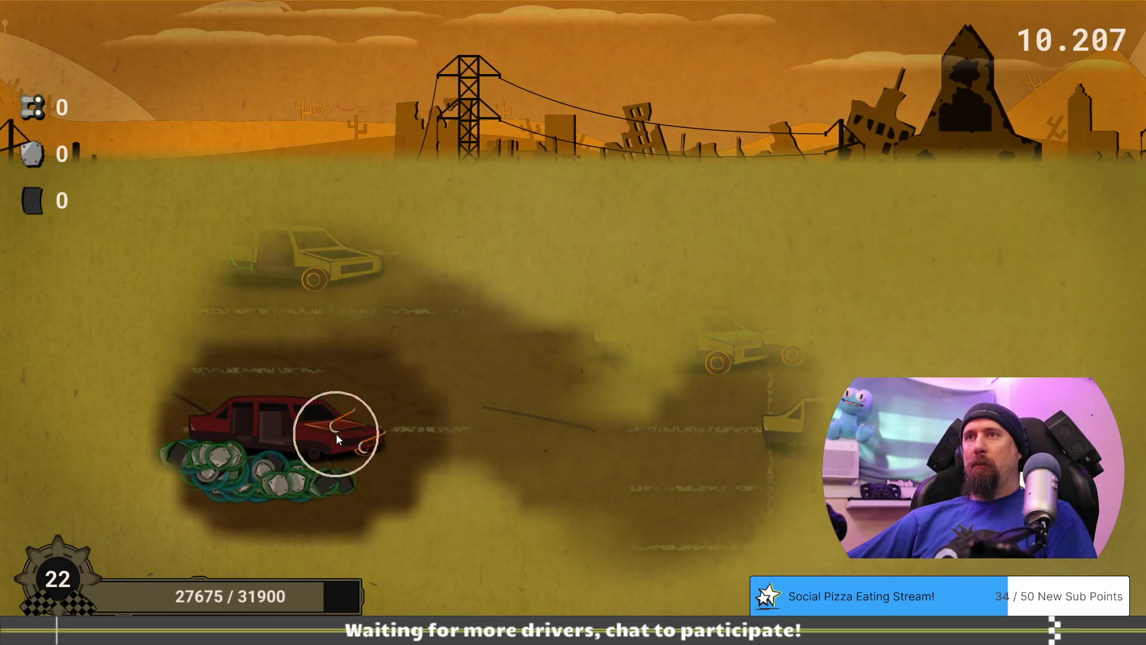
# Sweep up the scrap piles by the red and yellow cars, collecting 6.57k scrap and 1.09k rubber, then open the Market.
pyautogui.moveTo(364, 471)
pyautogui.mouseDown()
pyautogui.moveTo(189, 456)
pyautogui.moveTo(210, 478)
pyautogui.moveTo(335, 468)
pyautogui.mouseUp()
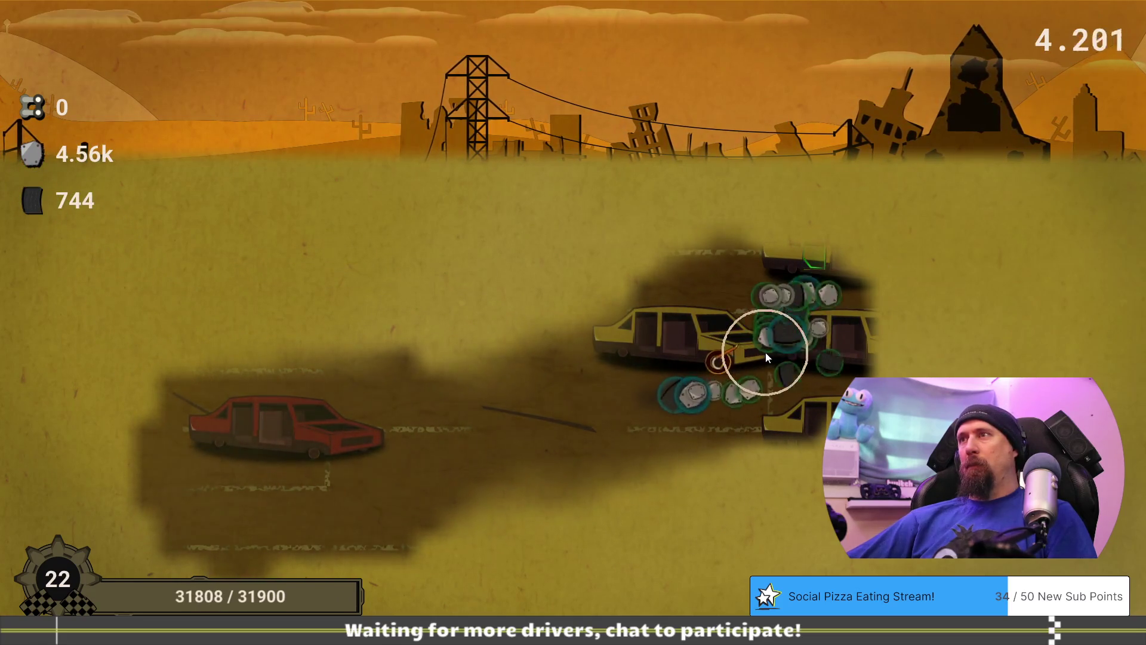
pyautogui.moveTo(765, 356)
pyautogui.mouseDown()
pyautogui.moveTo(811, 383)
pyautogui.moveTo(642, 382)
pyautogui.moveTo(717, 390)
pyautogui.moveTo(867, 234)
pyautogui.moveTo(852, 253)
pyautogui.moveTo(862, 303)
pyautogui.mouseUp()
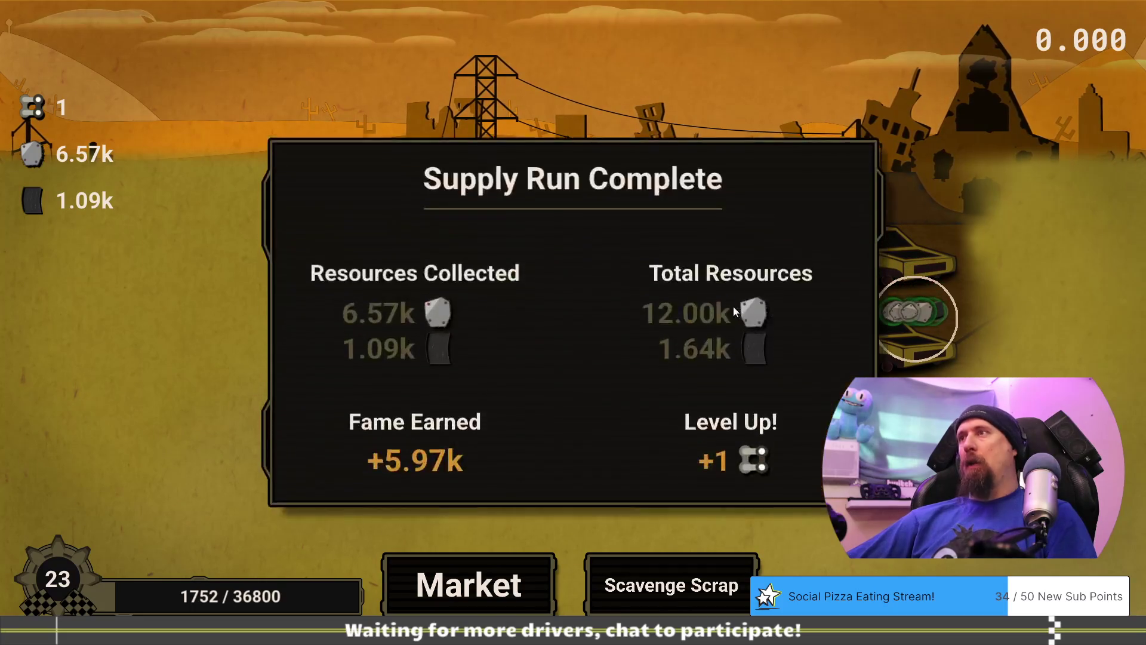
pyautogui.click(483, 590)
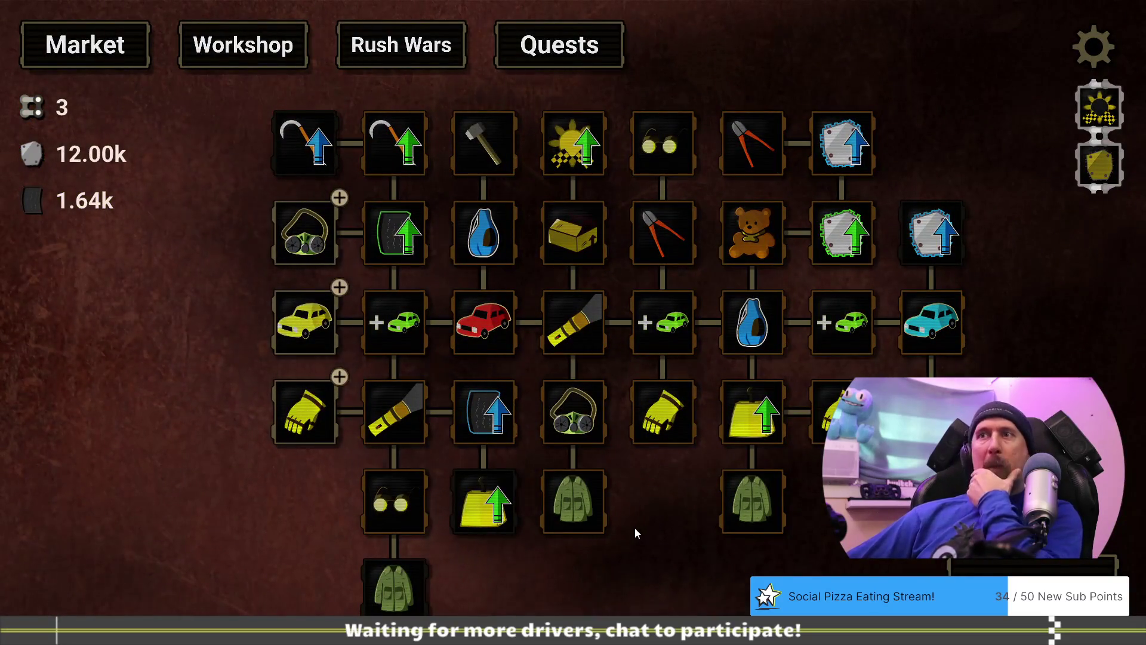
# Buy Better Car, then scrap the beetle and the yellow and teal sedans for 3.24k scrap and 816 rubber.
pyautogui.moveTo(302, 330)
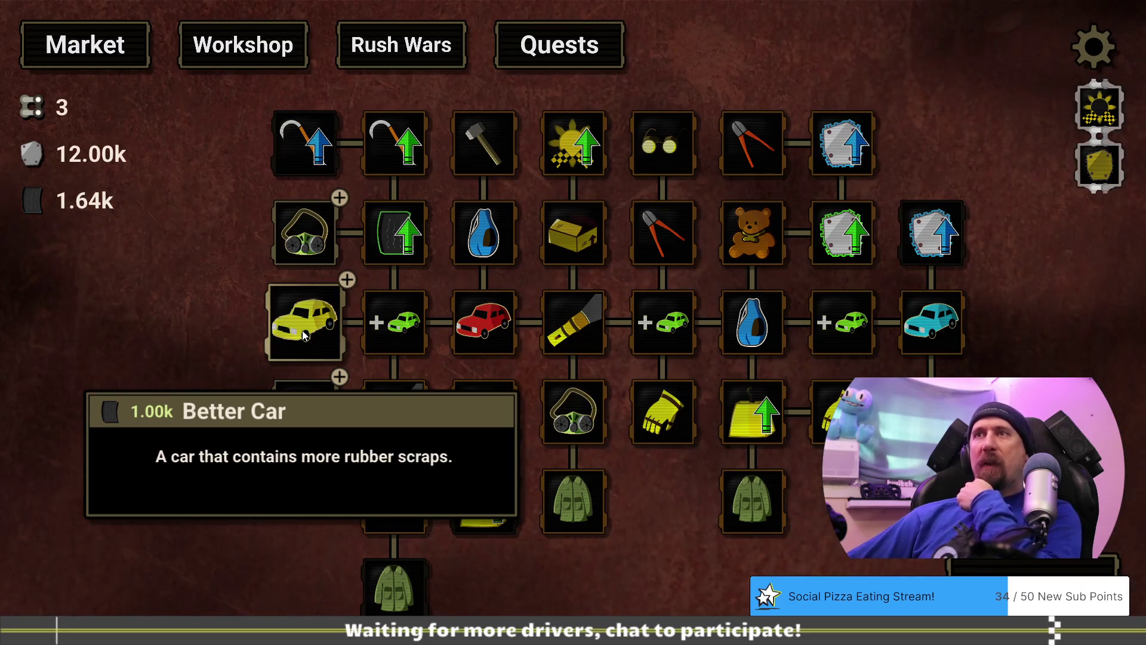
pyautogui.click(302, 330)
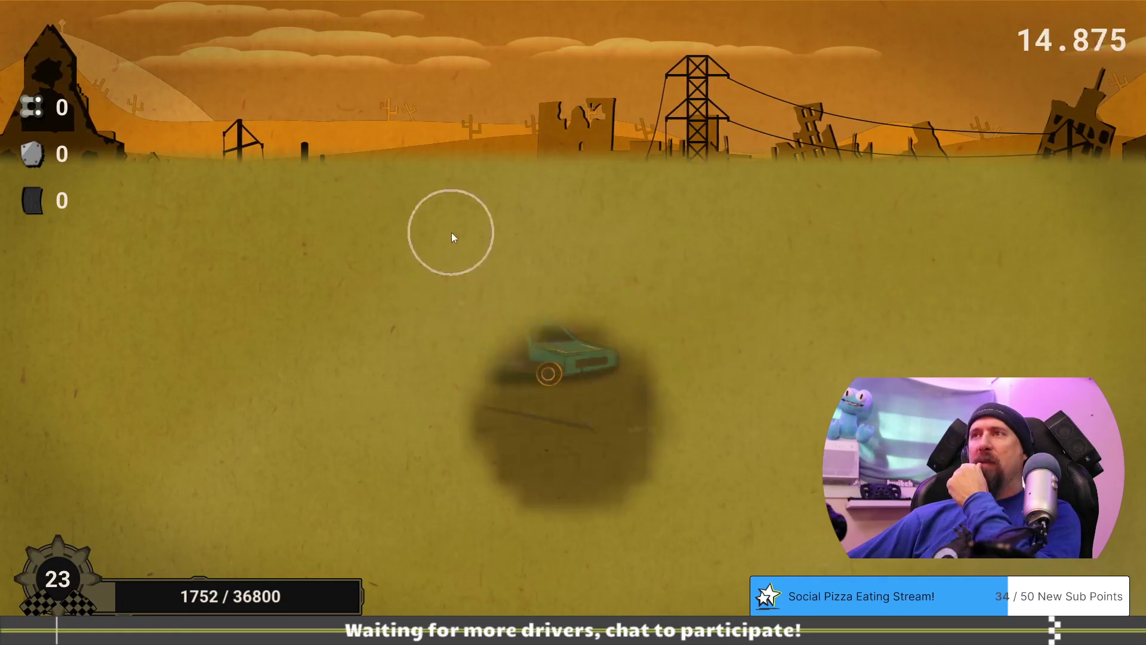
pyautogui.click(549, 252)
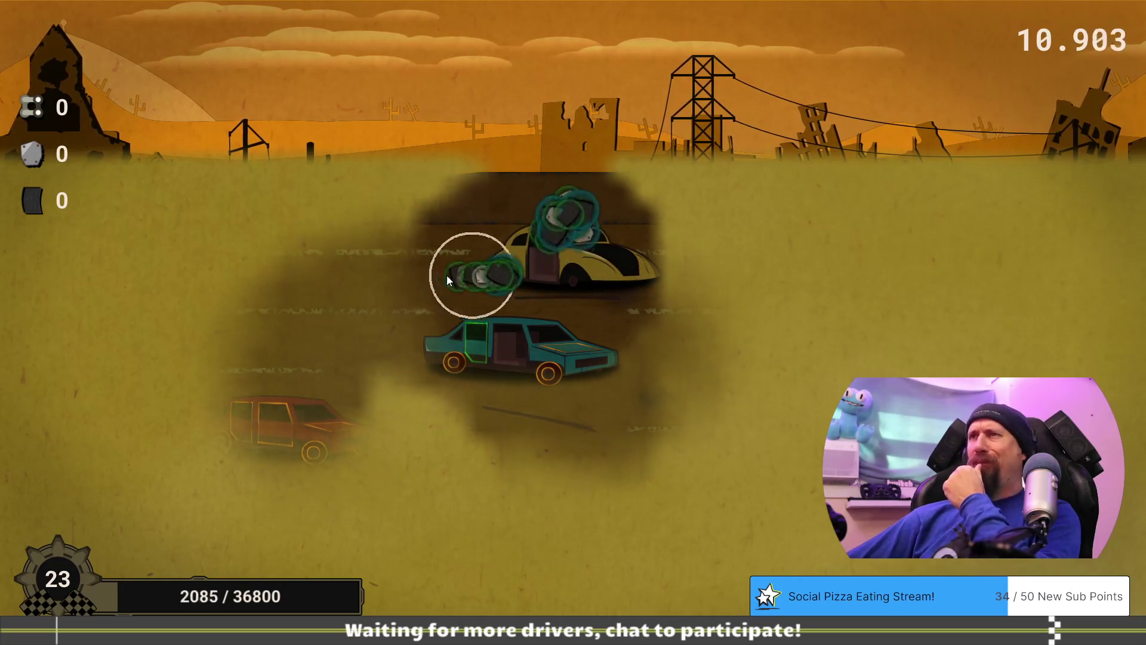
pyautogui.click(625, 283)
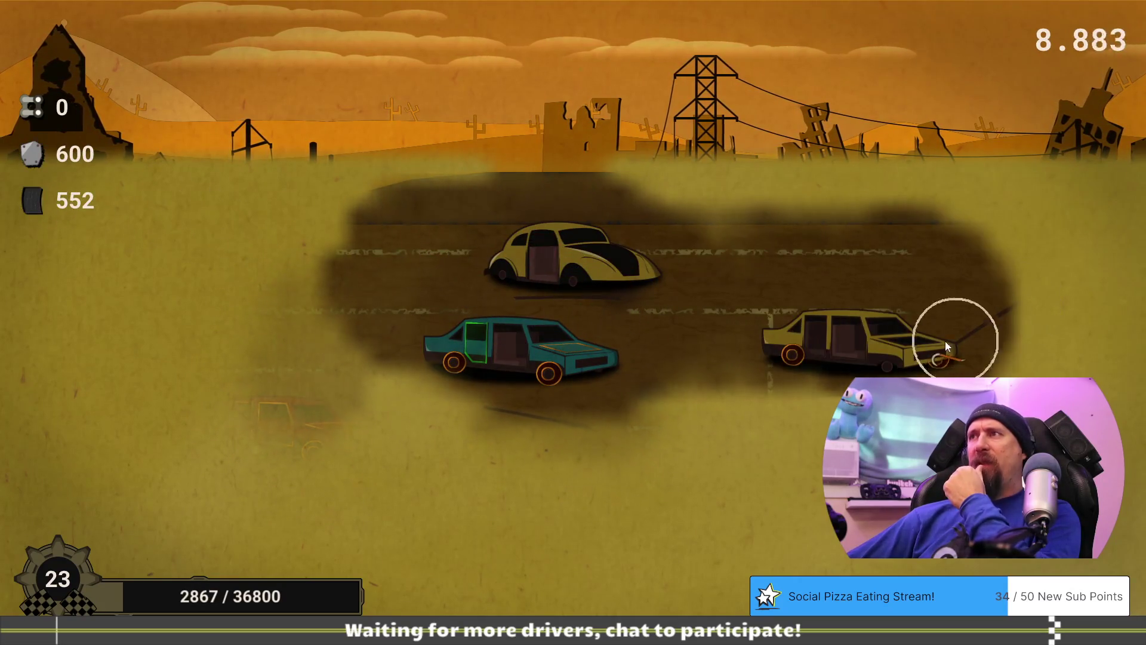
pyautogui.click(802, 388)
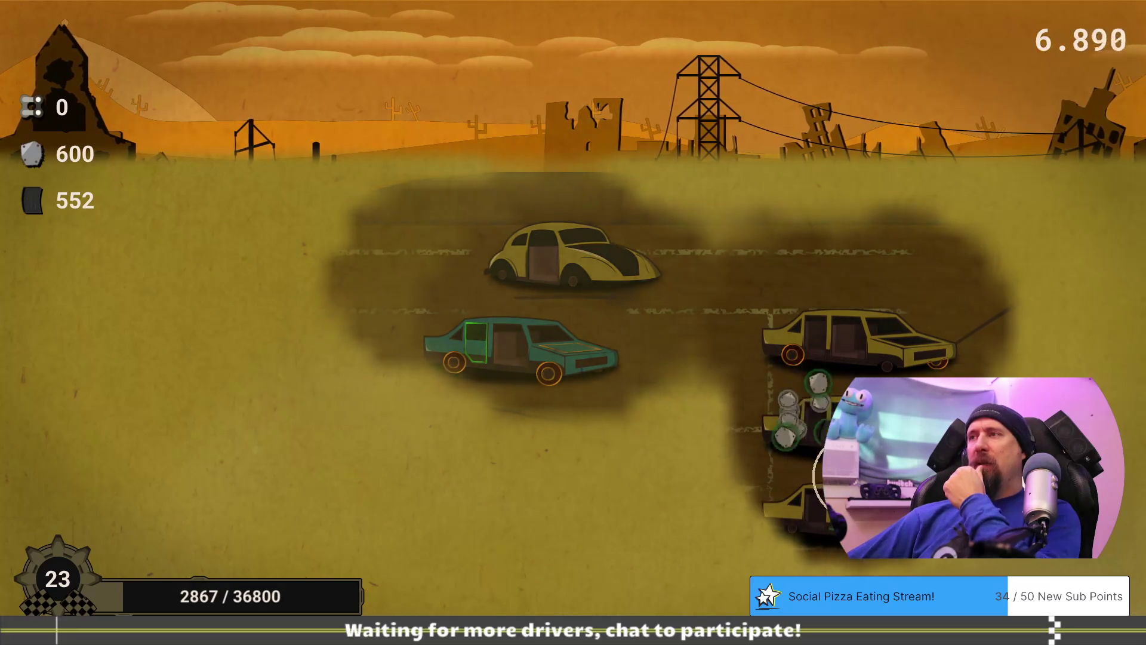
pyautogui.click(750, 481)
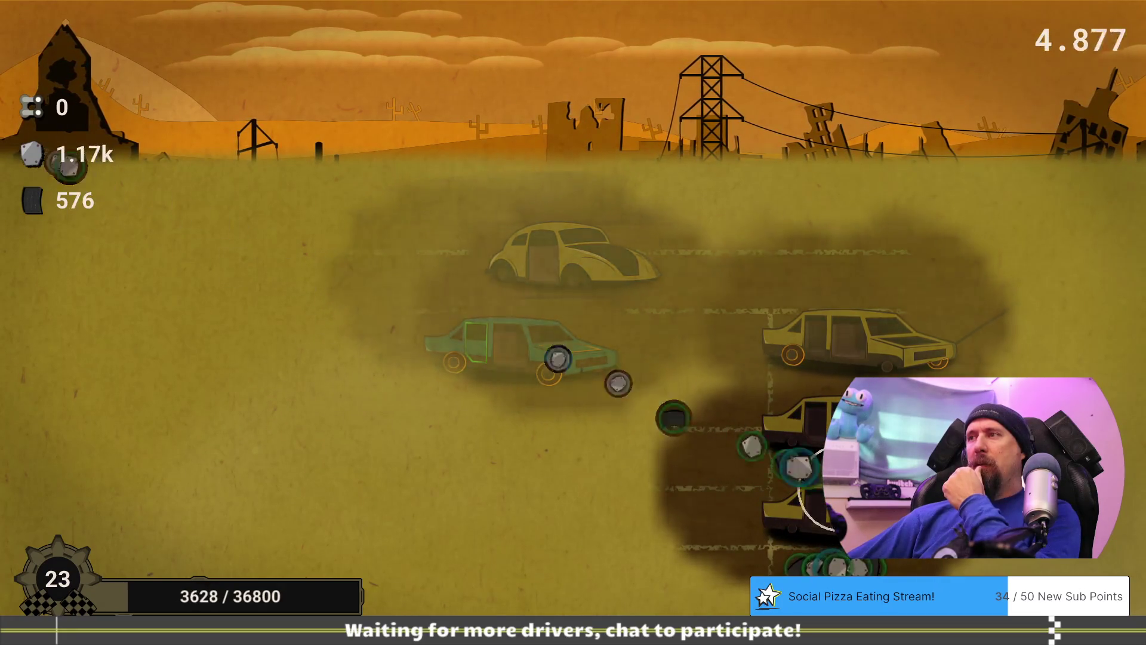
pyautogui.click(499, 354)
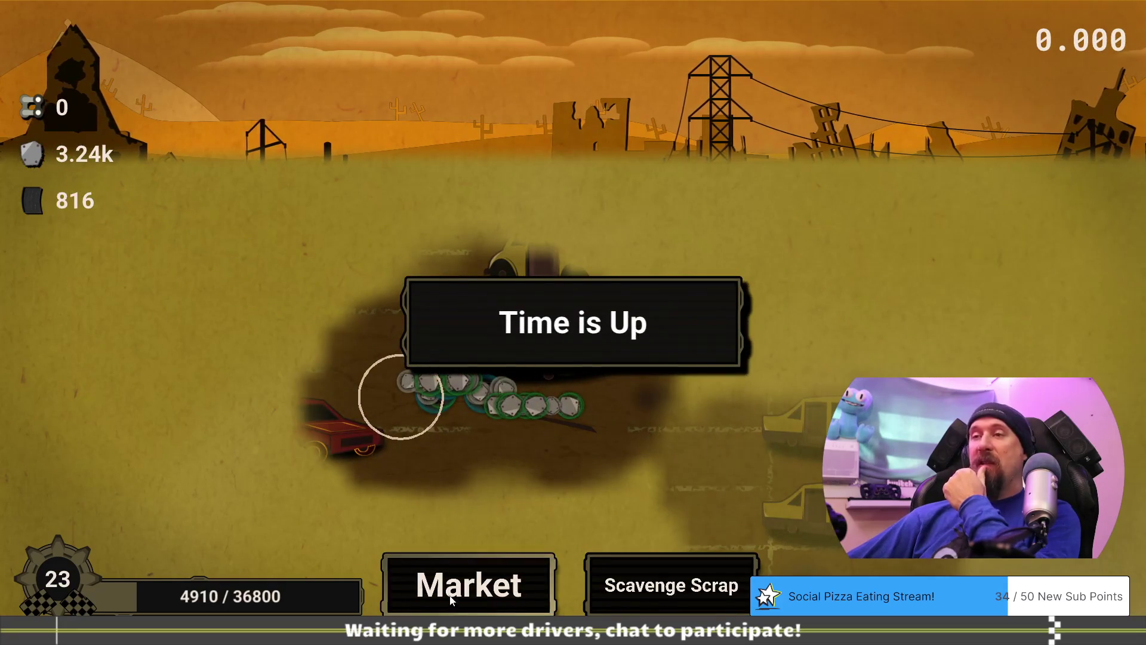
pyautogui.click(449, 597)
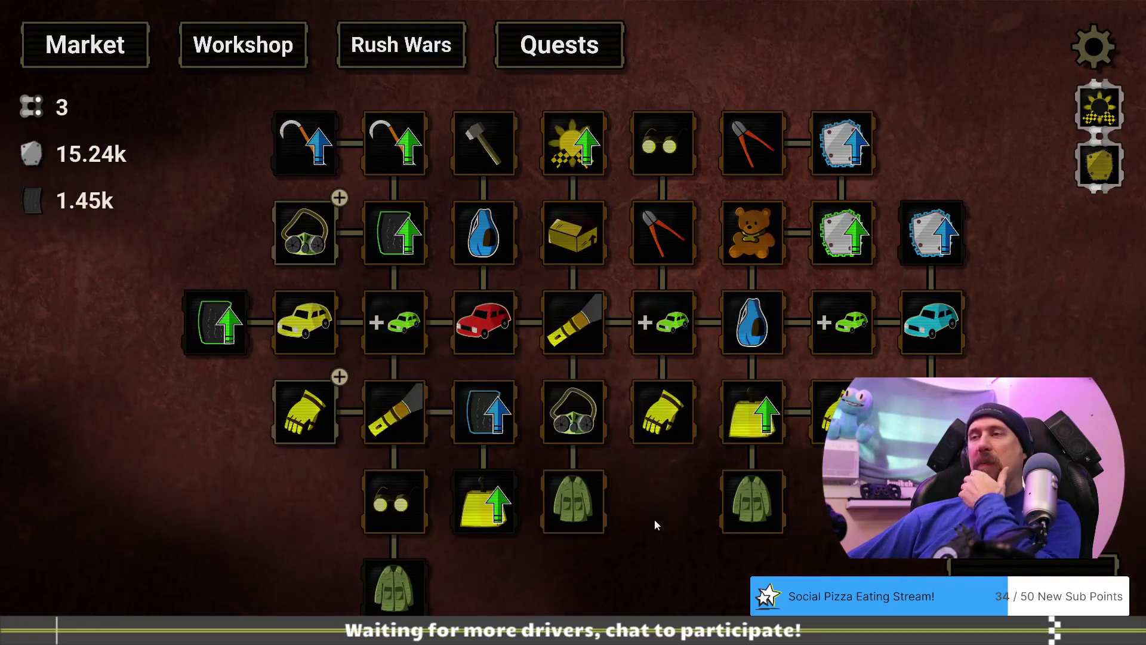
# Pan around the Market upgrade tree and read the Helmet/Mask upgrade's info.
pyautogui.moveTo(655, 519); pyautogui.dragTo(729, 516)
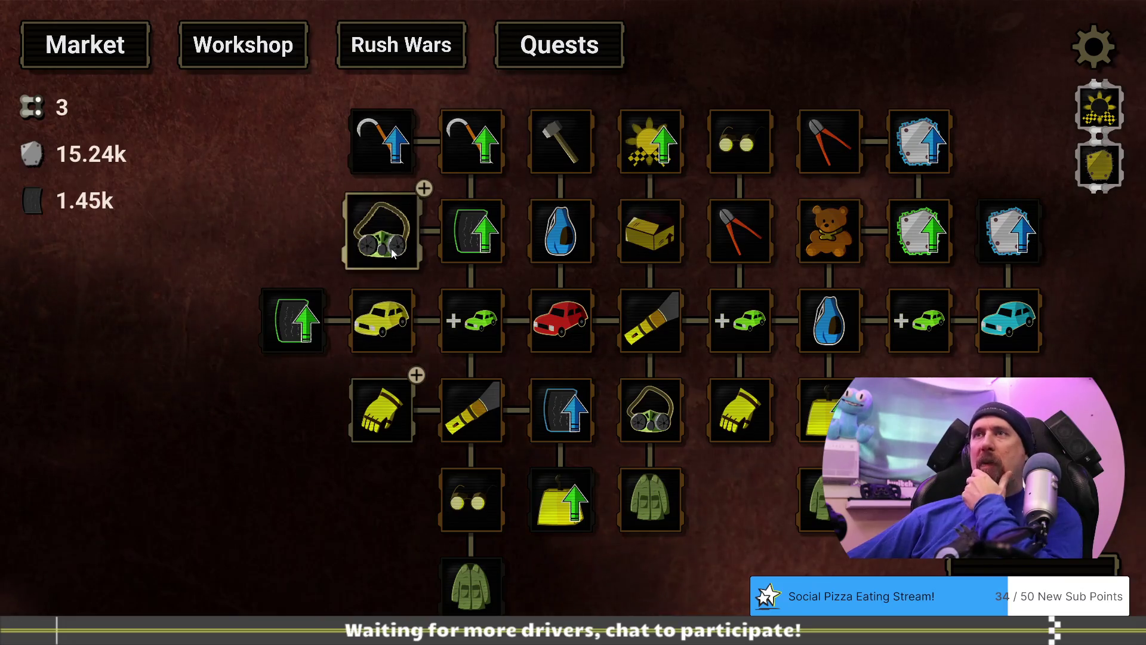
pyautogui.moveTo(394, 247)
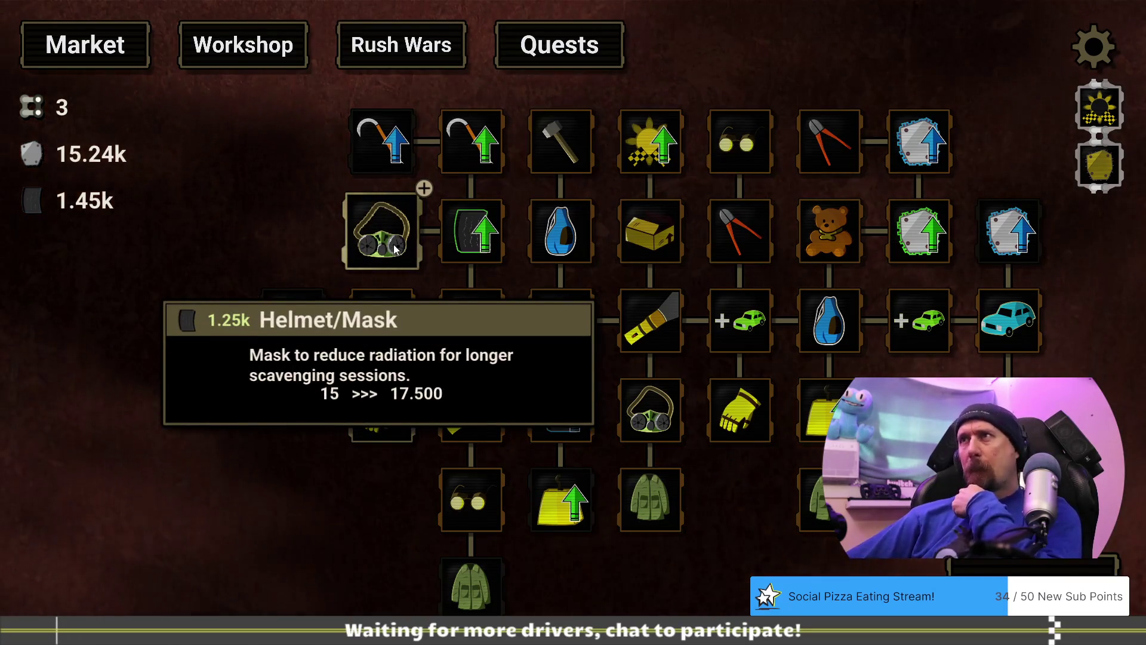
pyautogui.moveTo(302, 239); pyautogui.dragTo(322, 225)
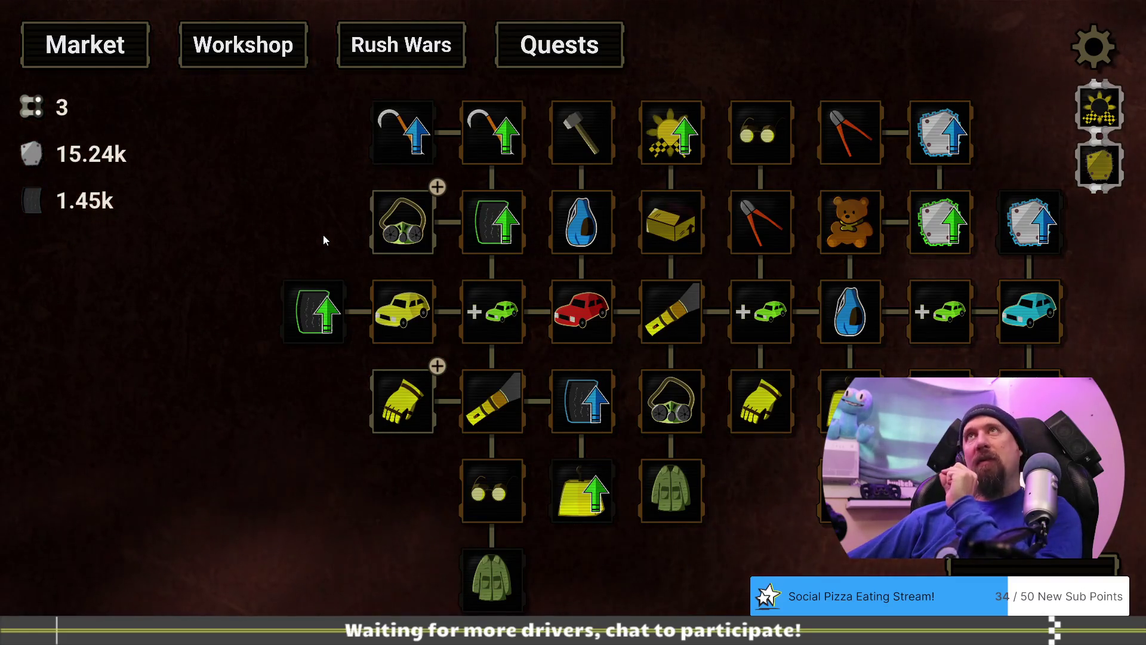
pyautogui.moveTo(404, 238)
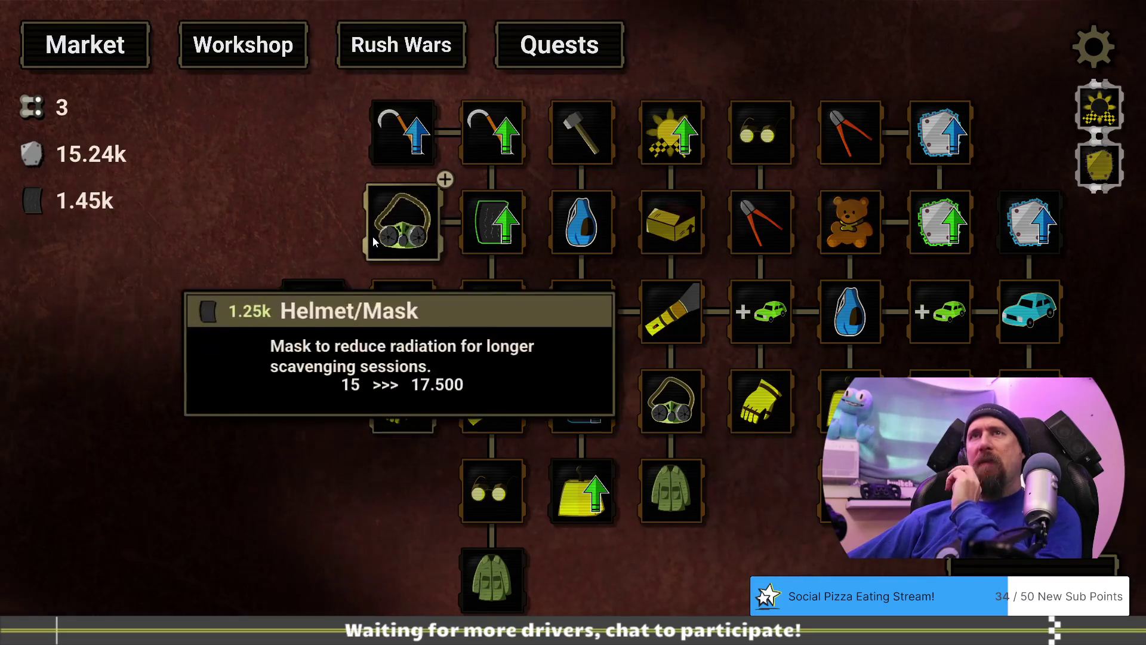
pyautogui.moveTo(380, 408)
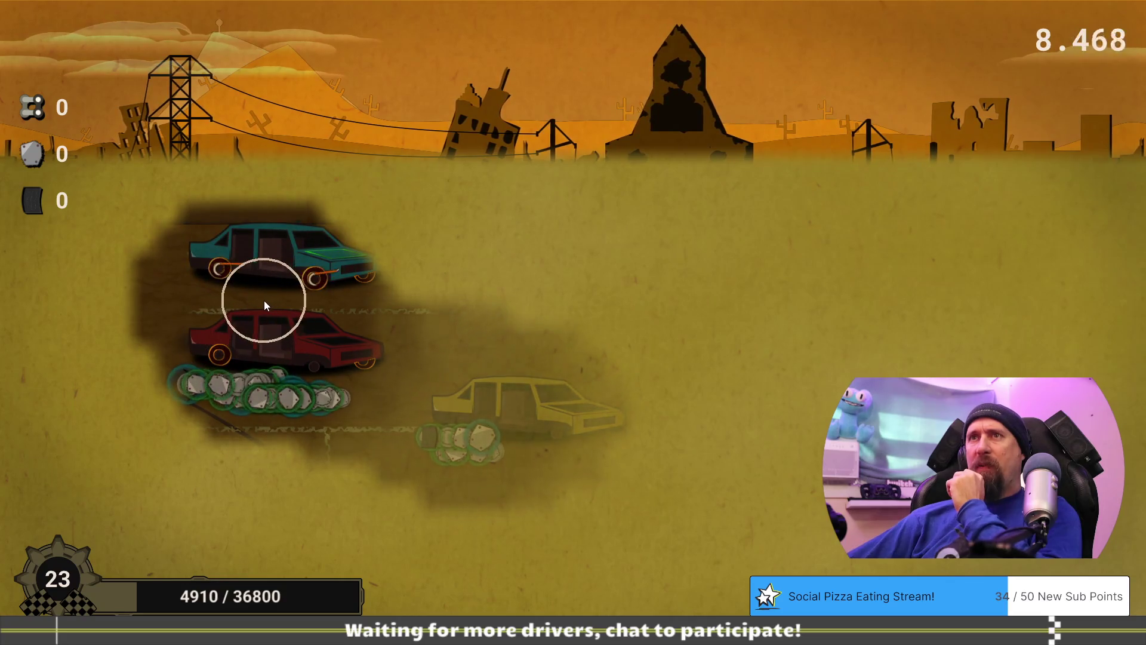
# Sweep the wrecked cars for 7.87k scrap and 876 rubber, then return to the Market.
pyautogui.moveTo(273, 305)
pyautogui.mouseDown()
pyautogui.moveTo(174, 287)
pyautogui.moveTo(319, 310)
pyautogui.moveTo(203, 346)
pyautogui.moveTo(294, 392)
pyautogui.moveTo(516, 440)
pyautogui.moveTo(393, 388)
pyautogui.moveTo(345, 314)
pyautogui.moveTo(372, 392)
pyautogui.moveTo(350, 379)
pyautogui.moveTo(348, 288)
pyautogui.mouseUp()
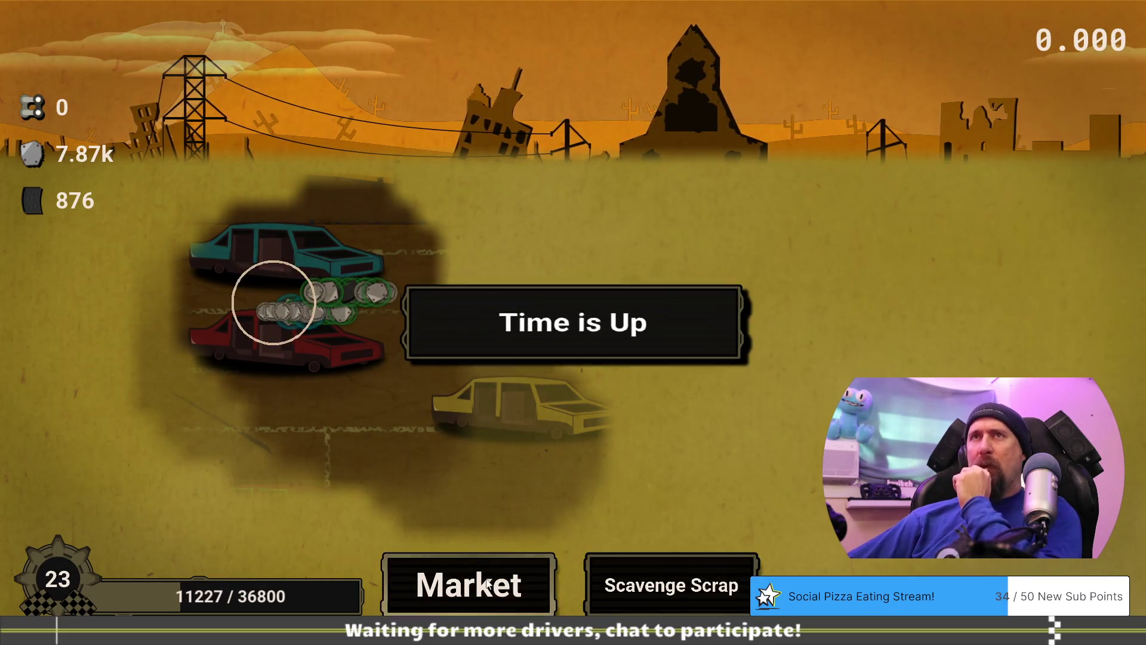
pyautogui.click(481, 558)
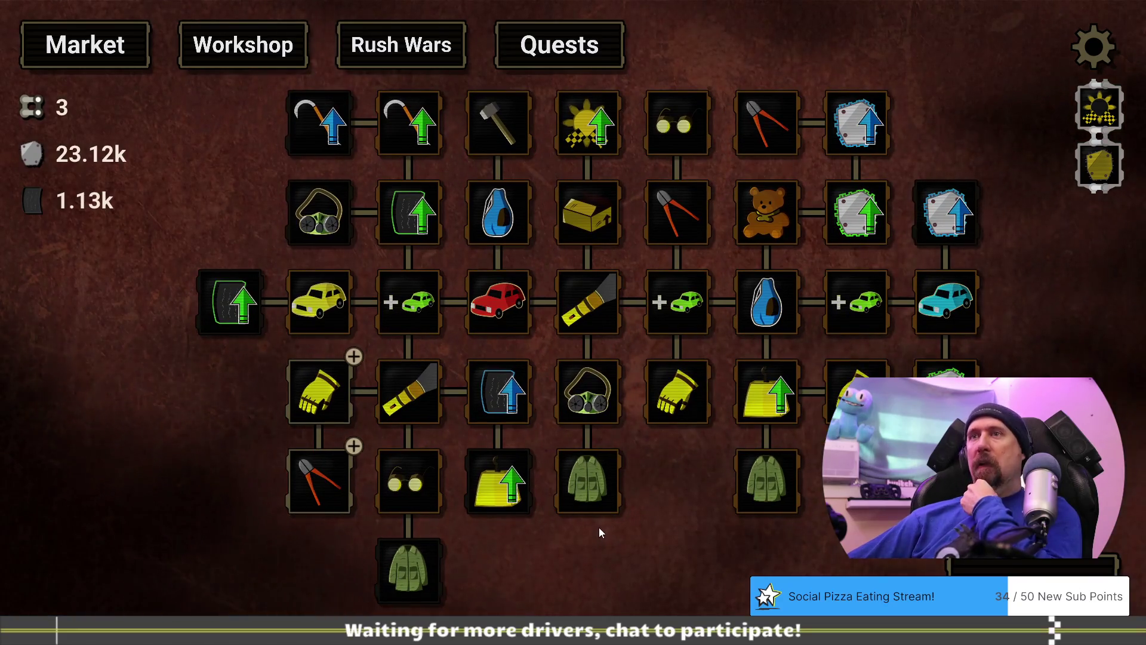
# Max out Gloves at 3/3, then finish a supply run collecting 7.77k scrap and 768 rubber.
pyautogui.moveTo(593, 504)
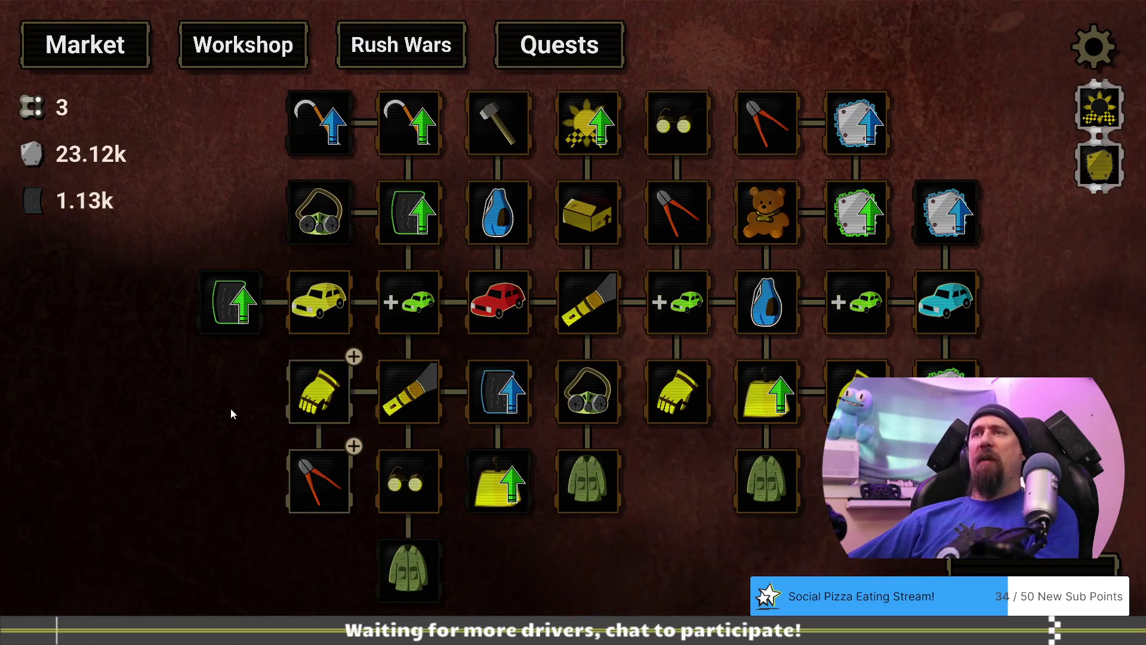
pyautogui.moveTo(230, 408); pyautogui.dragTo(338, 390)
pyautogui.moveTo(416, 386)
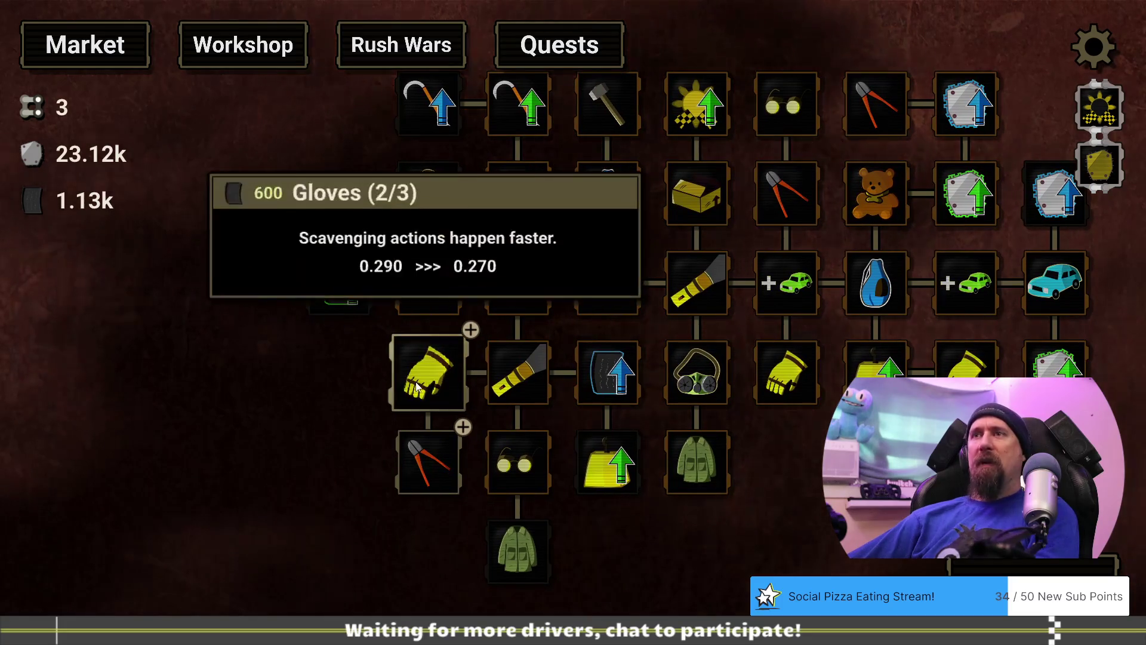
pyautogui.moveTo(445, 472)
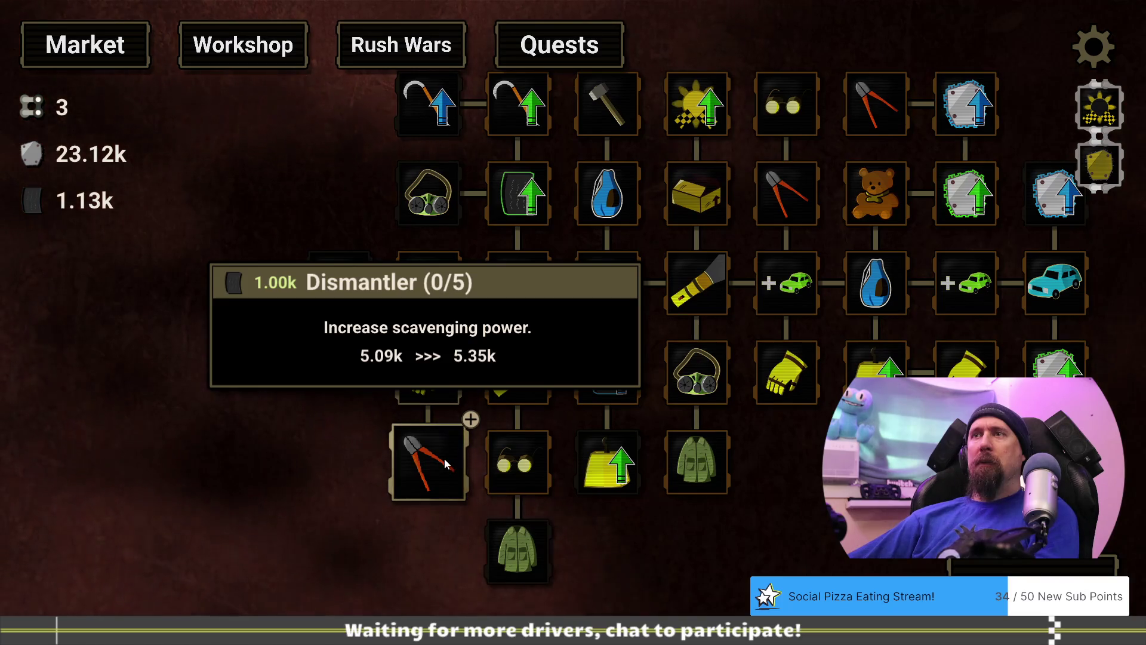
pyautogui.click(442, 378)
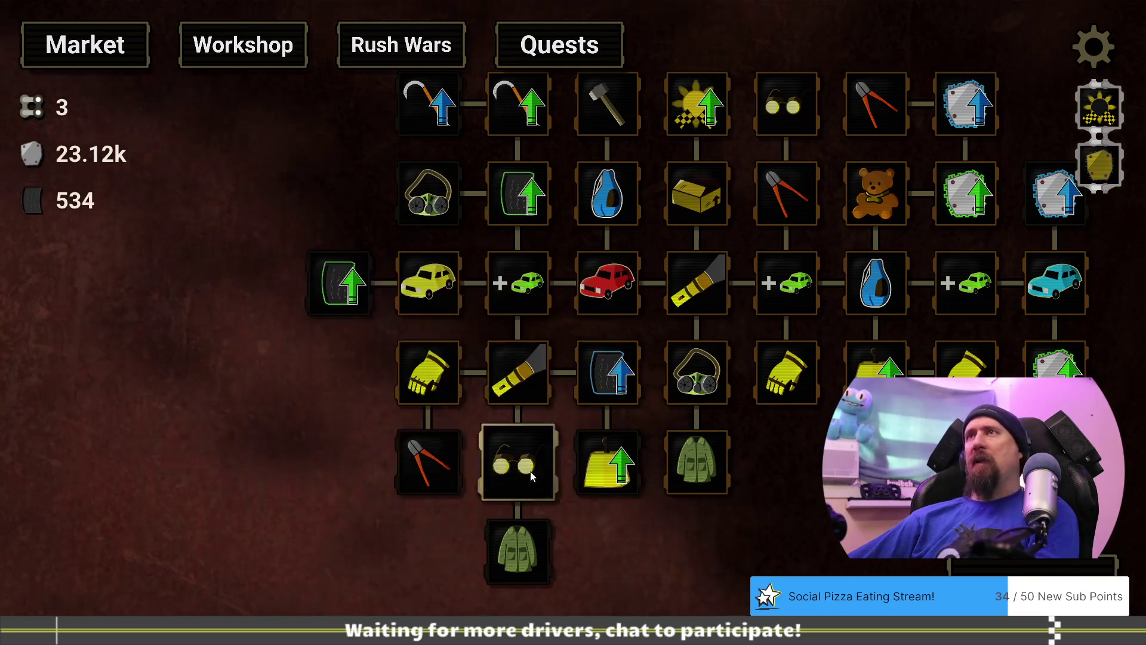
pyautogui.moveTo(786, 507); pyautogui.dragTo(717, 510)
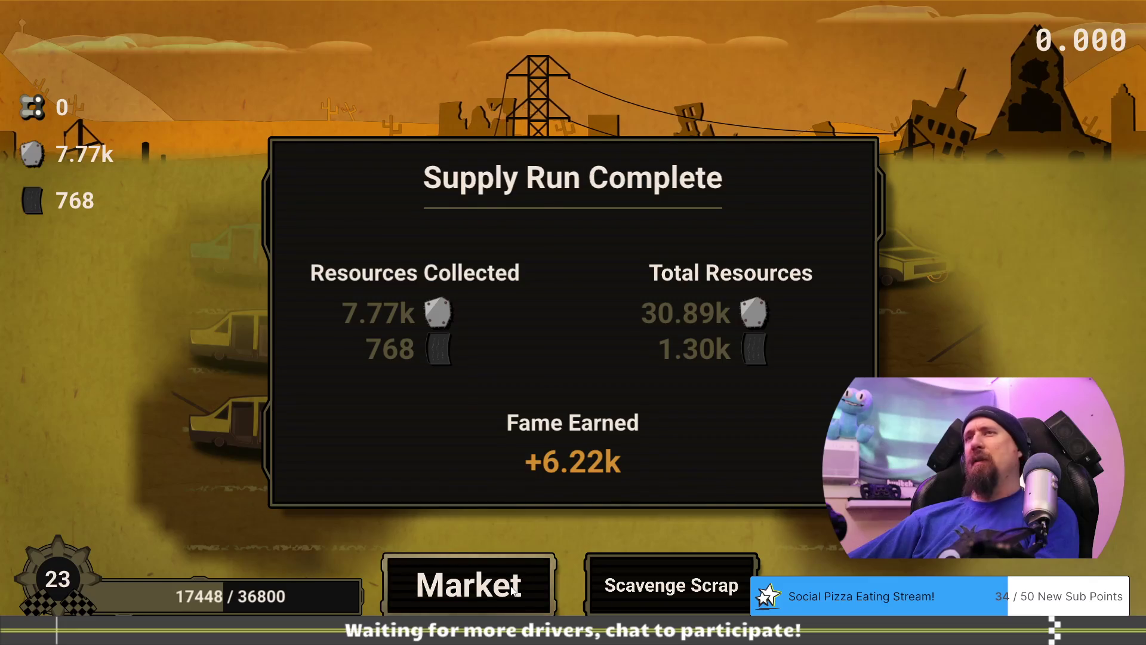
pyautogui.click(512, 589)
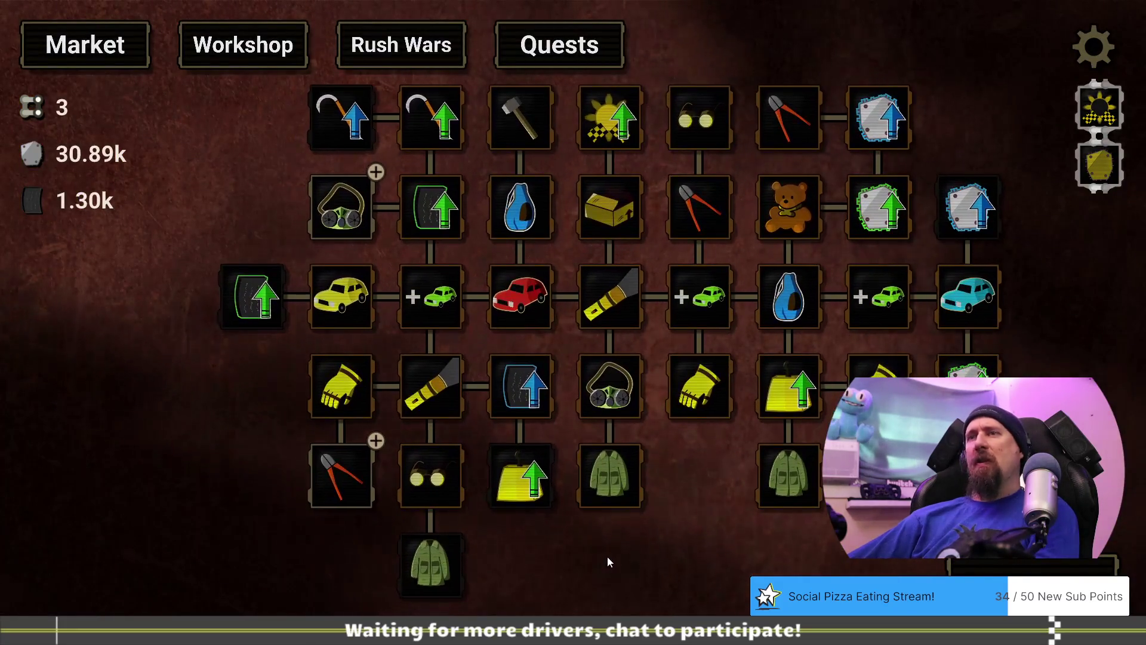
# Buy the first Dismantler level (1/5) and start a new supply run.
pyautogui.click(360, 485)
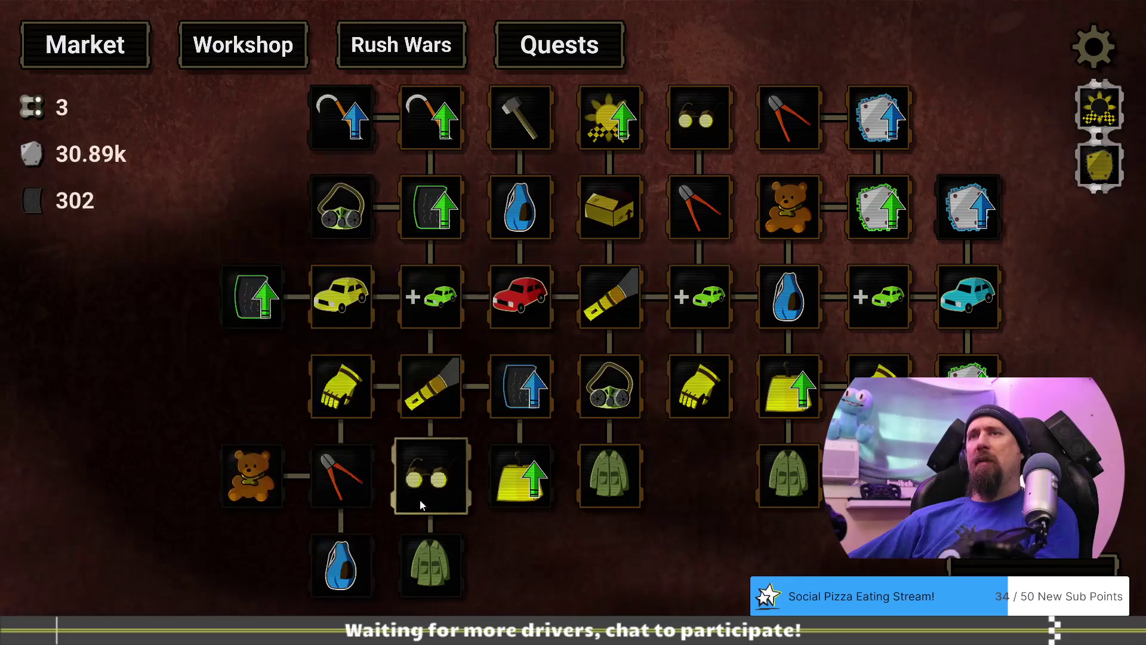
pyautogui.moveTo(355, 571)
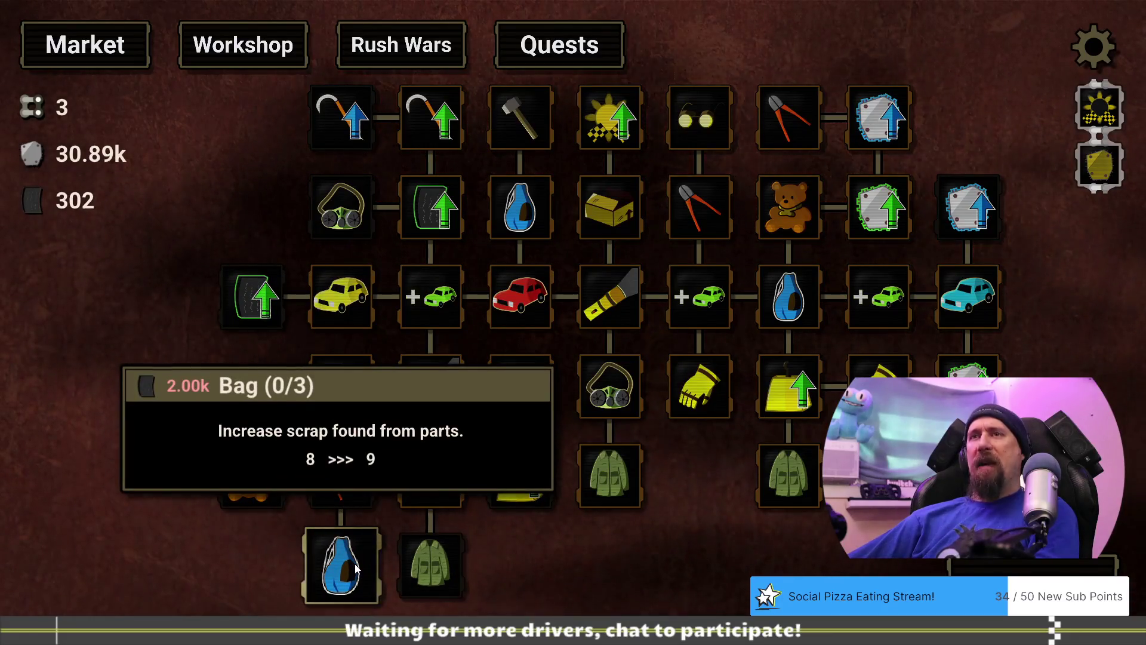
pyautogui.click(1025, 574)
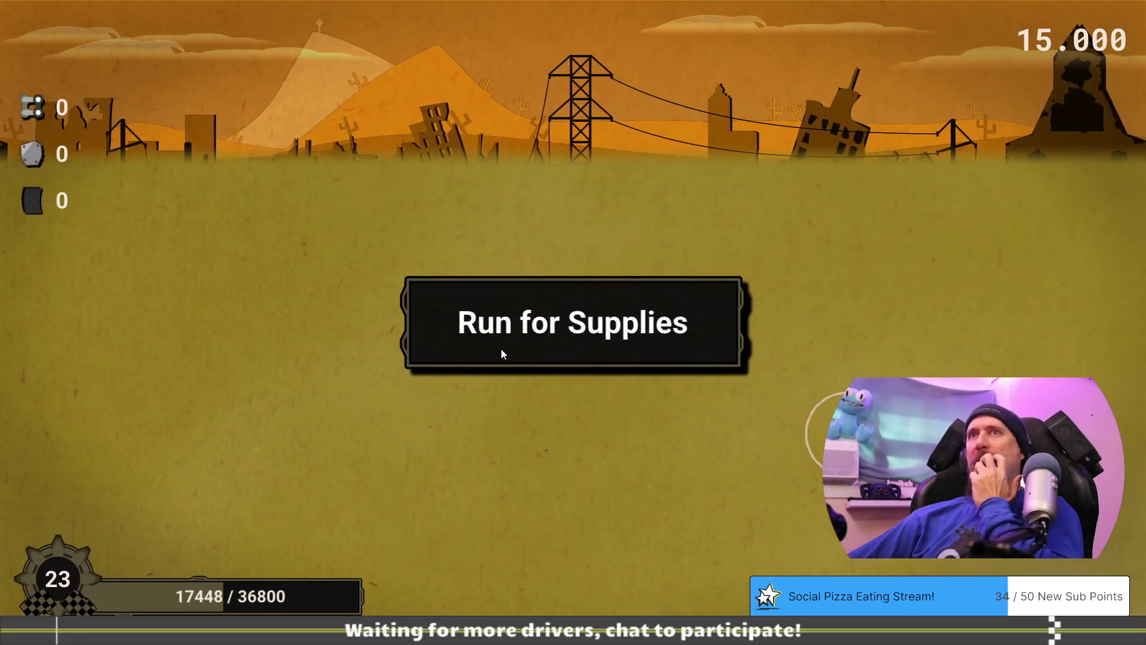
# Tear parts off the car for 4.27k scrap and 1.10k rubber, then return to the Market tree.
pyautogui.moveTo(598, 400)
pyautogui.mouseDown()
pyautogui.moveTo(619, 396)
pyautogui.moveTo(665, 437)
pyautogui.moveTo(523, 445)
pyautogui.moveTo(608, 444)
pyautogui.moveTo(794, 329)
pyautogui.moveTo(904, 345)
pyautogui.moveTo(919, 333)
pyautogui.moveTo(922, 291)
pyautogui.moveTo(954, 308)
pyautogui.moveTo(977, 352)
pyautogui.moveTo(905, 376)
pyautogui.moveTo(960, 326)
pyautogui.moveTo(847, 329)
pyautogui.moveTo(964, 358)
pyautogui.moveTo(783, 327)
pyautogui.moveTo(587, 334)
pyautogui.moveTo(226, 289)
pyautogui.moveTo(239, 549)
pyautogui.moveTo(259, 457)
pyautogui.moveTo(210, 521)
pyautogui.moveTo(257, 567)
pyautogui.mouseUp()
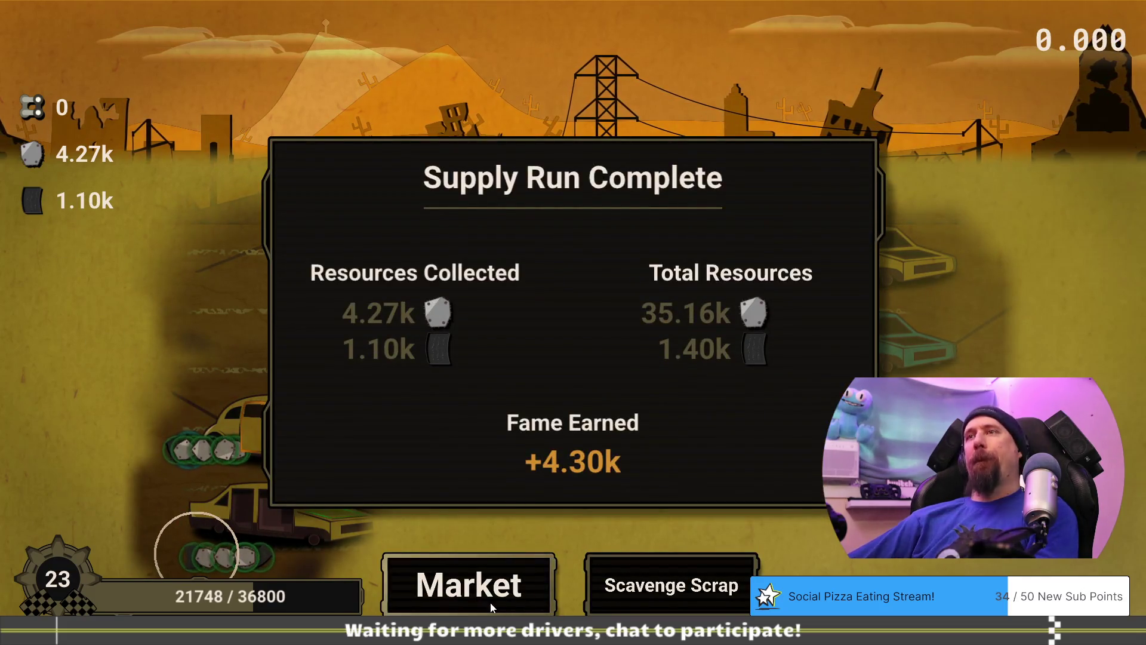
pyautogui.click(492, 606)
pyautogui.moveTo(607, 563); pyautogui.dragTo(689, 513)
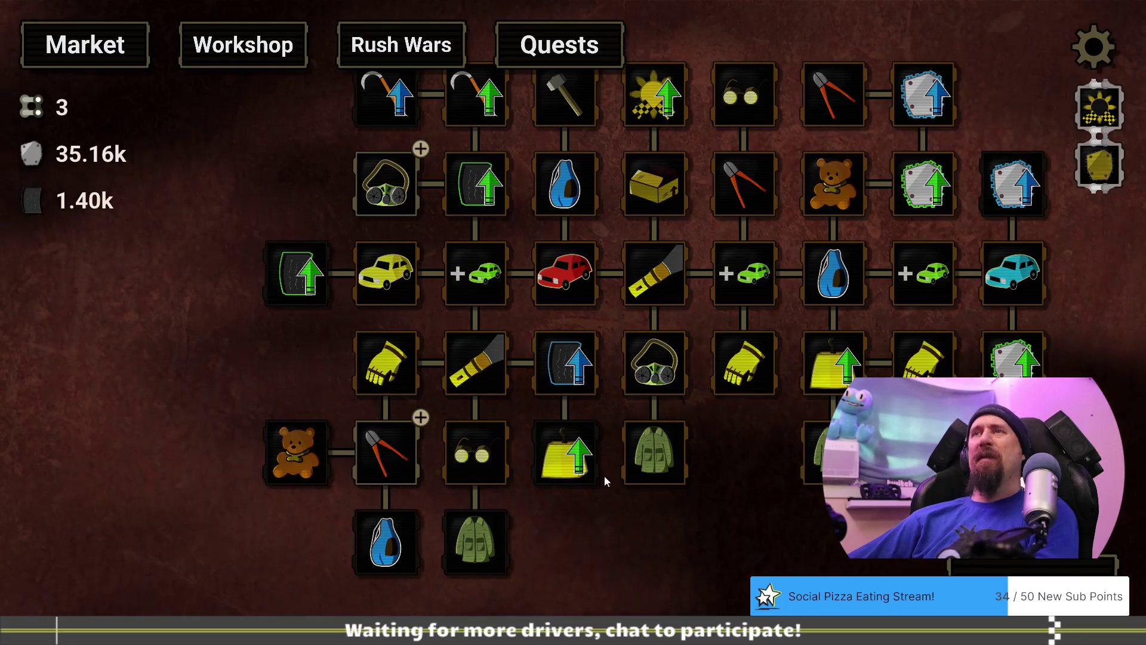
# Find the Dismantler node in the upgrade tree and buy its second level (2/5).
pyautogui.moveTo(639, 563); pyautogui.dragTo(652, 561)
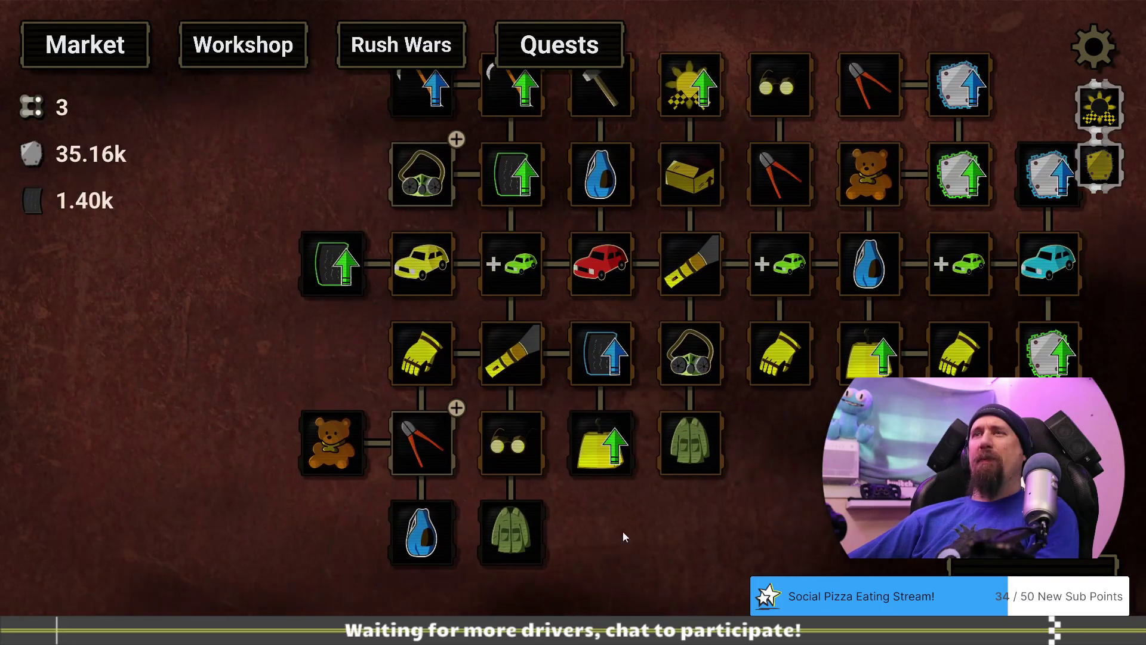
pyautogui.moveTo(405, 454)
pyautogui.moveTo(311, 367); pyautogui.dragTo(311, 390)
pyautogui.moveTo(425, 473)
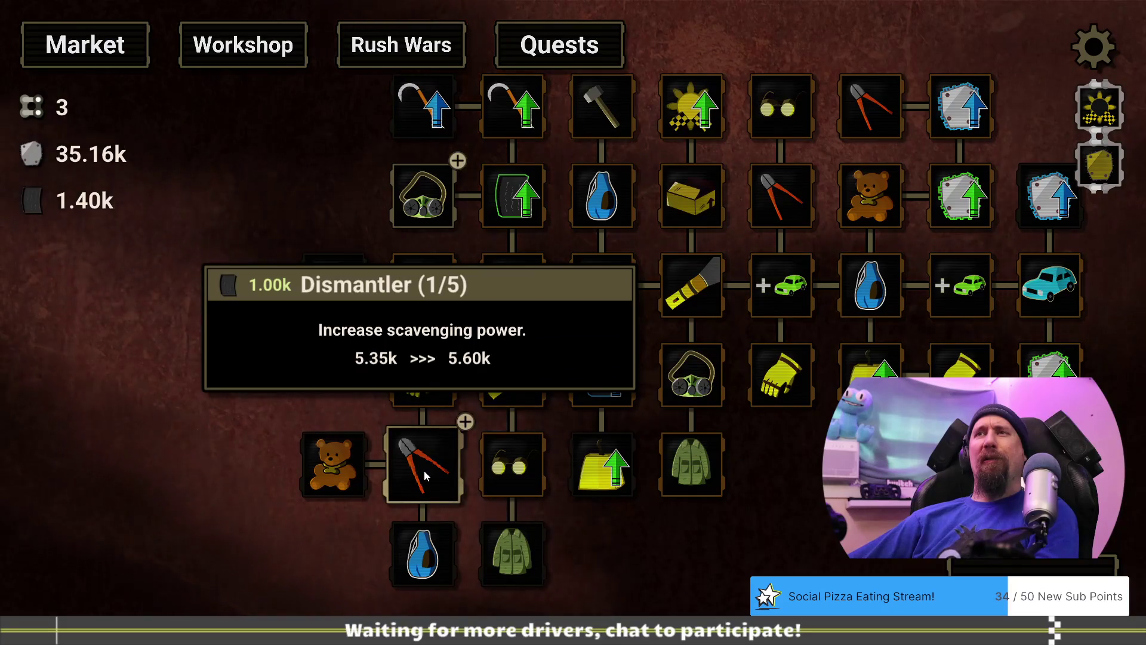
pyautogui.click(425, 474)
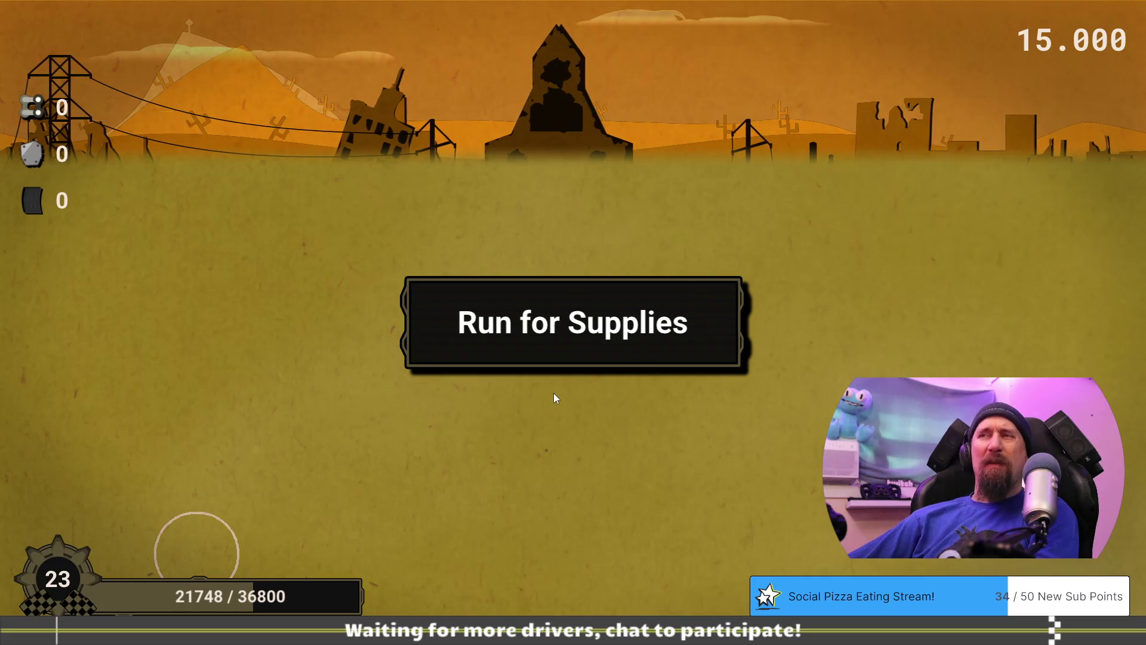
# Scrap the red and teal cars for 7.99k scrap and 684 tires, then go to the Market.
pyautogui.click(281, 361)
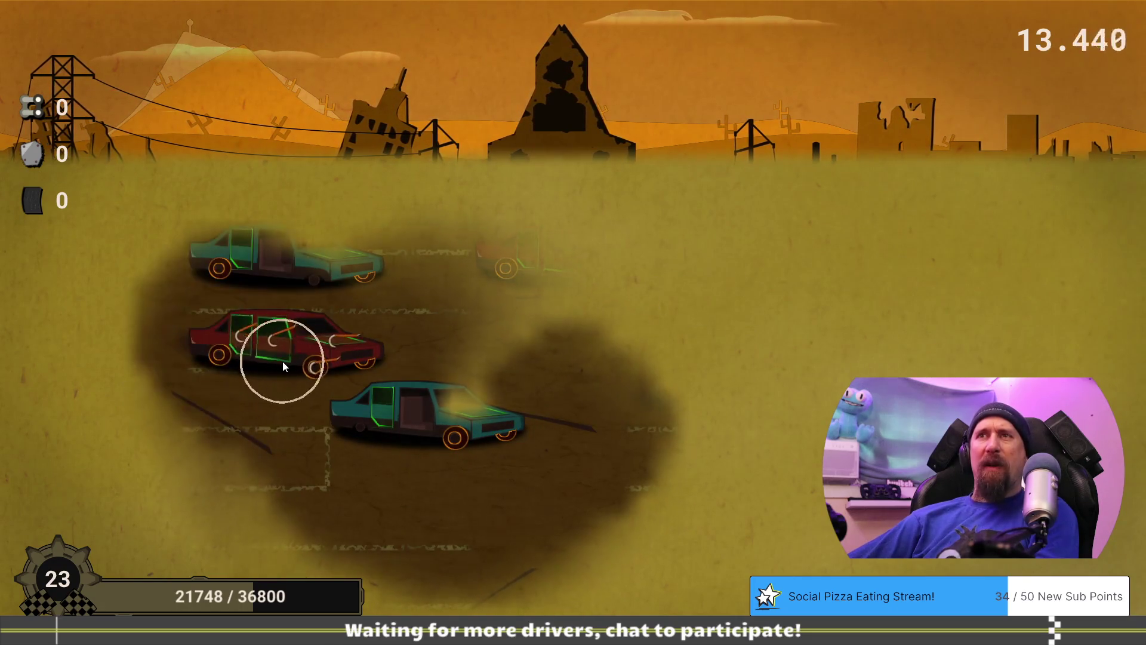
pyautogui.moveTo(268, 357)
pyautogui.mouseDown()
pyautogui.moveTo(364, 371)
pyautogui.moveTo(515, 461)
pyautogui.moveTo(532, 453)
pyautogui.moveTo(439, 465)
pyautogui.moveTo(352, 453)
pyautogui.moveTo(365, 387)
pyautogui.moveTo(184, 384)
pyautogui.moveTo(333, 396)
pyautogui.moveTo(181, 370)
pyautogui.moveTo(242, 372)
pyautogui.moveTo(243, 258)
pyautogui.moveTo(350, 275)
pyautogui.moveTo(185, 297)
pyautogui.moveTo(320, 271)
pyautogui.mouseUp()
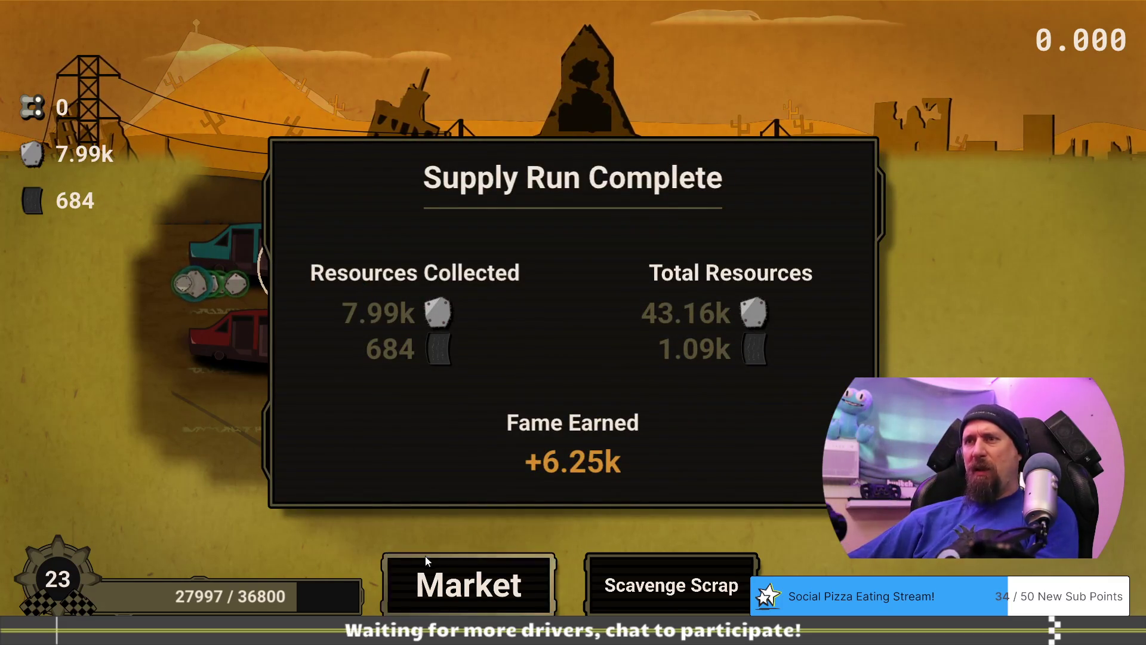
pyautogui.click(446, 568)
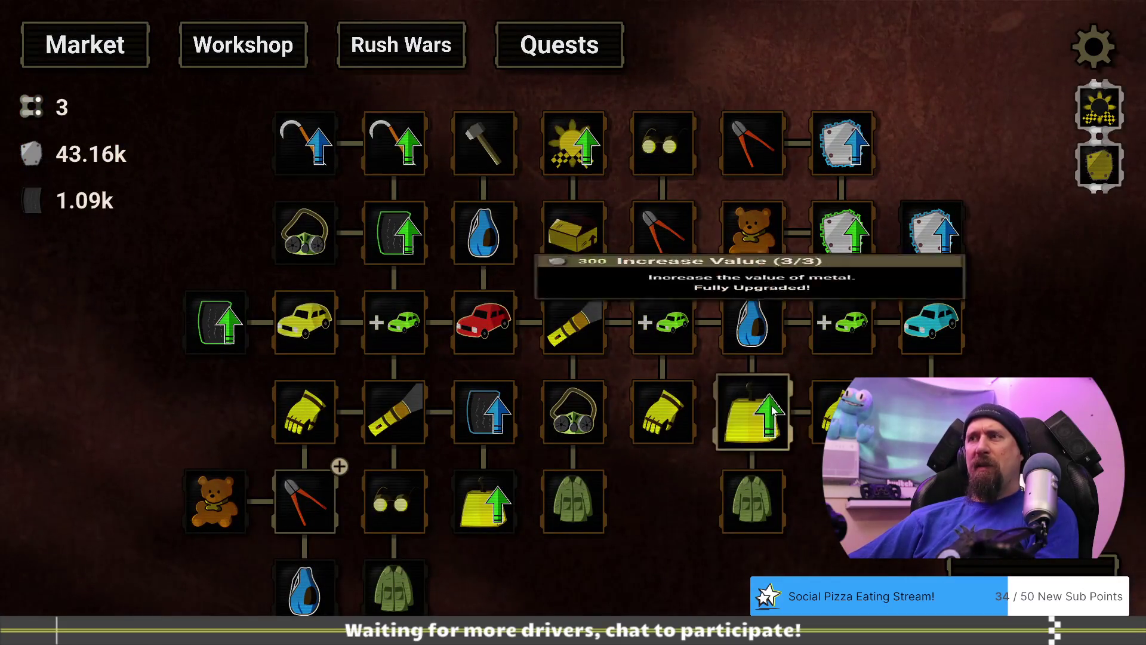
# Raise Dismantler to 3/5 for 1.00k tires, view the Disciple Simon Rush Wars challenge, then return to the Market.
pyautogui.moveTo(569, 510)
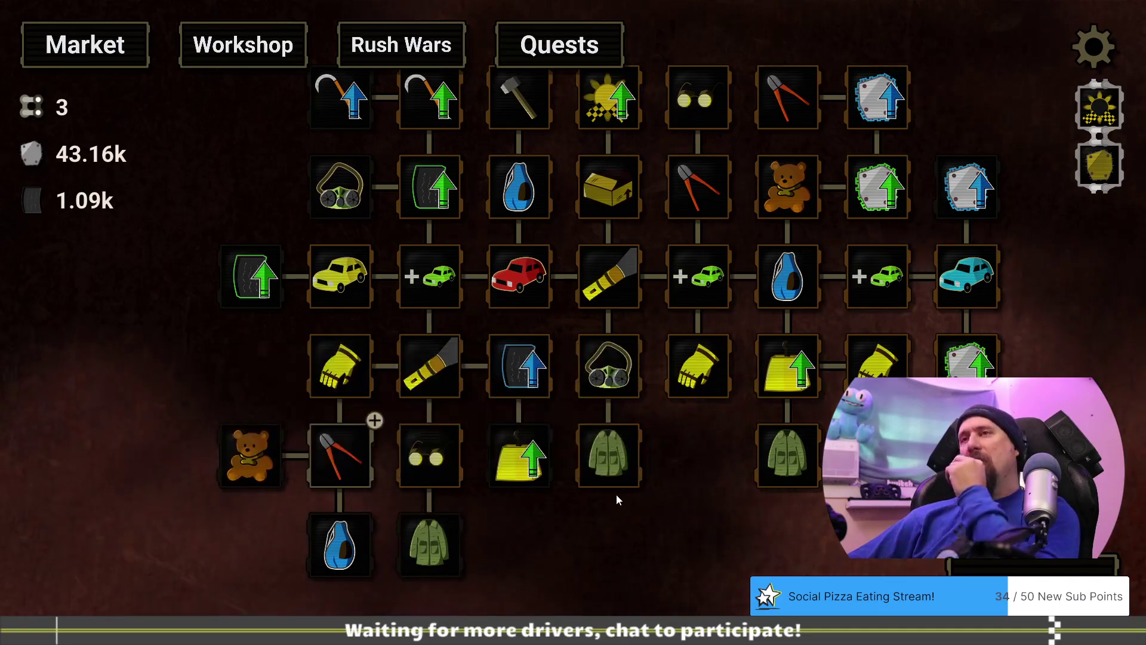
pyautogui.moveTo(560, 550); pyautogui.dragTo(617, 546)
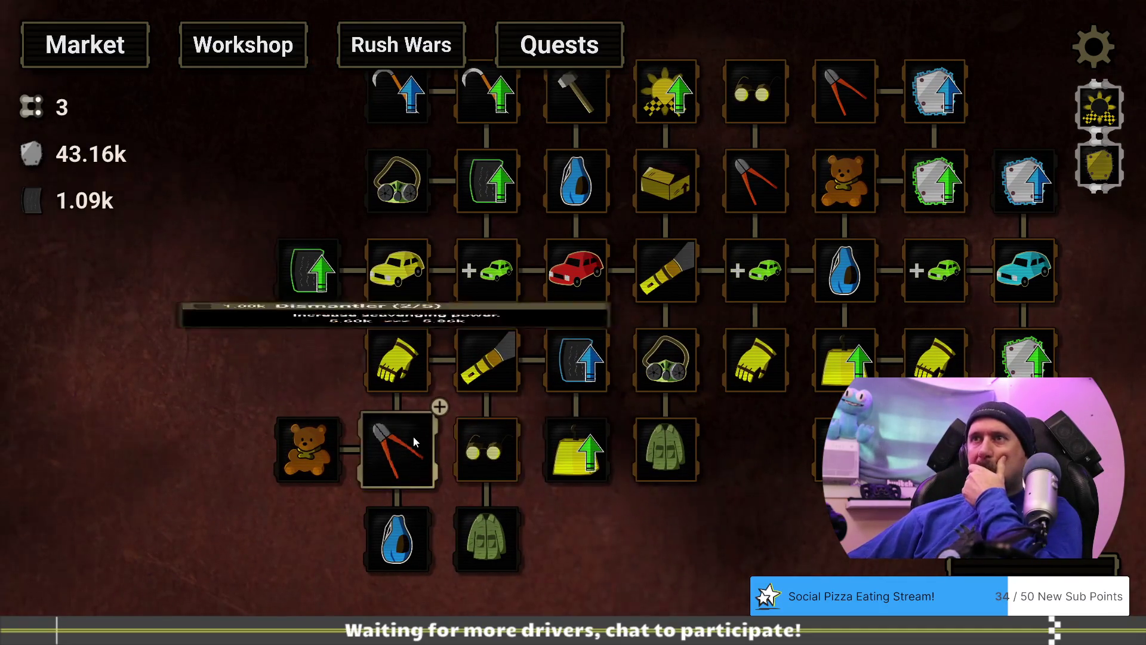
pyautogui.moveTo(413, 435)
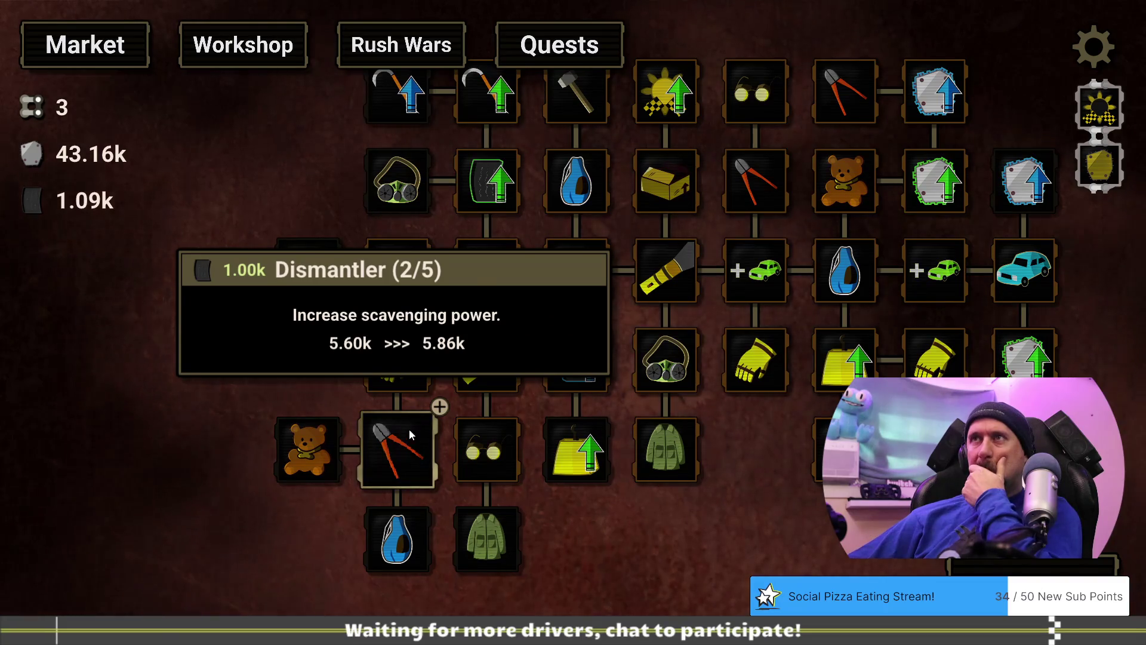
pyautogui.moveTo(280, 345); pyautogui.dragTo(262, 390)
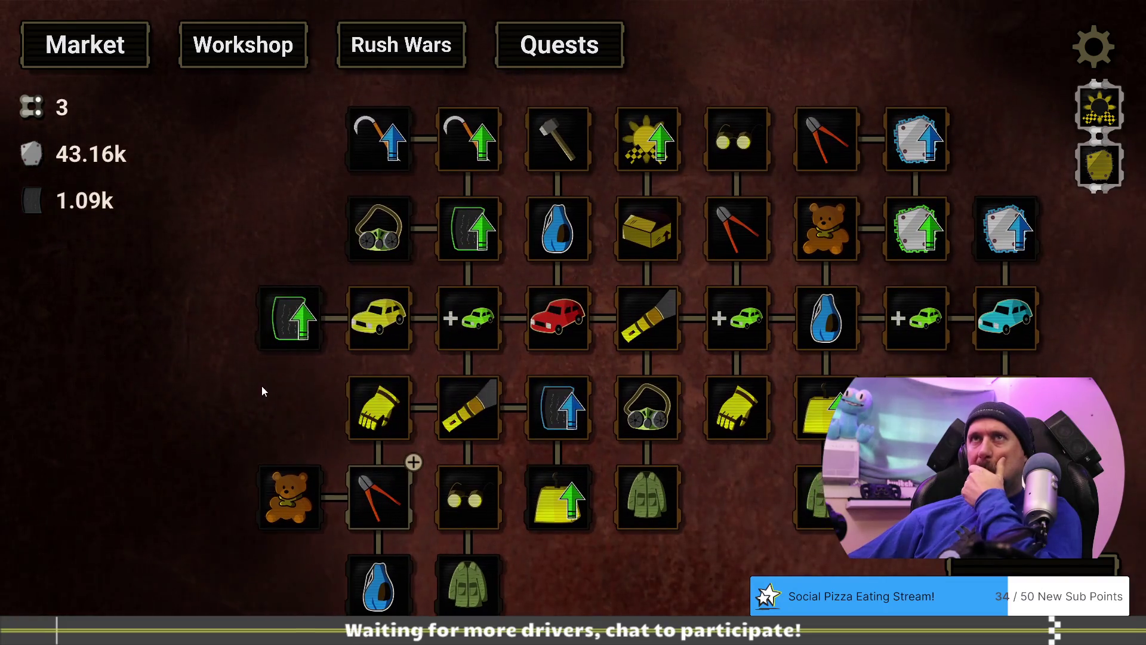
pyautogui.click(392, 513)
pyautogui.click(385, 57)
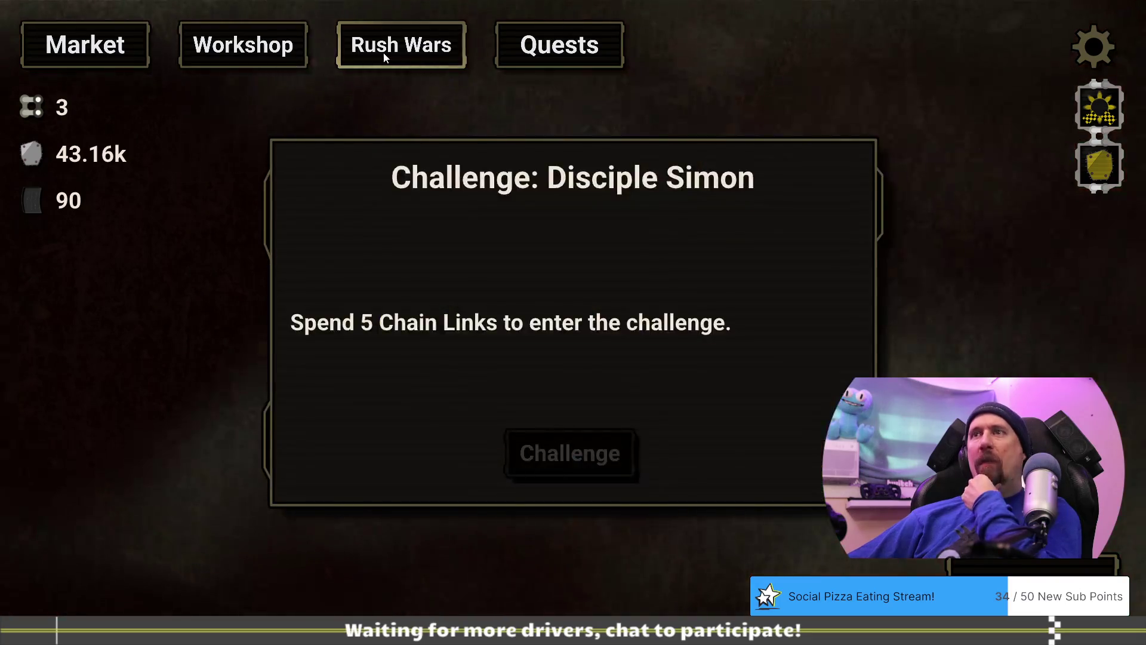
pyautogui.click(83, 59)
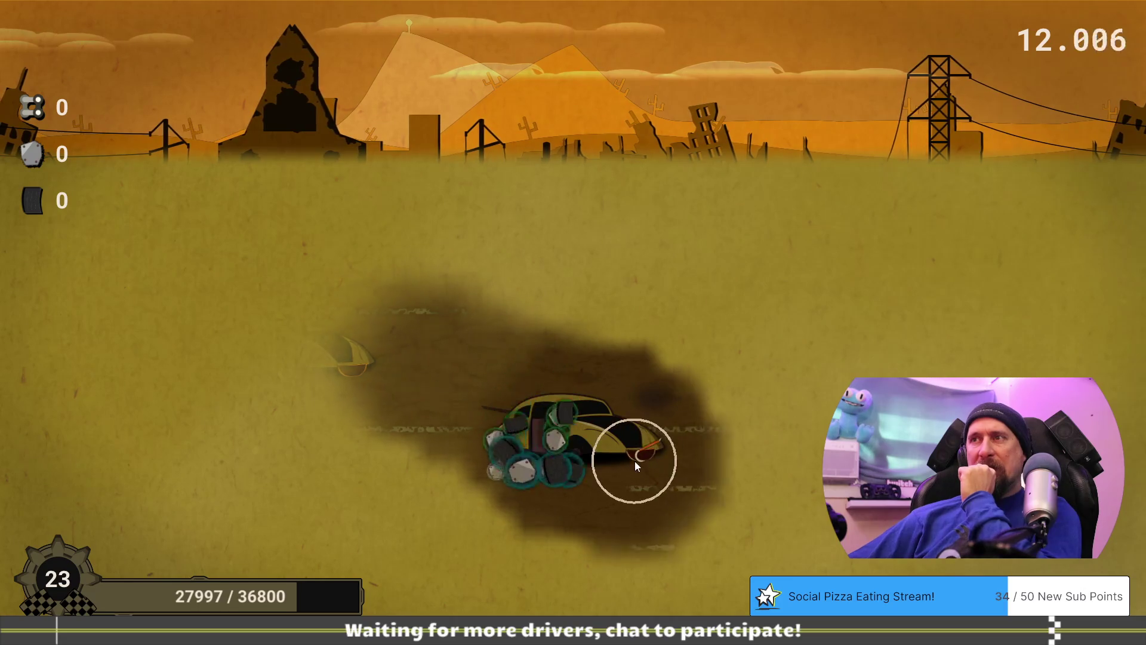
# Sweep over the buried cars to collect 5.06k scrap and 1.58k tires, then return to the Market.
pyautogui.moveTo(525, 481)
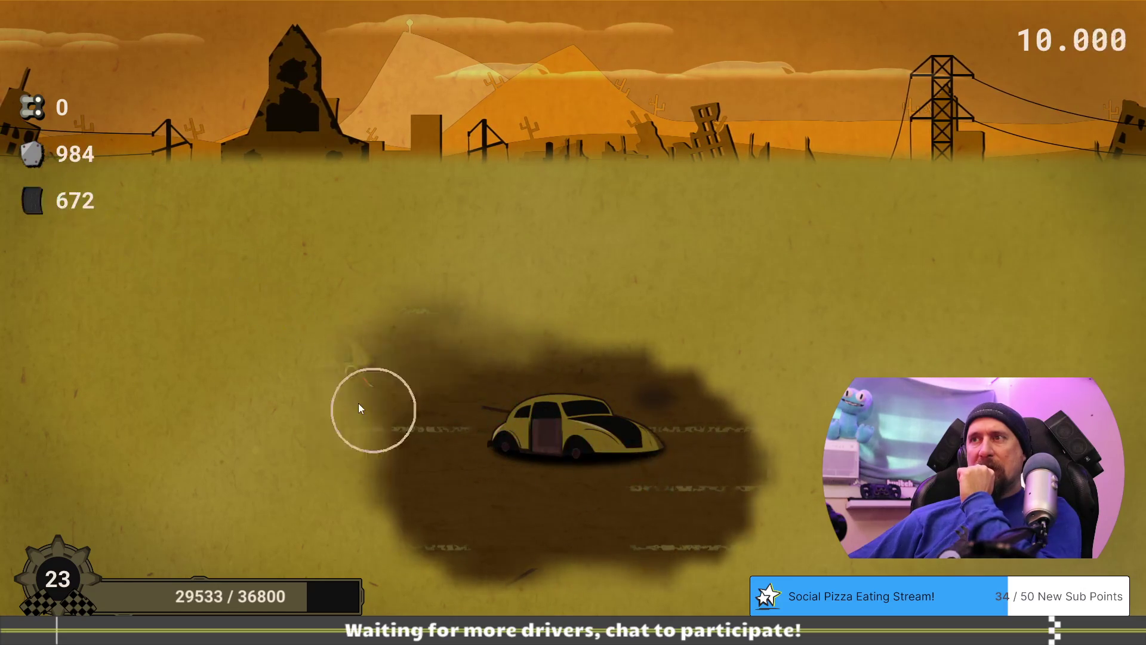
pyautogui.moveTo(249, 276)
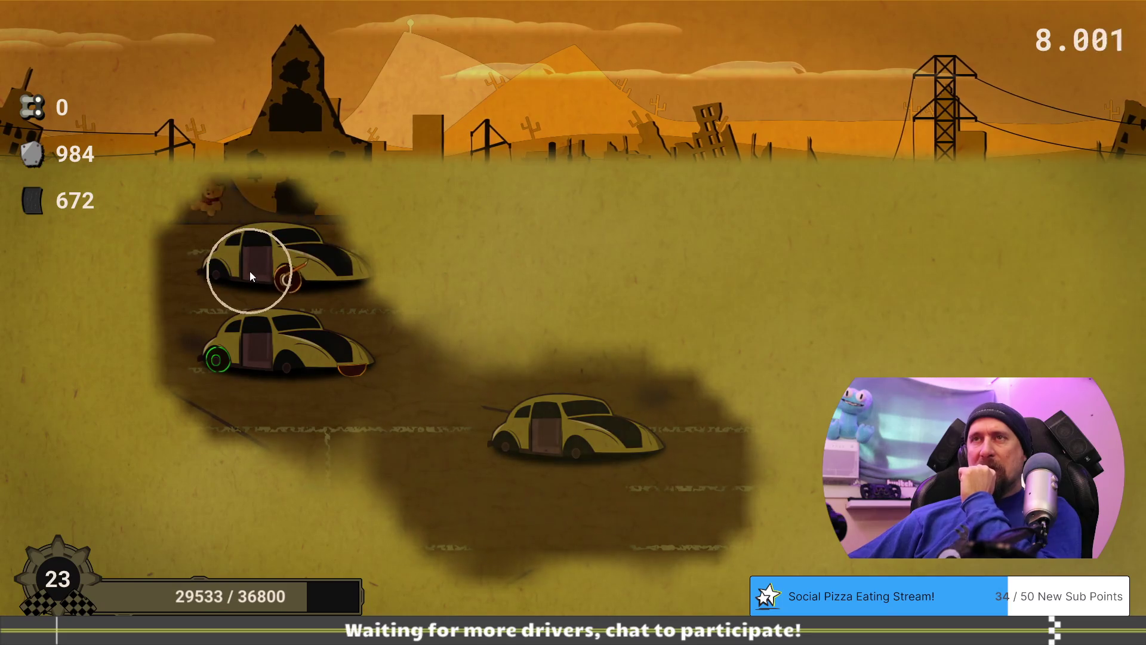
pyautogui.moveTo(348, 373)
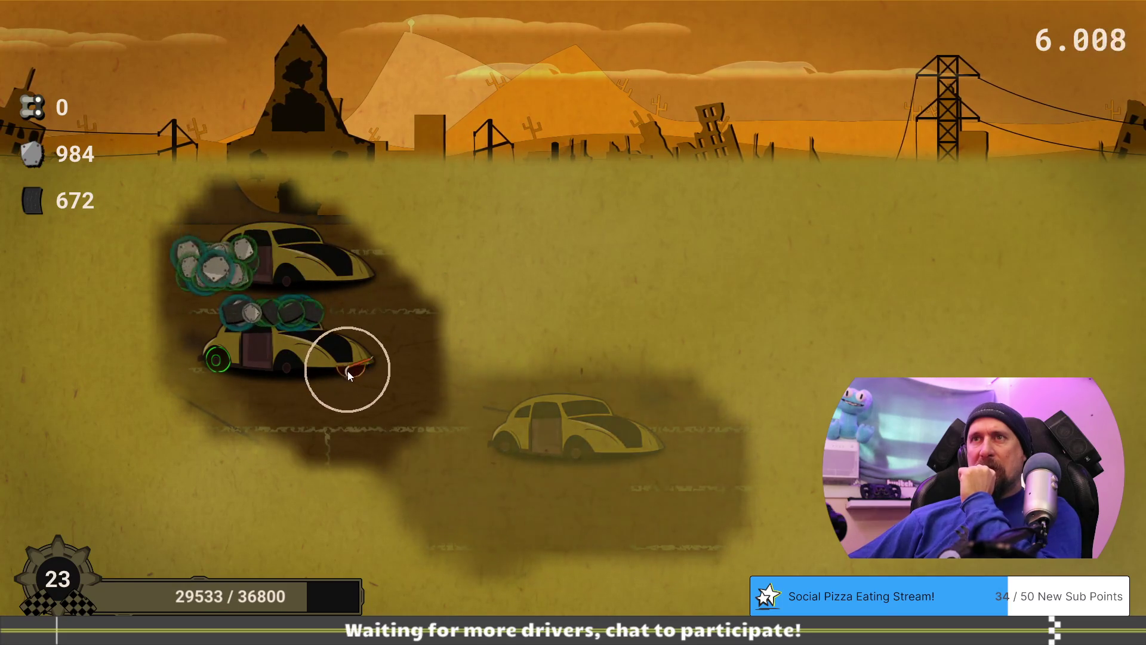
pyautogui.moveTo(234, 303)
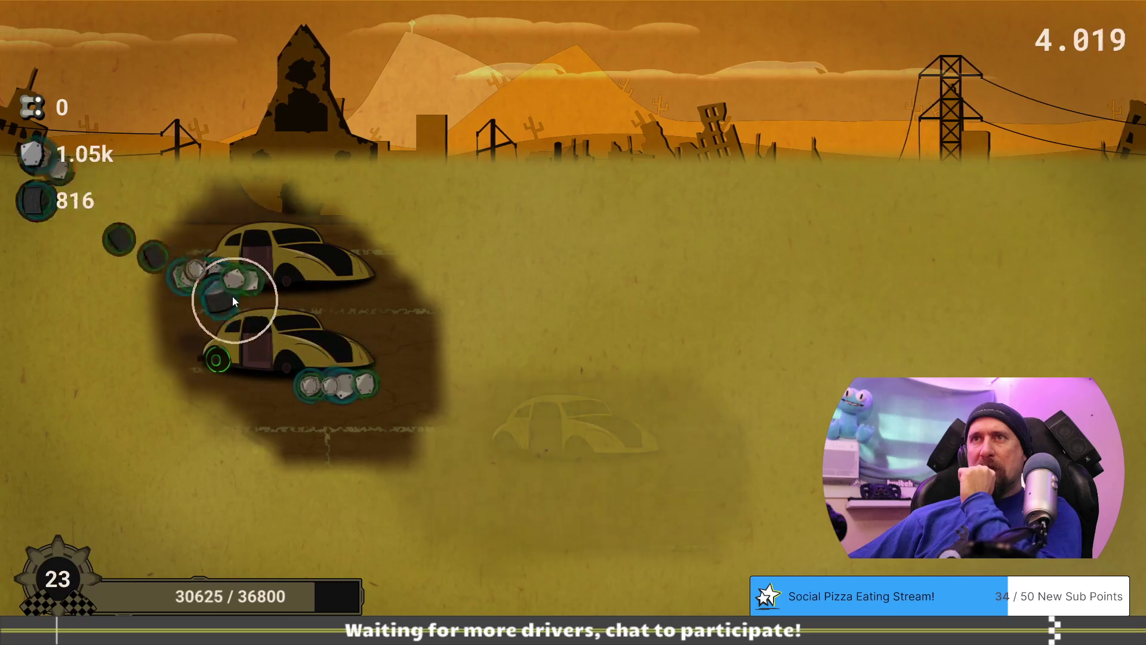
pyautogui.moveTo(239, 363)
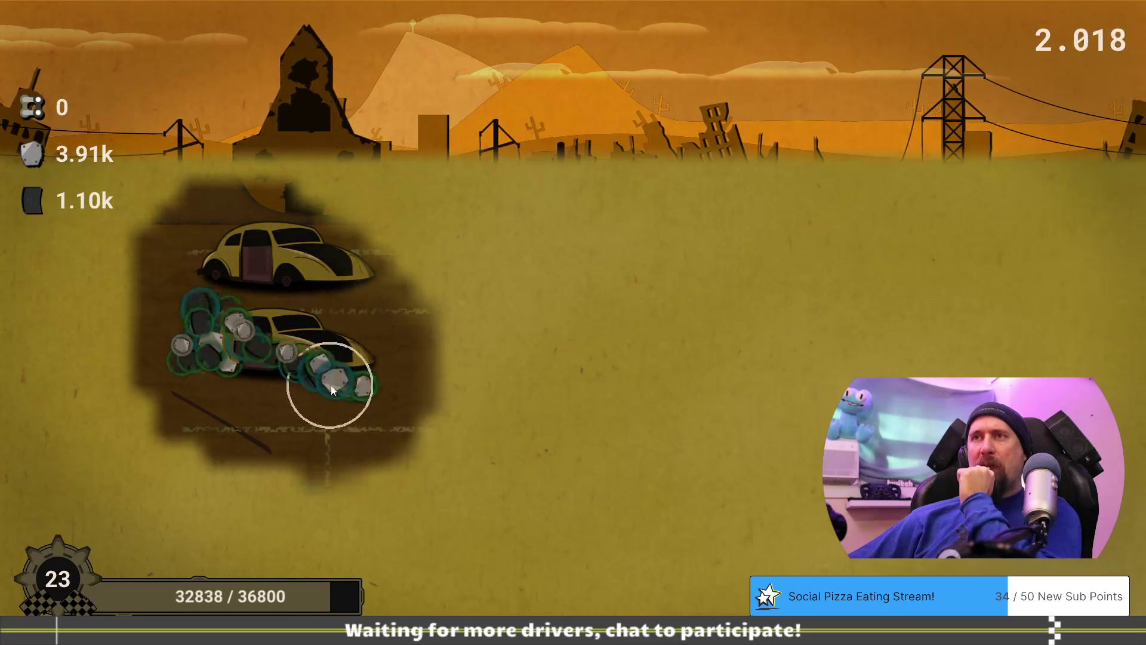
pyautogui.moveTo(170, 361)
pyautogui.moveTo(304, 525)
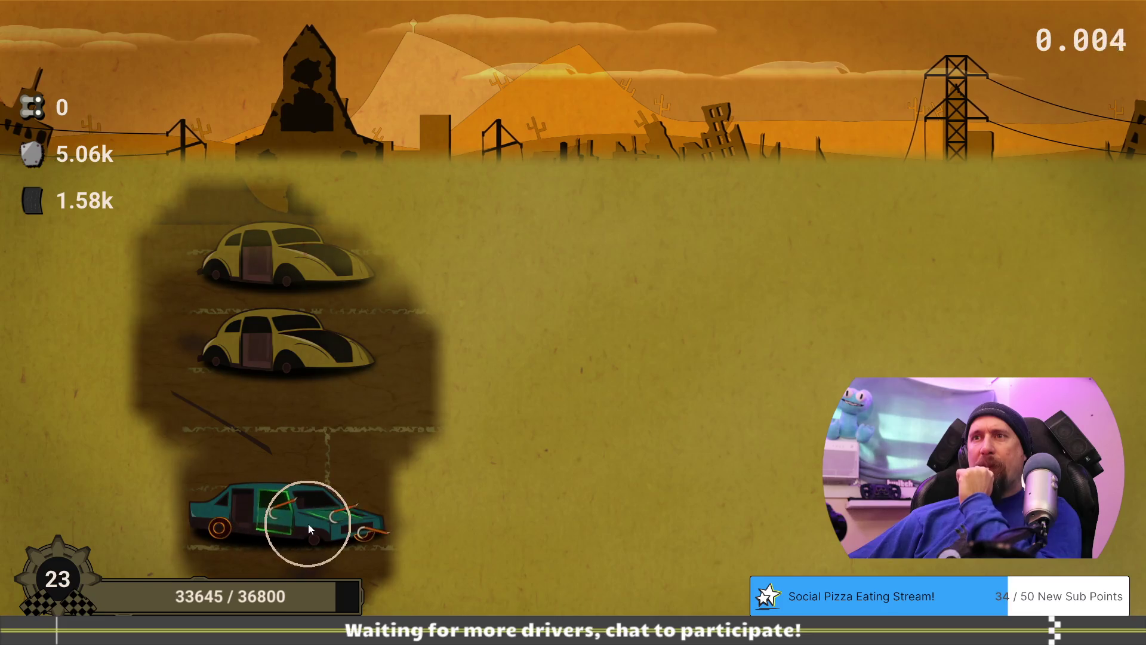
pyautogui.click(503, 582)
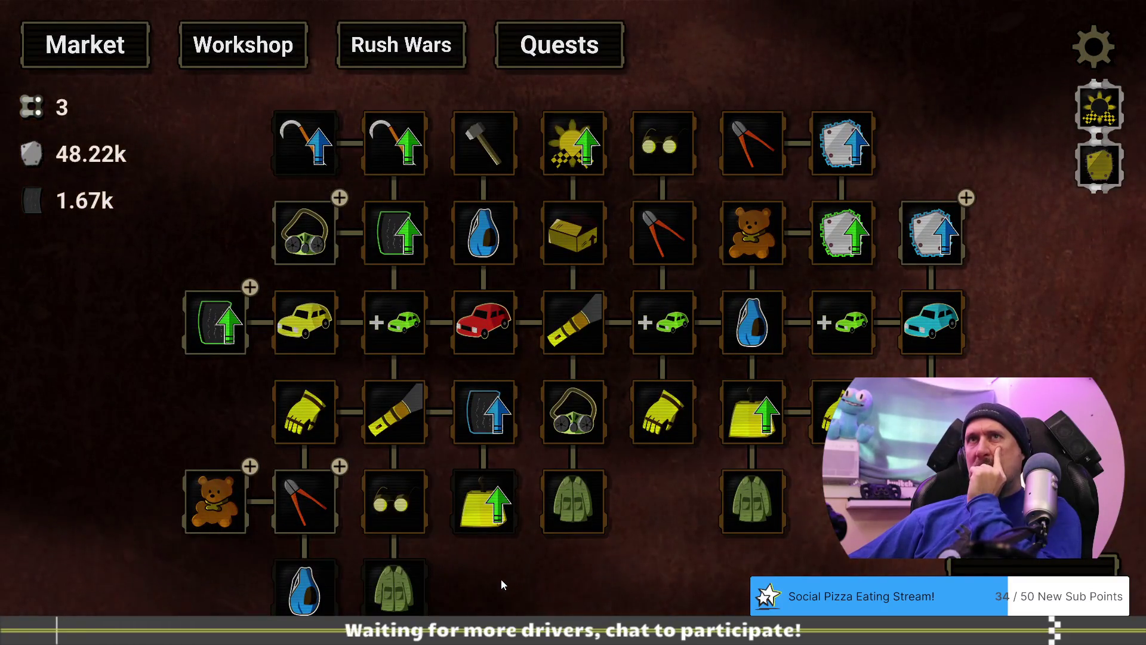
# Buy the Best Metal upgrade.
pyautogui.moveTo(497, 521)
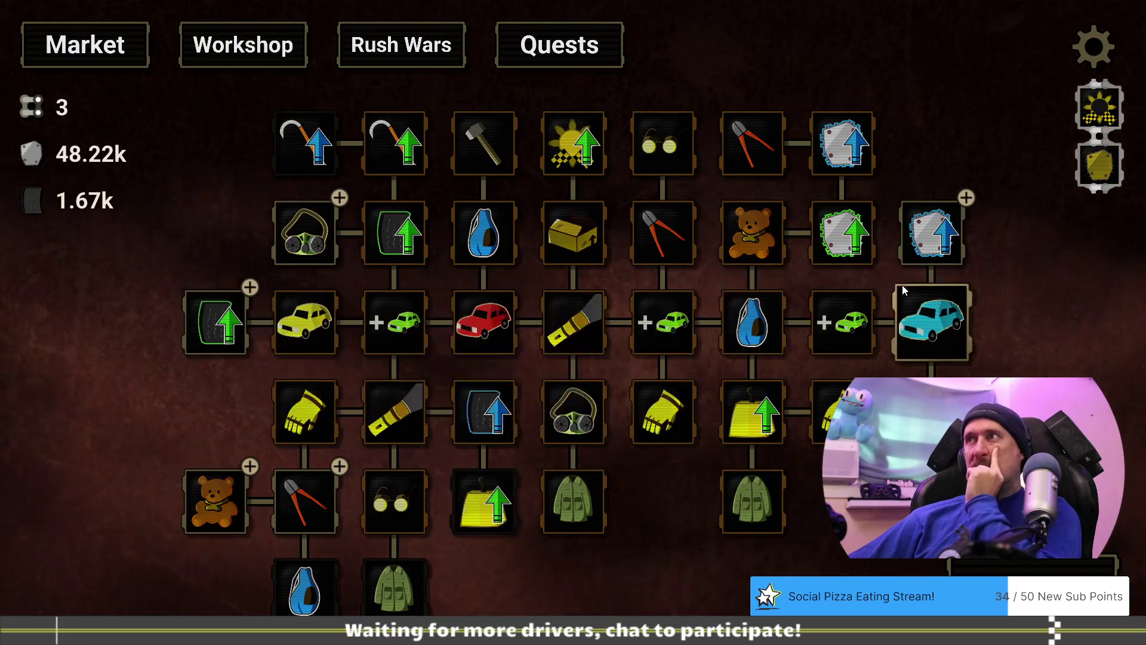
pyautogui.moveTo(919, 241)
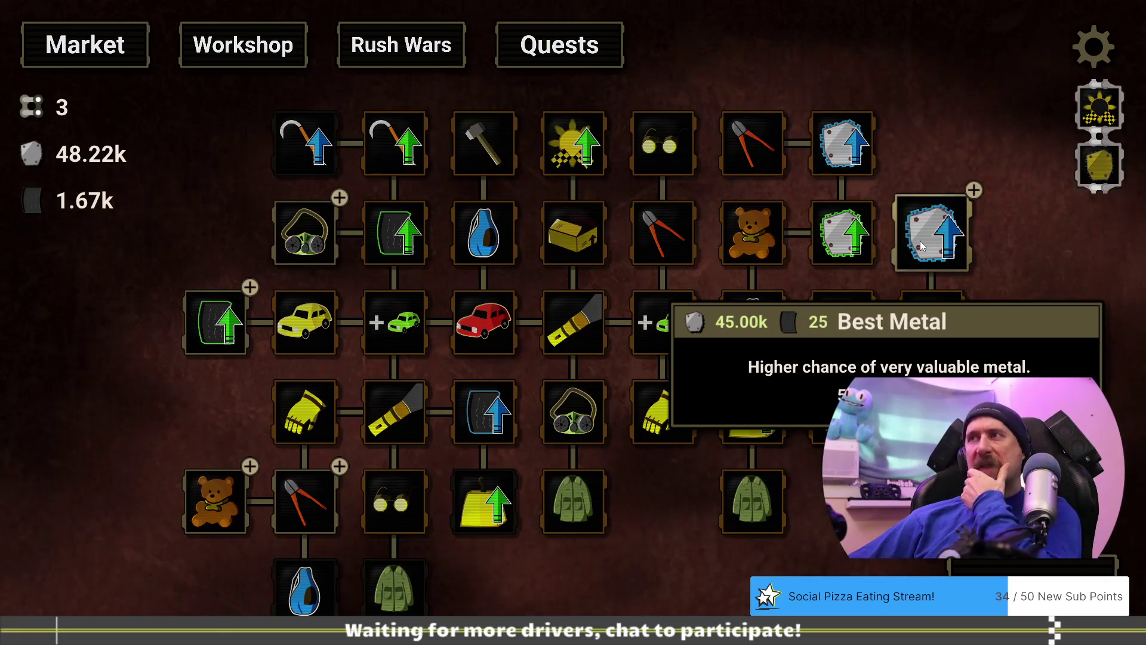
pyautogui.click(919, 242)
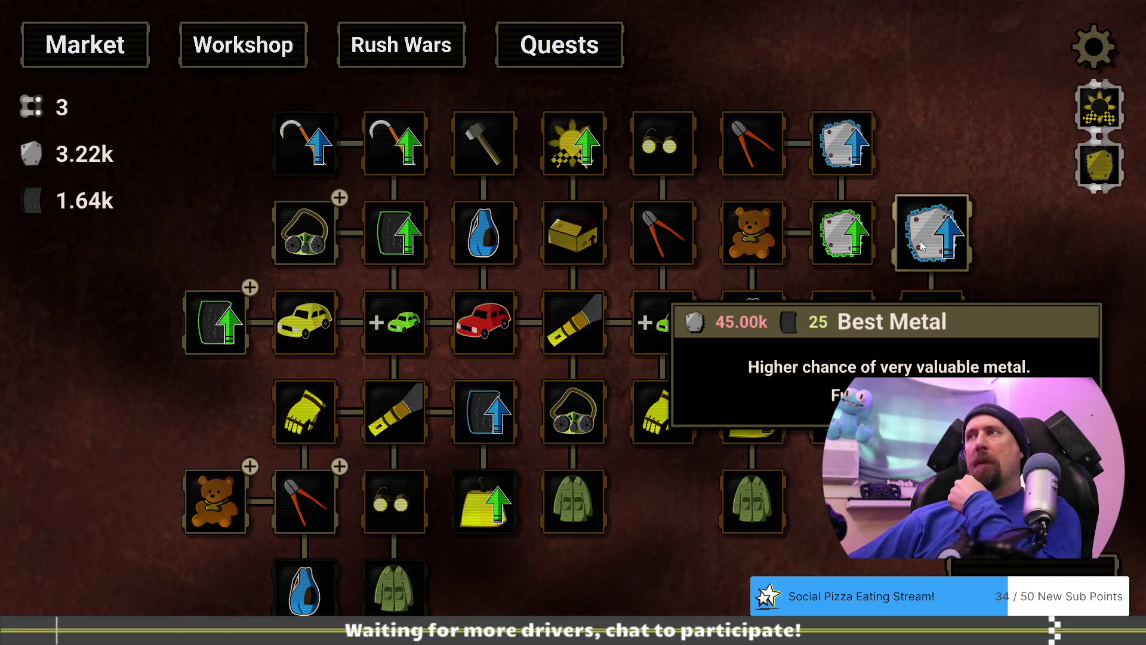
# Raise Dismantler to 4/5 for 1.00k tires and start a new supply run.
pyautogui.moveTo(661, 511); pyautogui.dragTo(705, 478)
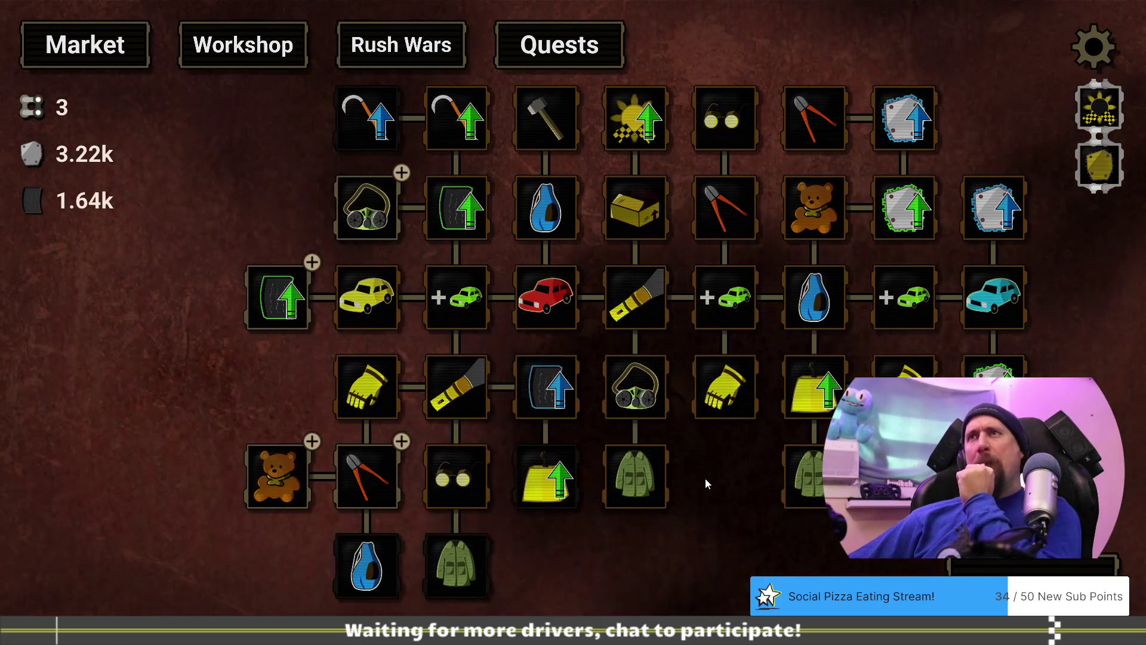
pyautogui.click(377, 479)
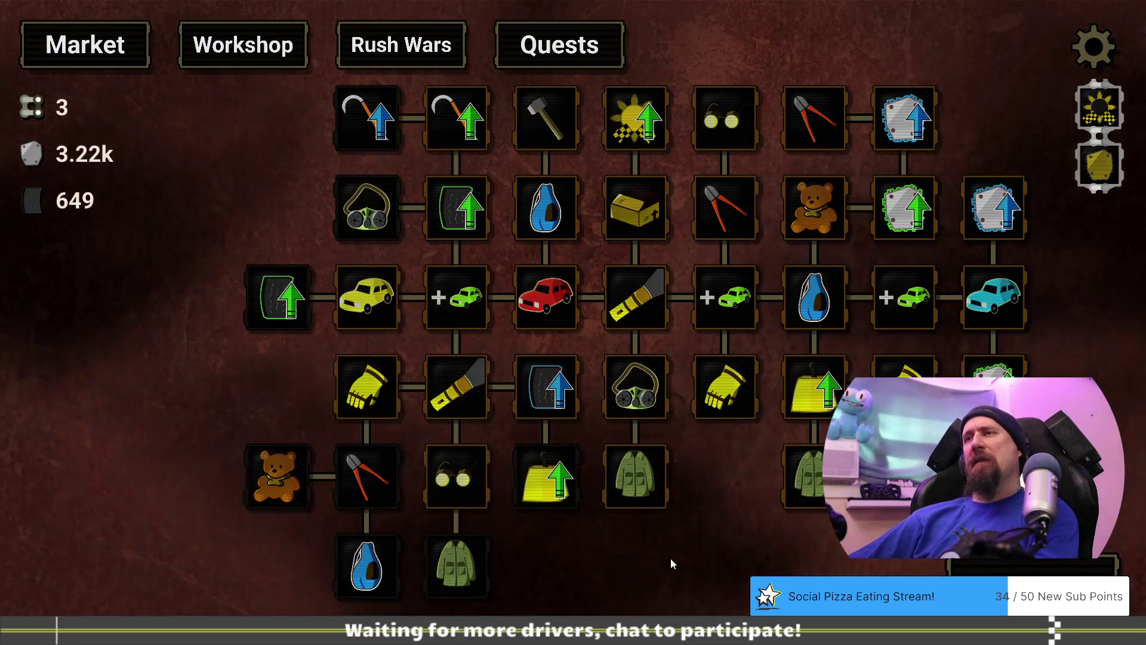
pyautogui.moveTo(671, 558); pyautogui.dragTo(650, 557)
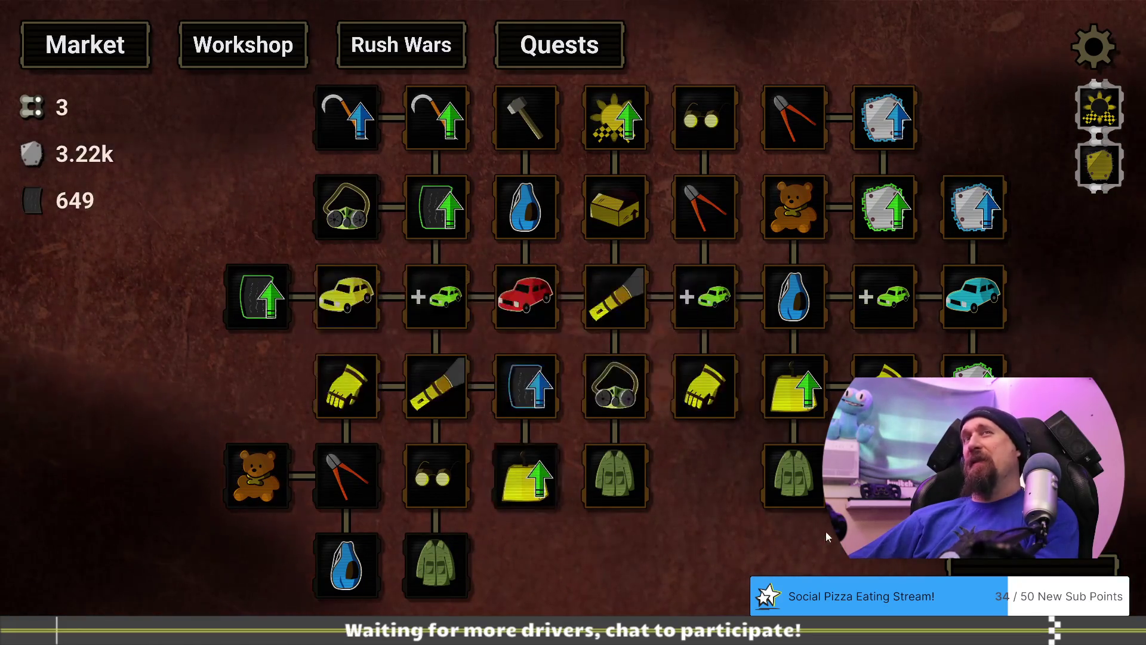
pyautogui.click(1033, 563)
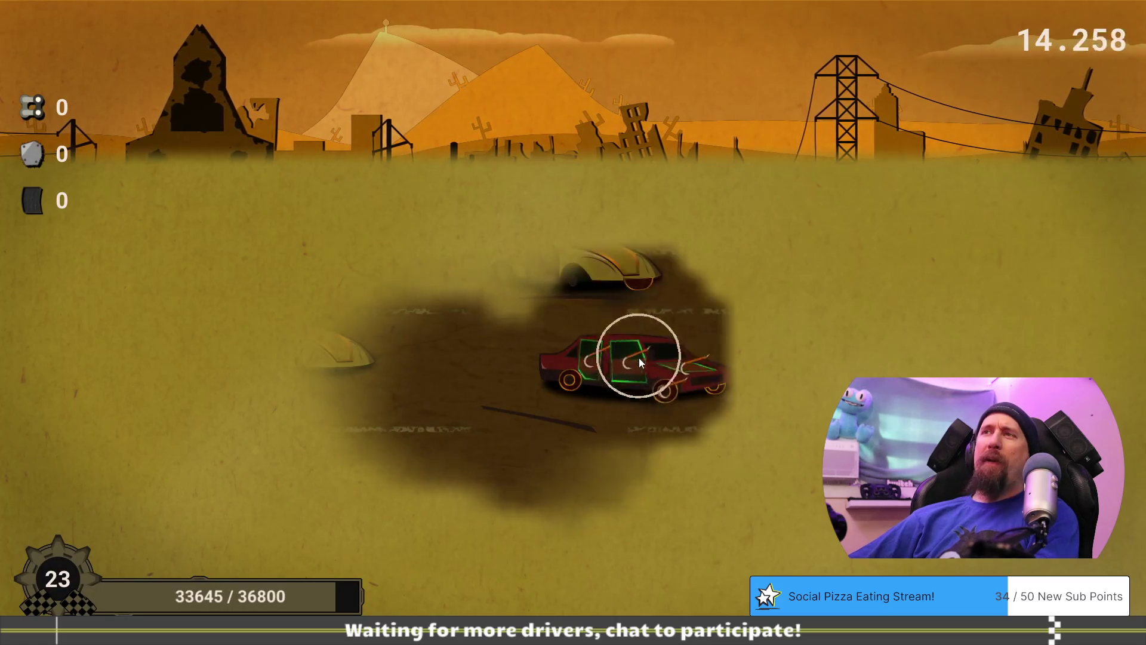
# Break the cars into scrap until time runs out, reaching level 24, then go to the Market.
pyautogui.click(620, 373)
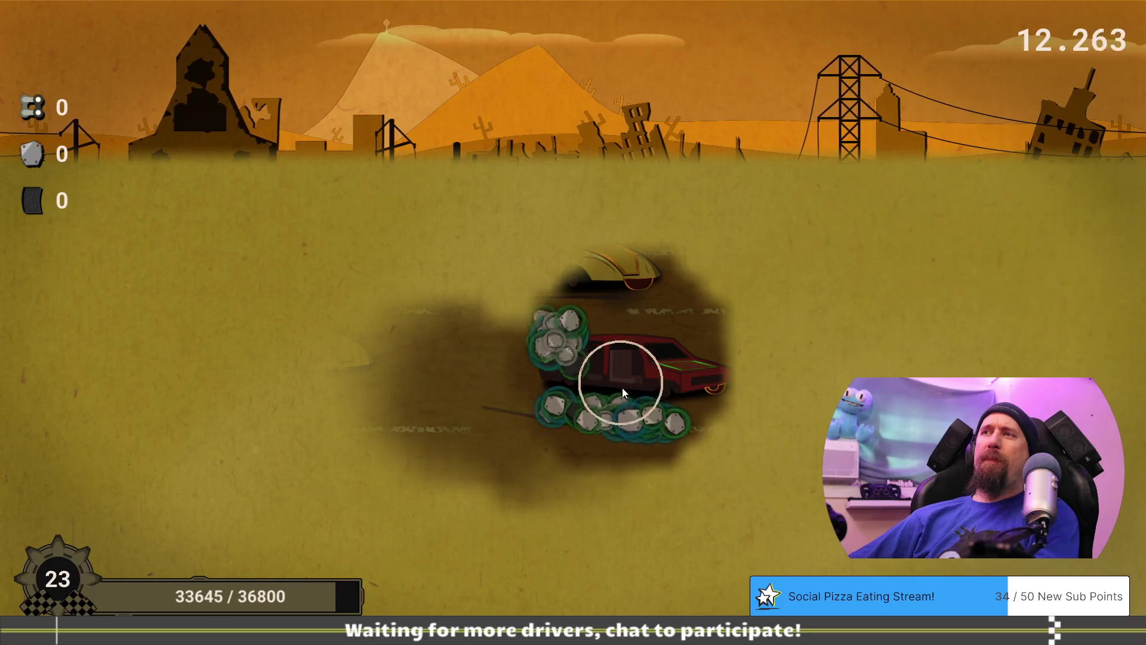
pyautogui.moveTo(651, 414)
pyautogui.mouseDown()
pyautogui.moveTo(568, 408)
pyautogui.moveTo(611, 398)
pyautogui.moveTo(610, 306)
pyautogui.moveTo(641, 292)
pyautogui.moveTo(635, 277)
pyautogui.moveTo(525, 325)
pyautogui.moveTo(622, 304)
pyautogui.moveTo(651, 385)
pyautogui.moveTo(693, 418)
pyautogui.moveTo(647, 406)
pyautogui.moveTo(730, 399)
pyautogui.moveTo(642, 404)
pyautogui.moveTo(799, 430)
pyautogui.moveTo(813, 443)
pyautogui.moveTo(794, 459)
pyautogui.moveTo(798, 474)
pyautogui.moveTo(836, 525)
pyautogui.moveTo(740, 526)
pyautogui.mouseUp()
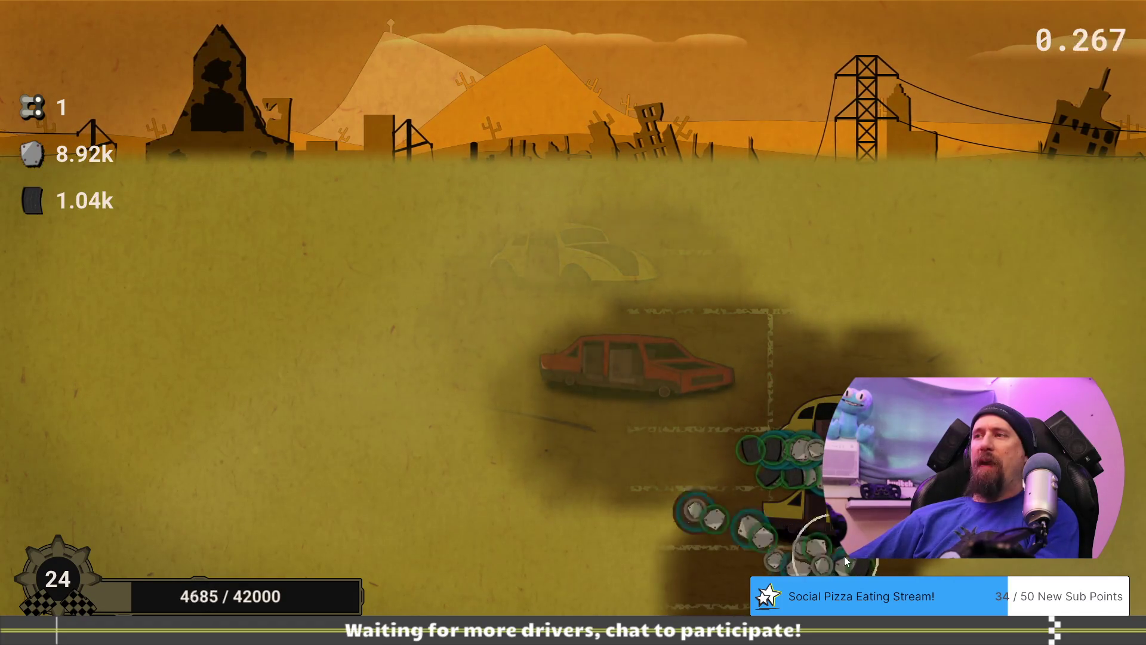
pyautogui.click(462, 588)
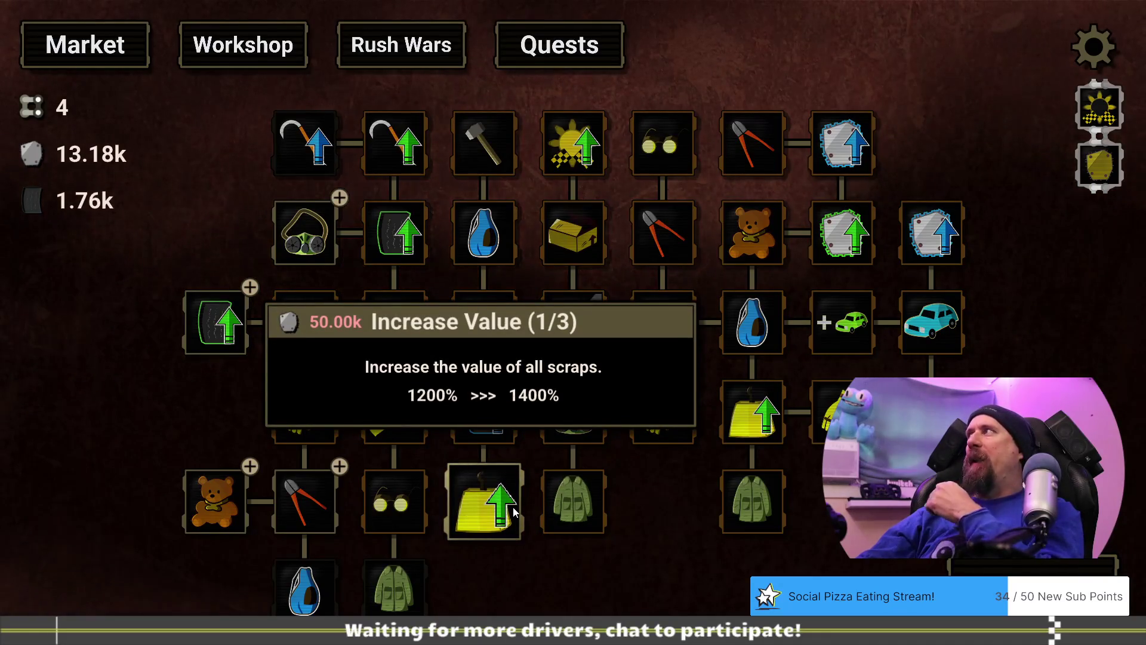
# Buy Helmet/Mask for 1.25k tires, extending run time to 17.5 seconds.
pyautogui.moveTo(648, 516); pyautogui.dragTo(736, 482)
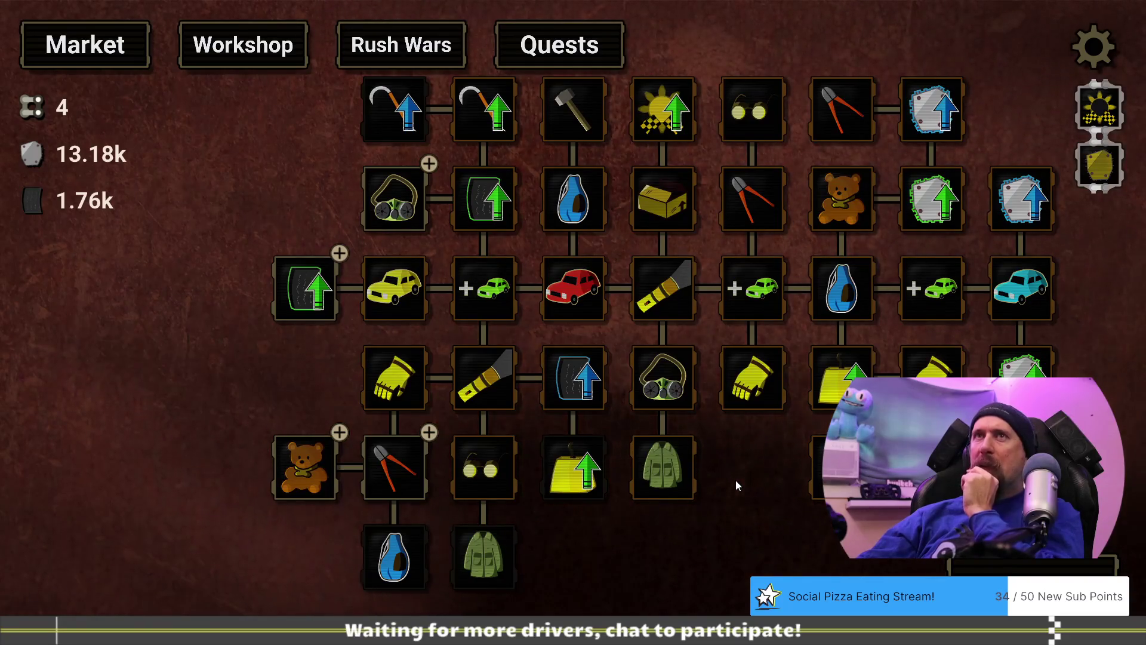
pyautogui.moveTo(404, 203)
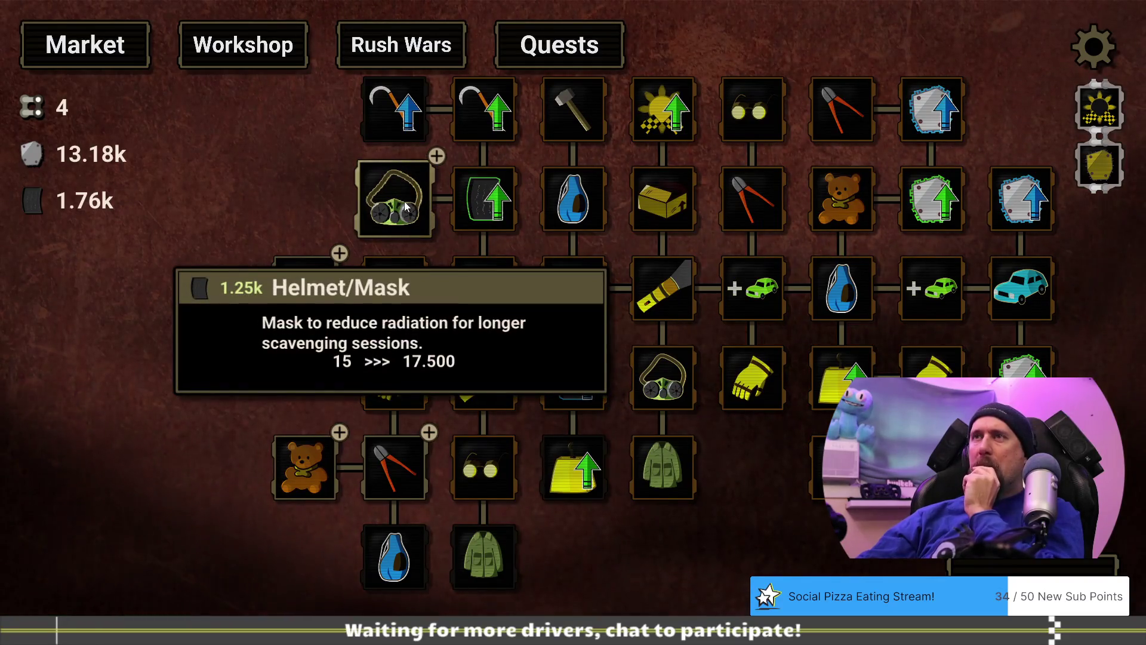
pyautogui.click(400, 201)
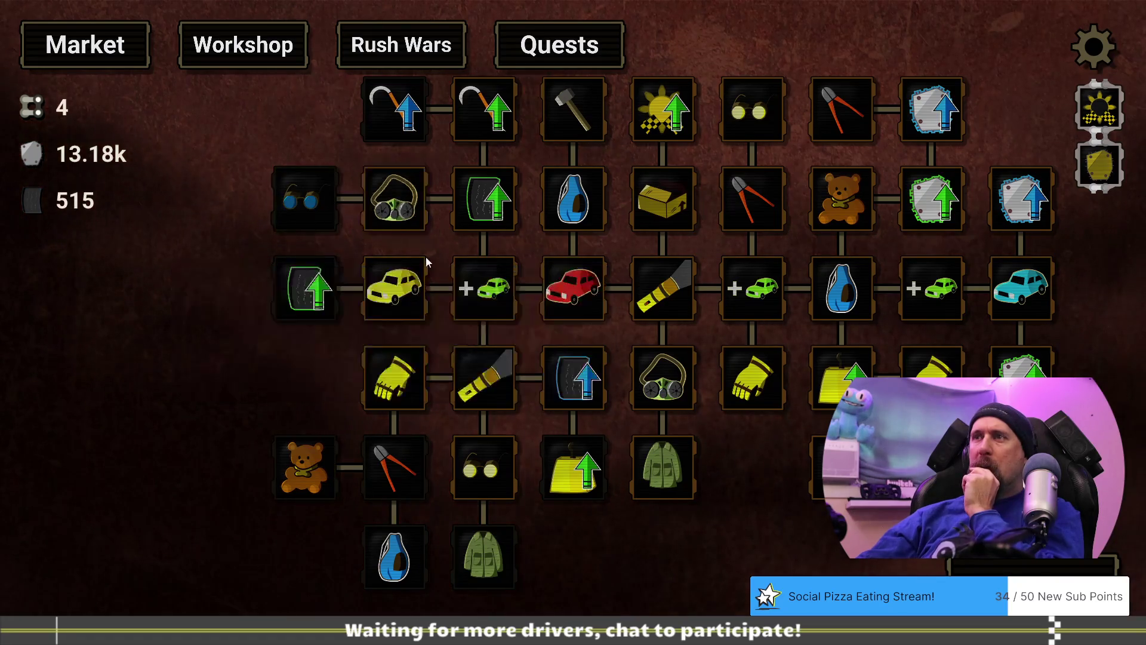
pyautogui.moveTo(597, 470)
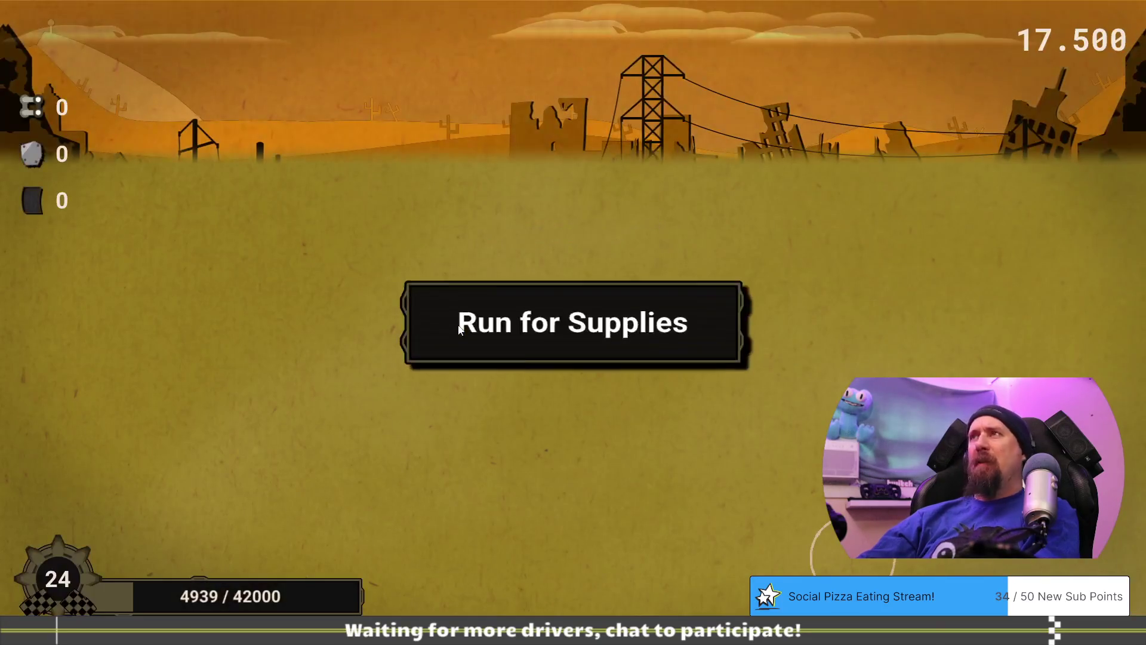
# Play the 17.5-second run, collecting 12.43k scrap and 1.52k tires.
pyautogui.click(458, 325)
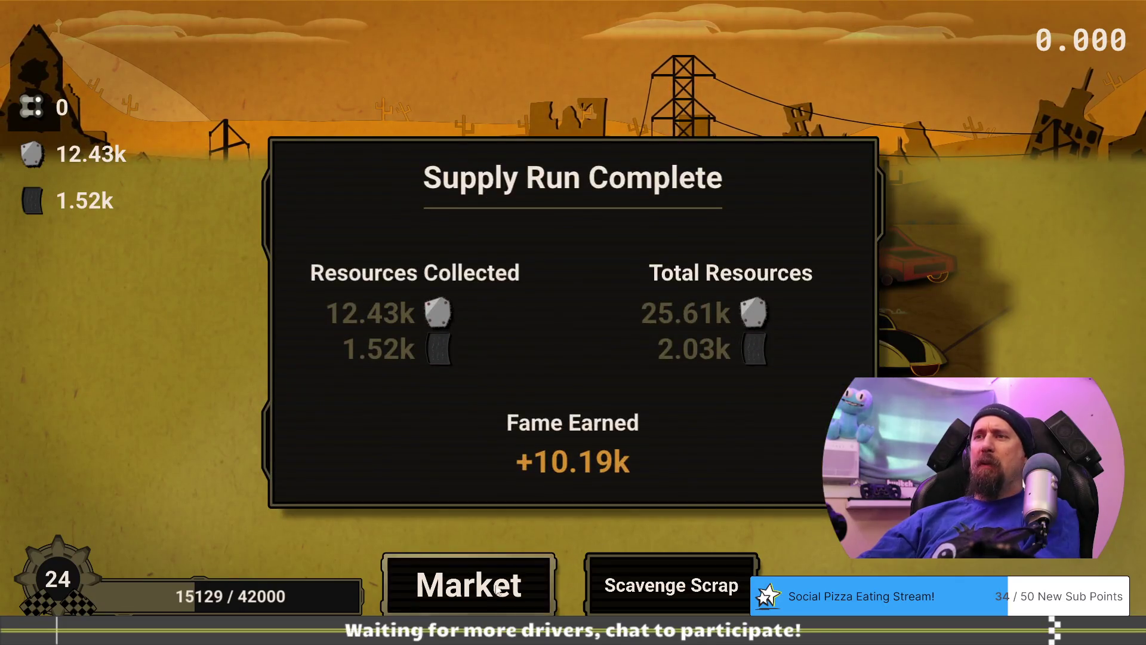
pyautogui.click(495, 567)
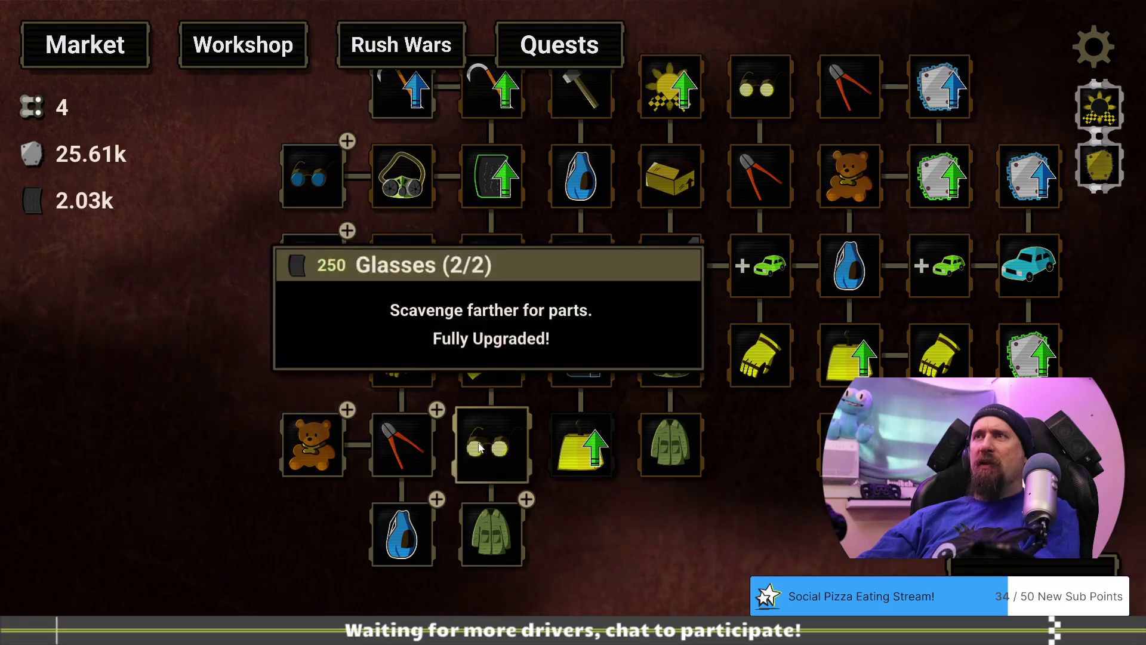
# Try to buy the first Mechanic Goggle level, ending on a fresh 17.5-second run screen.
pyautogui.moveTo(330, 181)
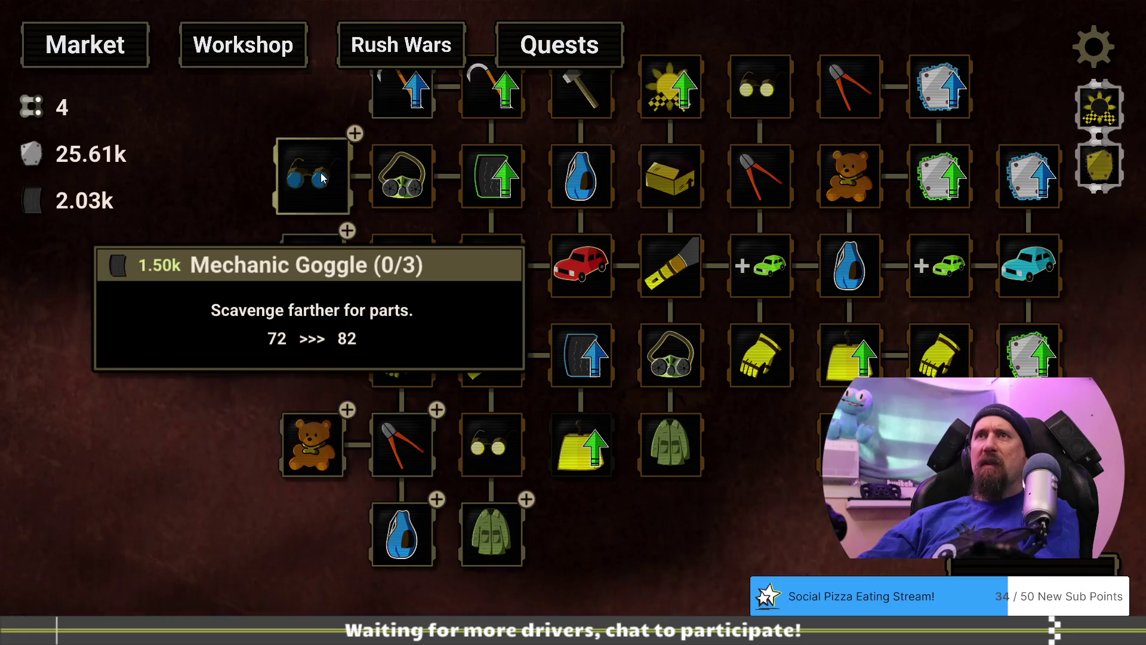
pyautogui.click(322, 178)
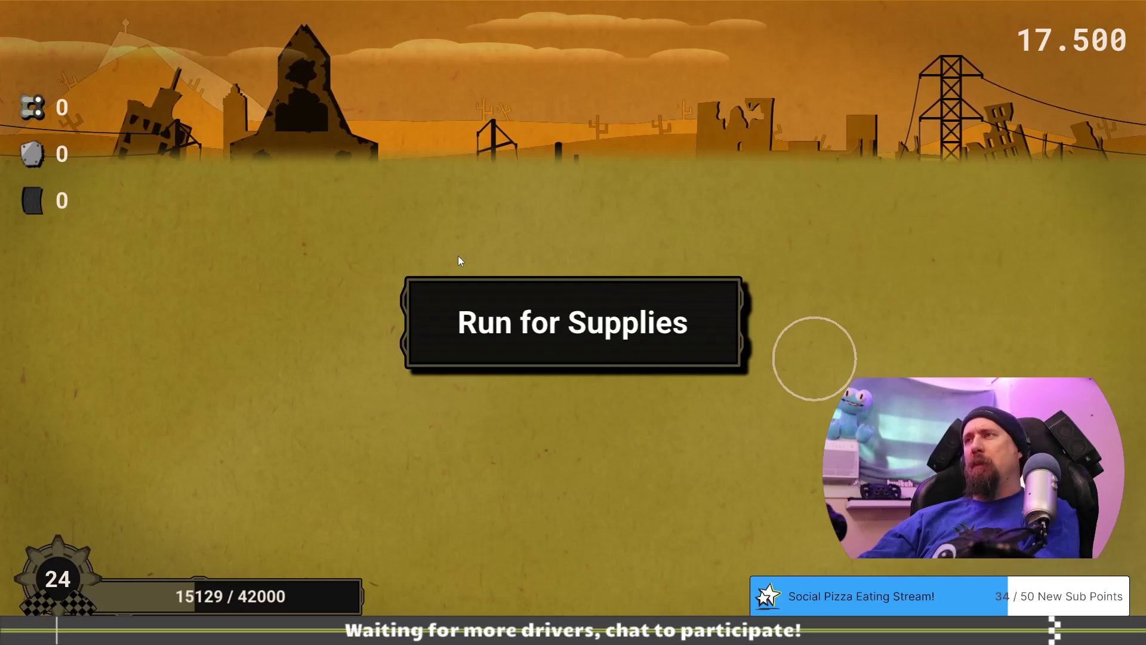
# Sweep over the beetle cars to gather 9.38k scrap and 1.24k tires, then go to the Market.
pyautogui.moveTo(525, 384)
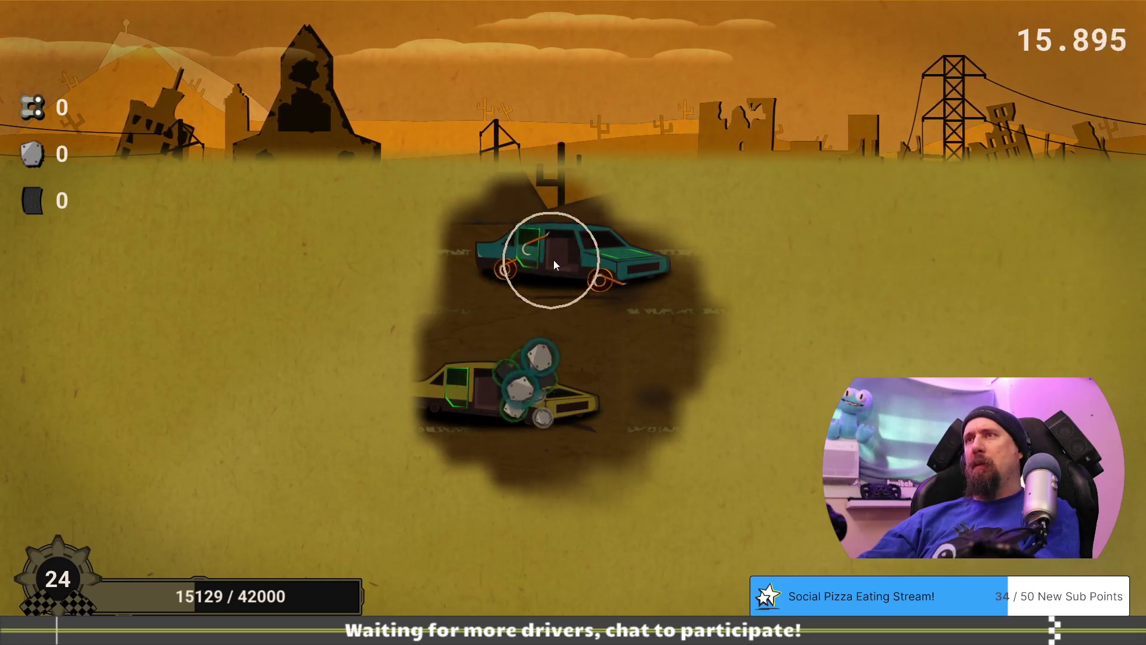
pyautogui.moveTo(558, 259)
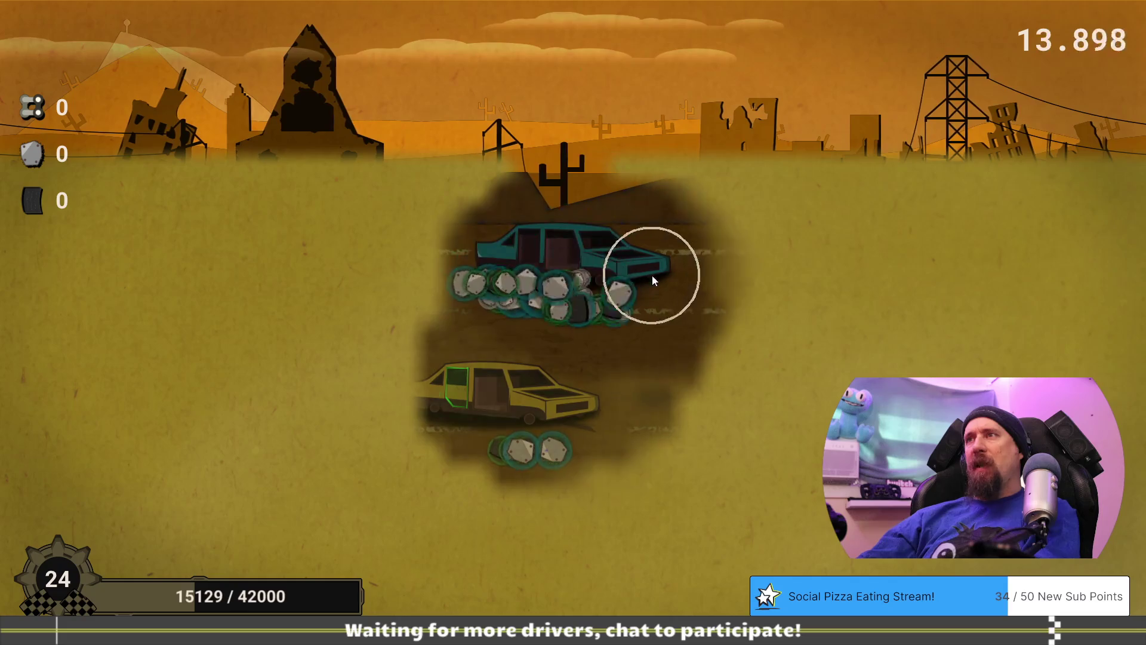
pyautogui.moveTo(474, 288)
pyautogui.moveTo(476, 420)
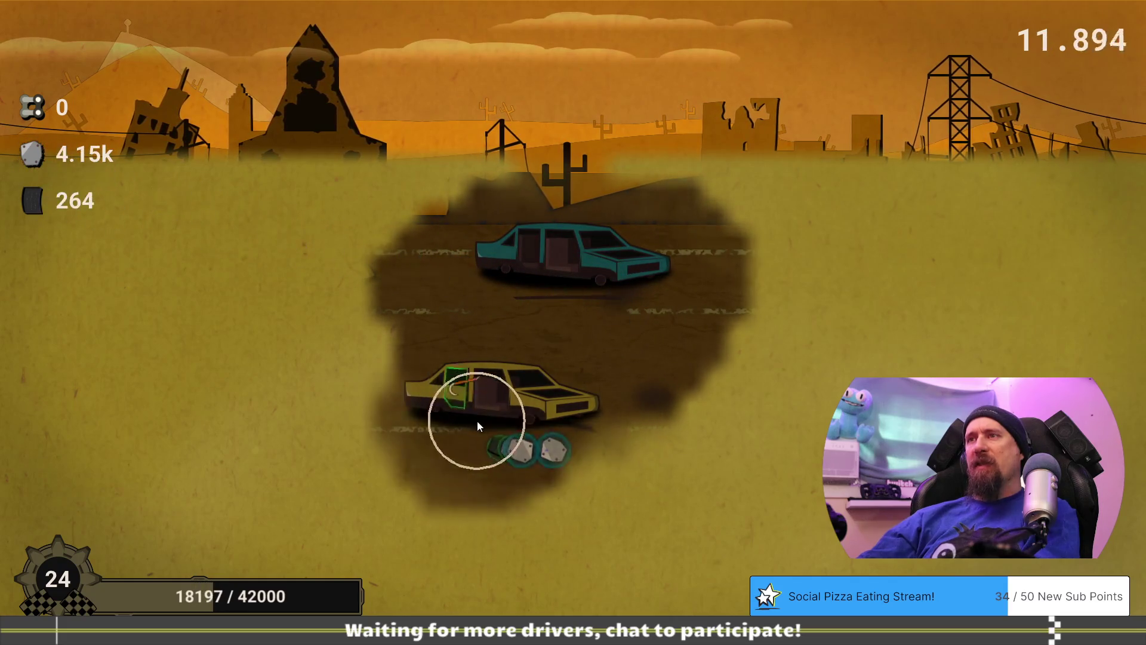
pyautogui.moveTo(205, 258)
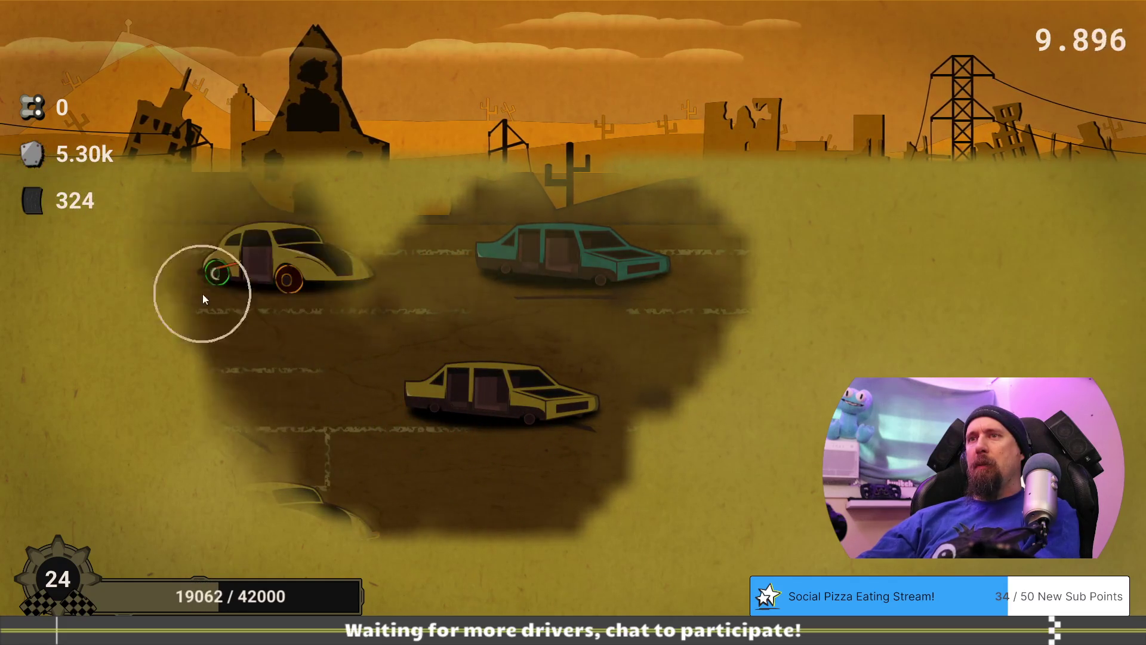
pyautogui.moveTo(331, 532)
pyautogui.moveTo(257, 282)
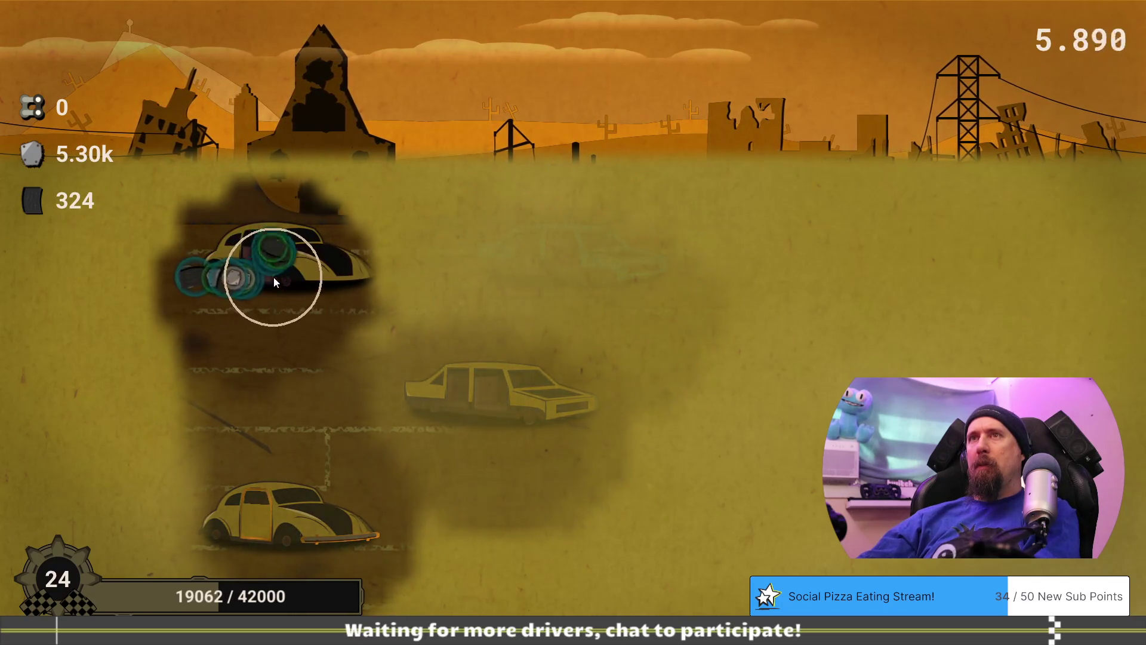
pyautogui.moveTo(188, 277)
pyautogui.moveTo(257, 311)
pyautogui.moveTo(278, 493)
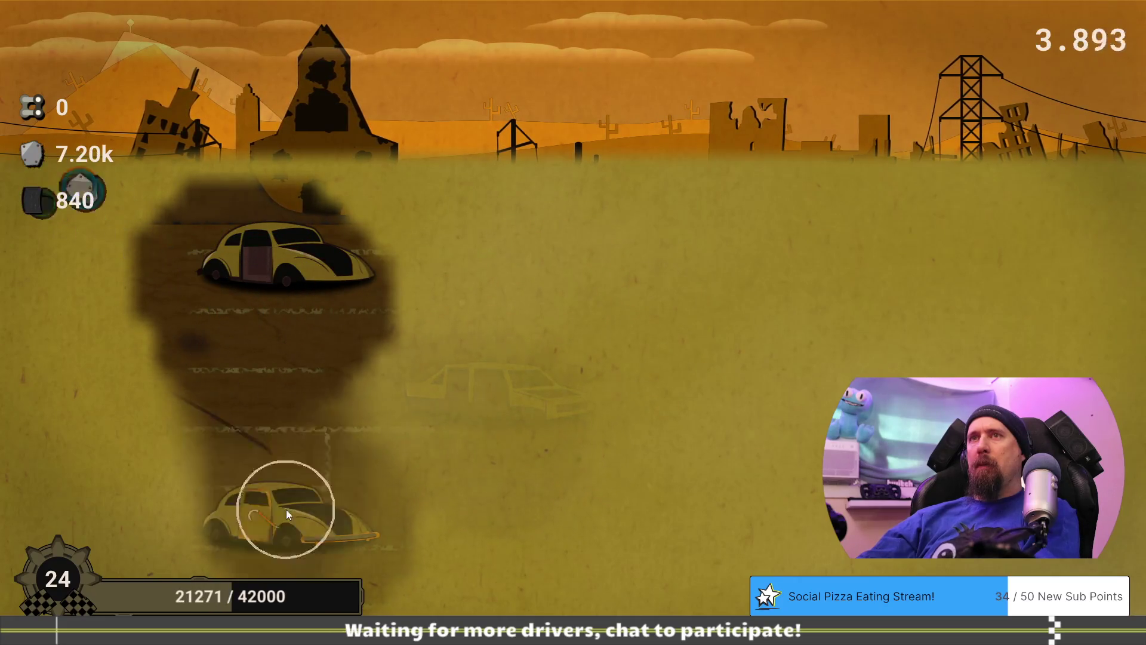
pyautogui.moveTo(238, 557)
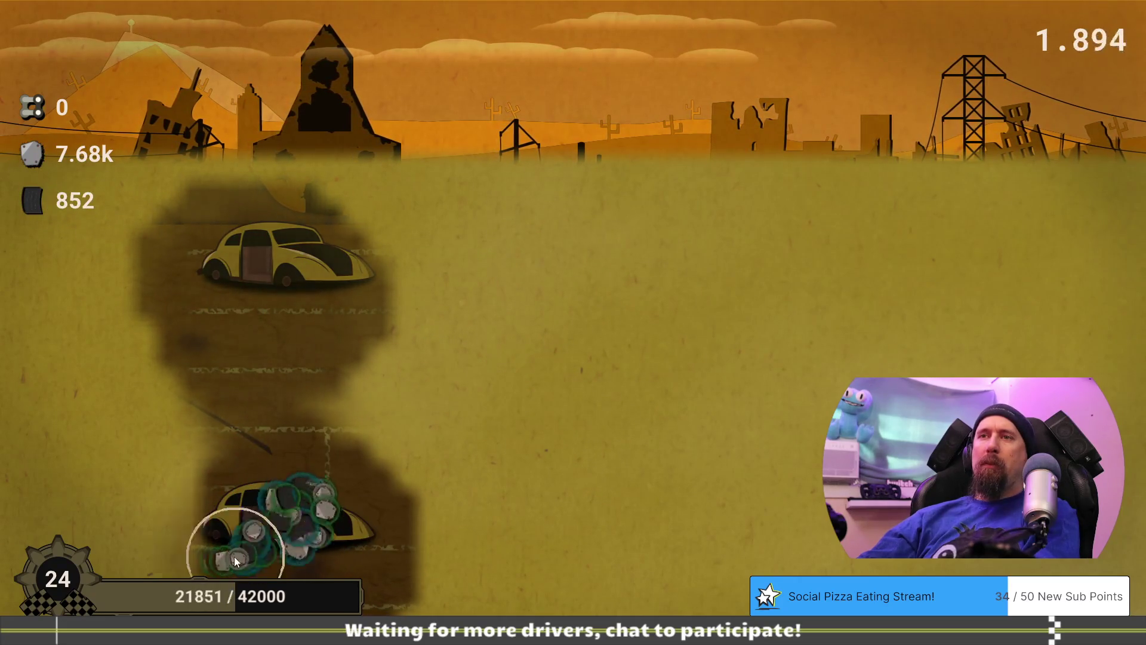
pyautogui.moveTo(278, 567)
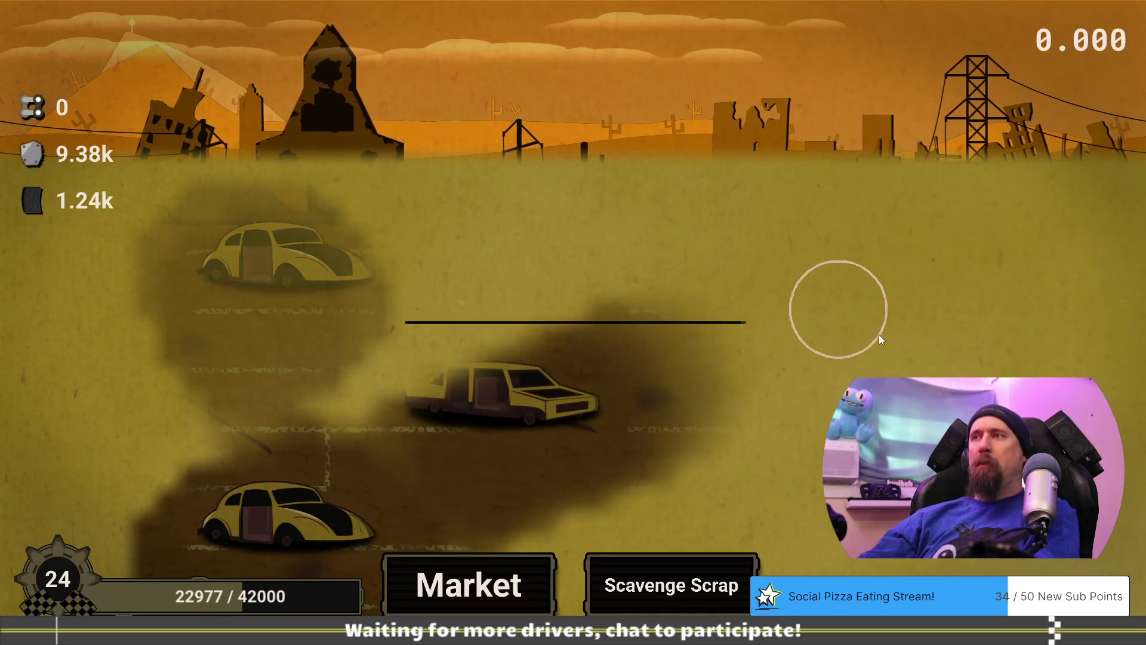
pyautogui.click(488, 584)
# Upgrade Mechanic Goggle to level 2 of 3 and launch a new 17.5-second supply run.
pyautogui.moveTo(654, 547); pyautogui.dragTo(761, 531)
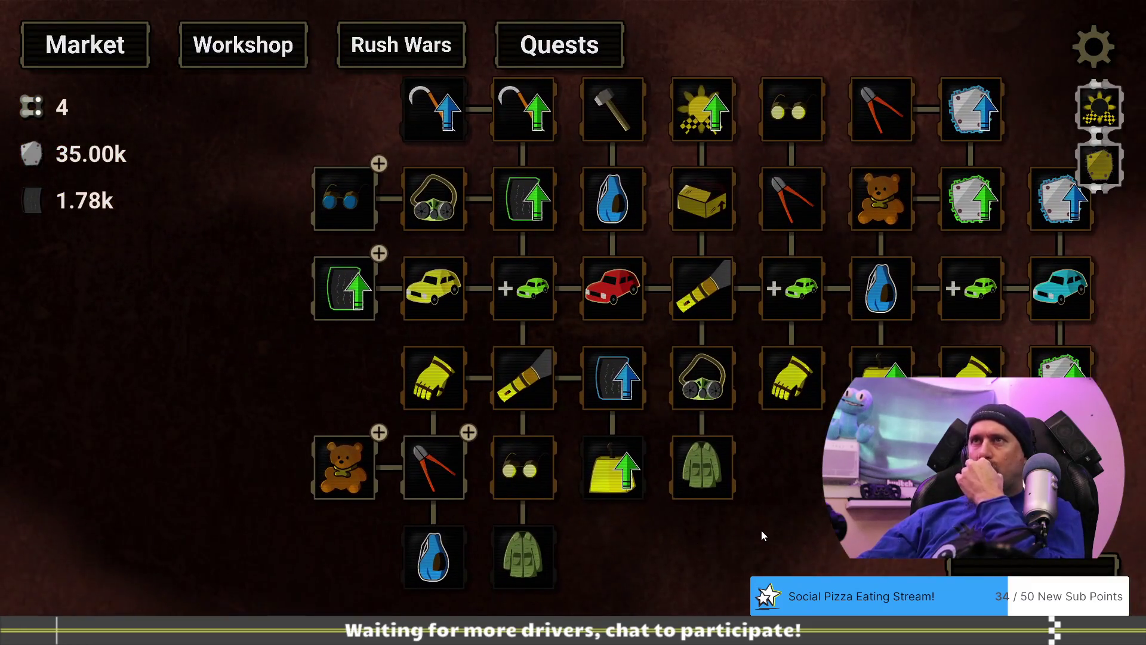
pyautogui.click(344, 199)
pyautogui.click(573, 429)
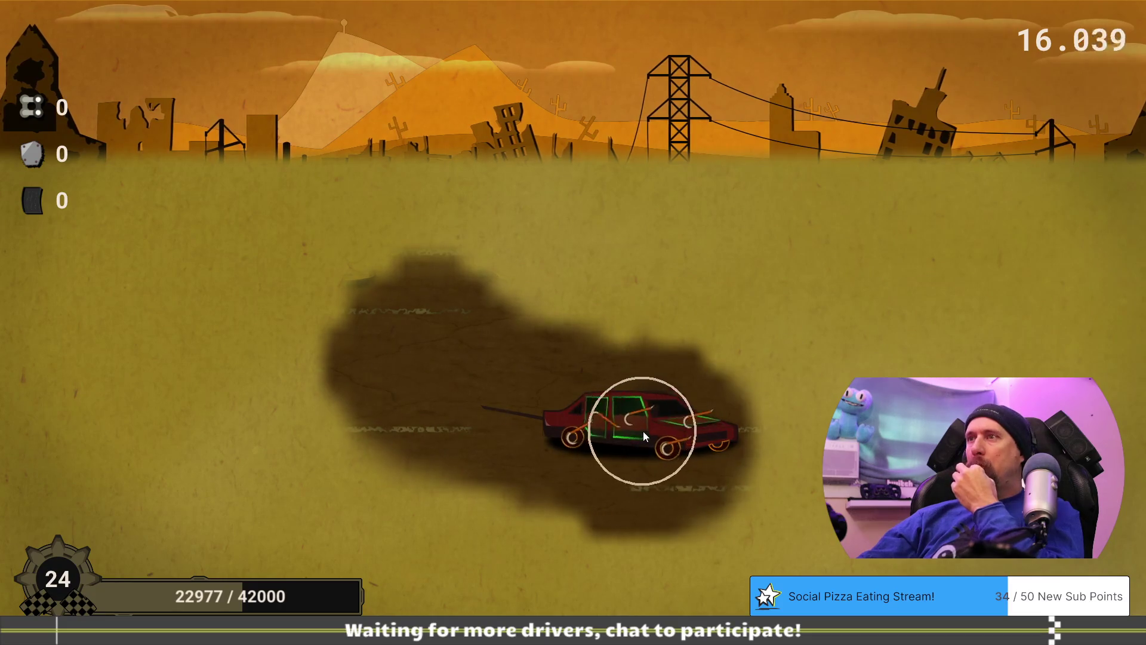
# Break apart the red and teal cars and collect scrap piles, ending with 29.47k scrap and 1.52k tires.
pyautogui.click(643, 431)
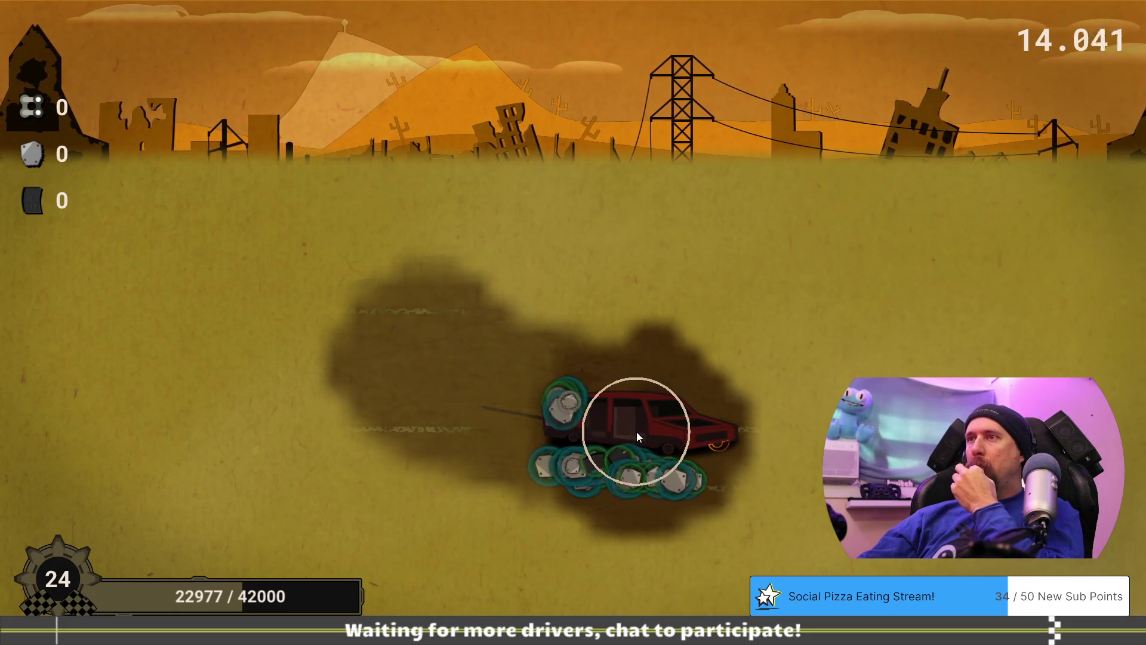
pyautogui.click(688, 446)
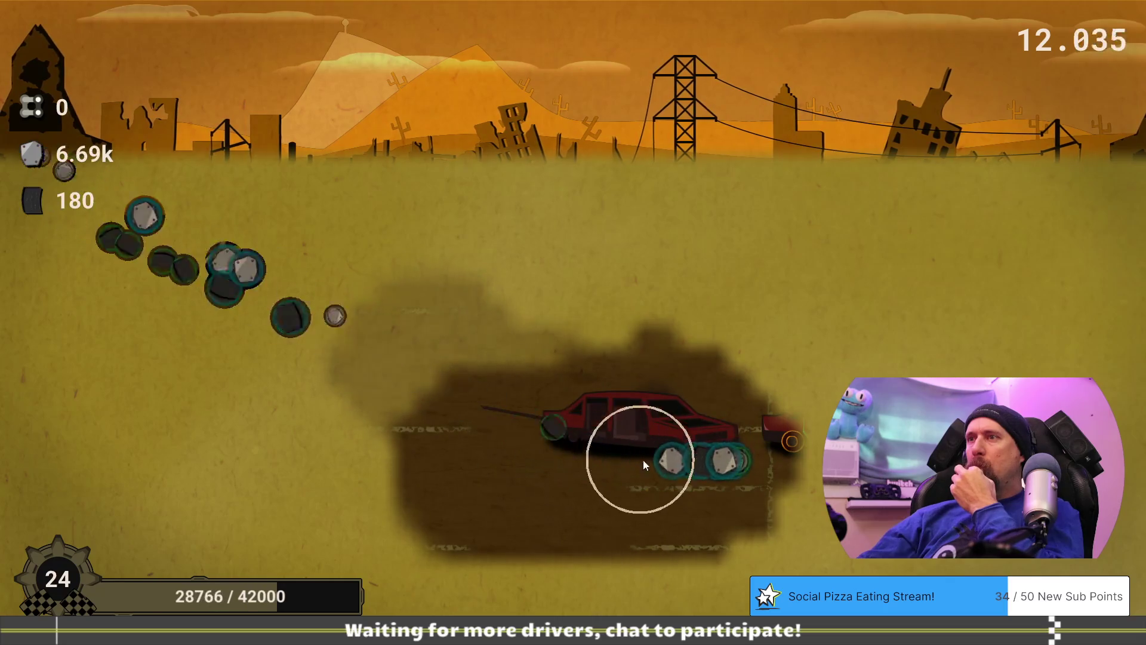
pyautogui.click(836, 436)
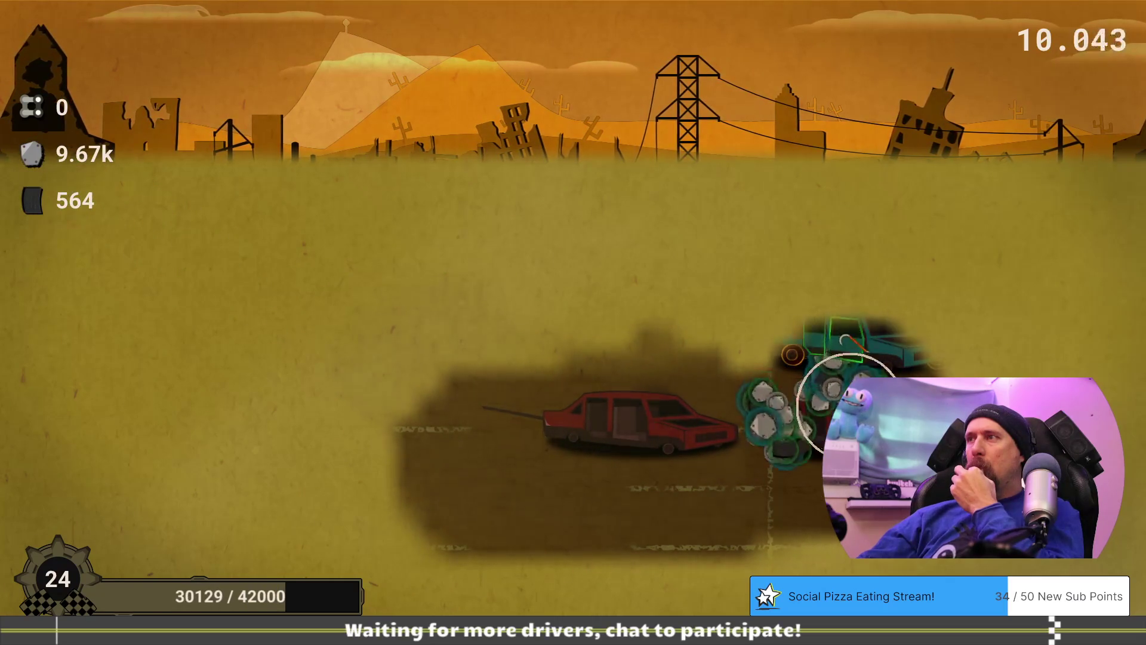
pyautogui.click(871, 361)
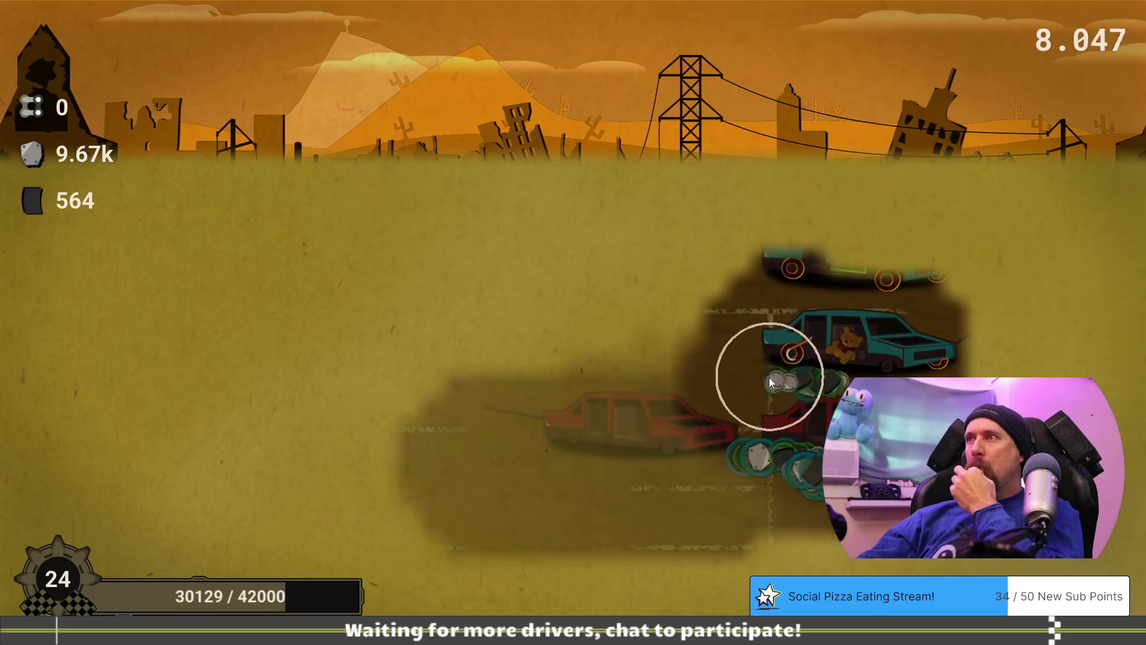
pyautogui.click(771, 382)
pyautogui.click(757, 435)
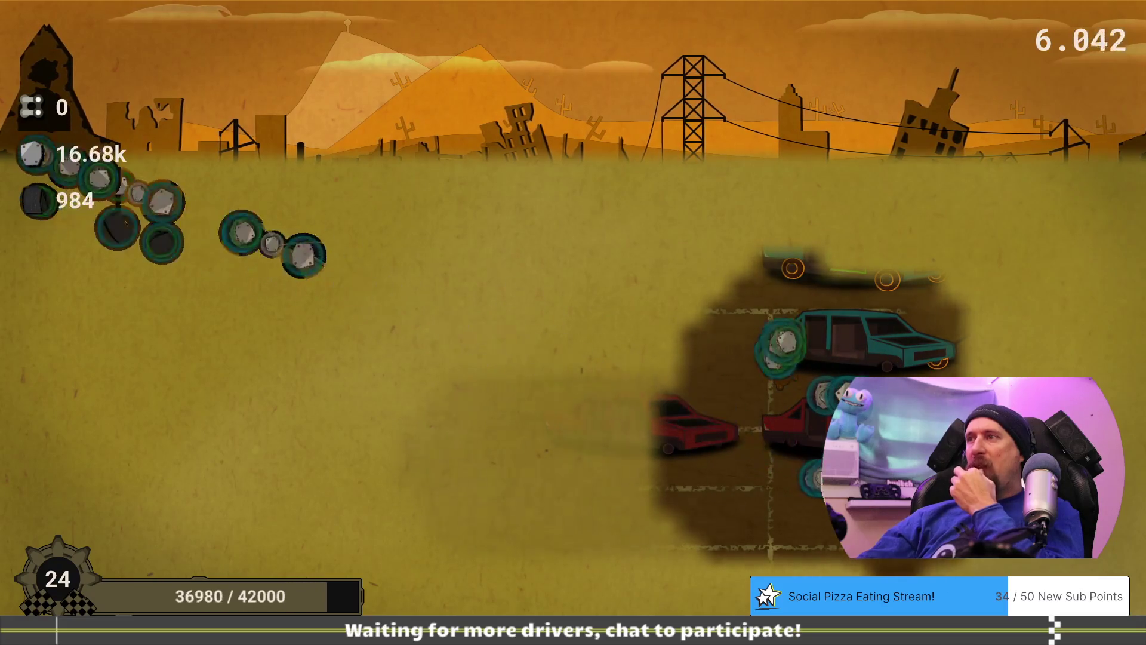
pyautogui.click(756, 384)
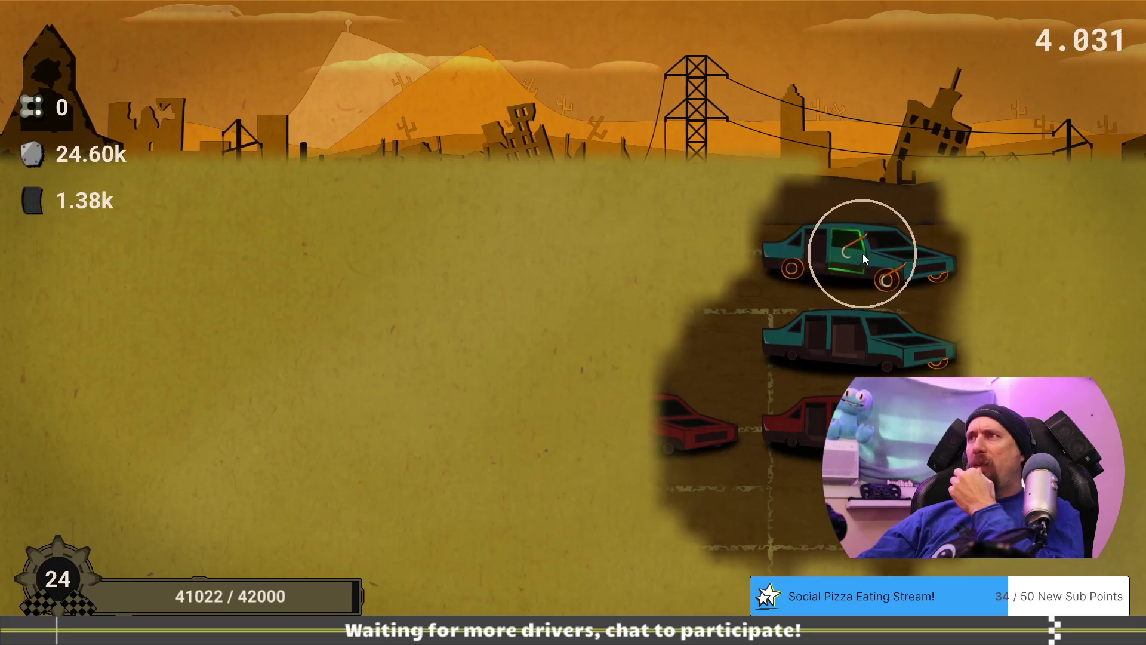
pyautogui.click(862, 253)
pyautogui.click(864, 263)
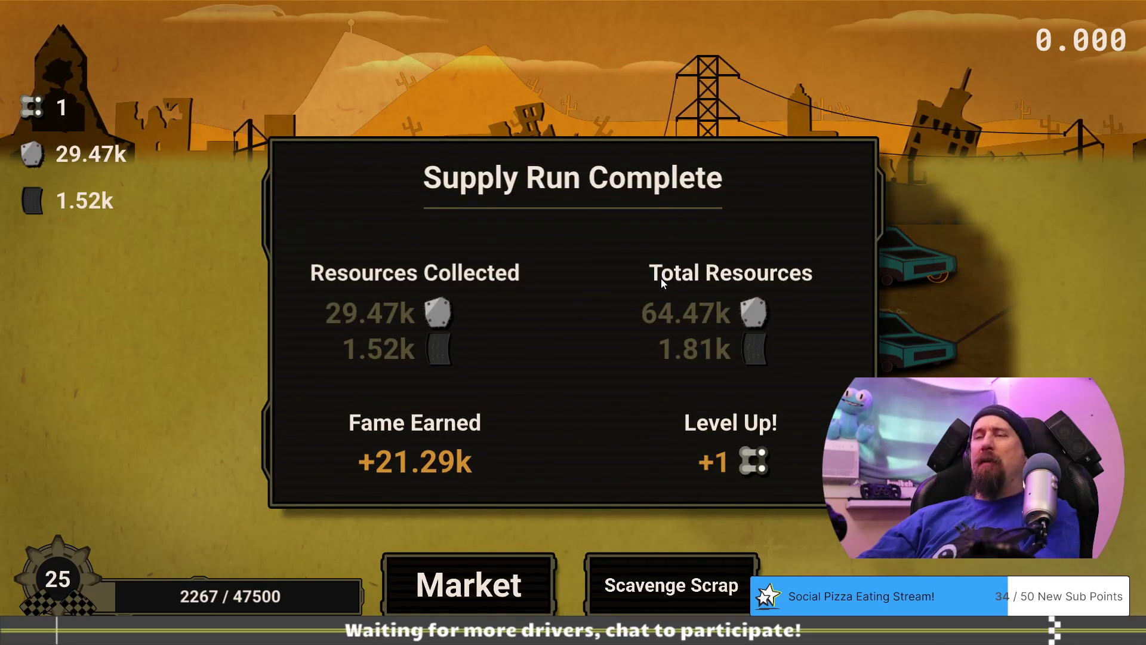
# Open the Disciple Simon Rush Wars challenge from the Market and enter it for 5 chain links.
pyautogui.click(517, 579)
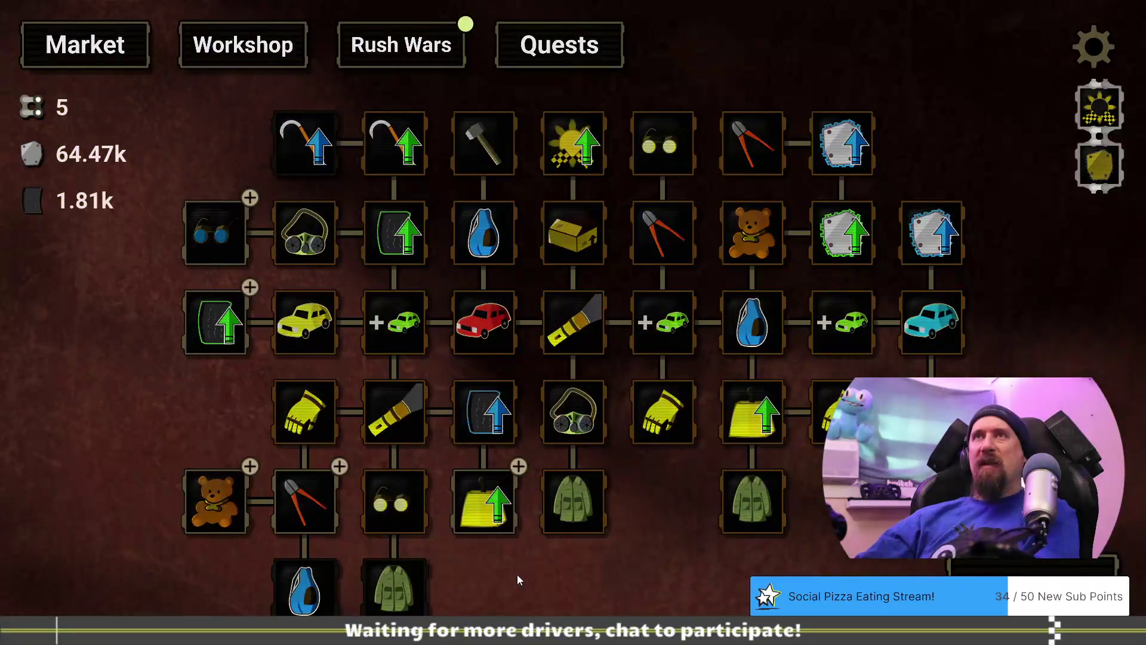
pyautogui.click(375, 55)
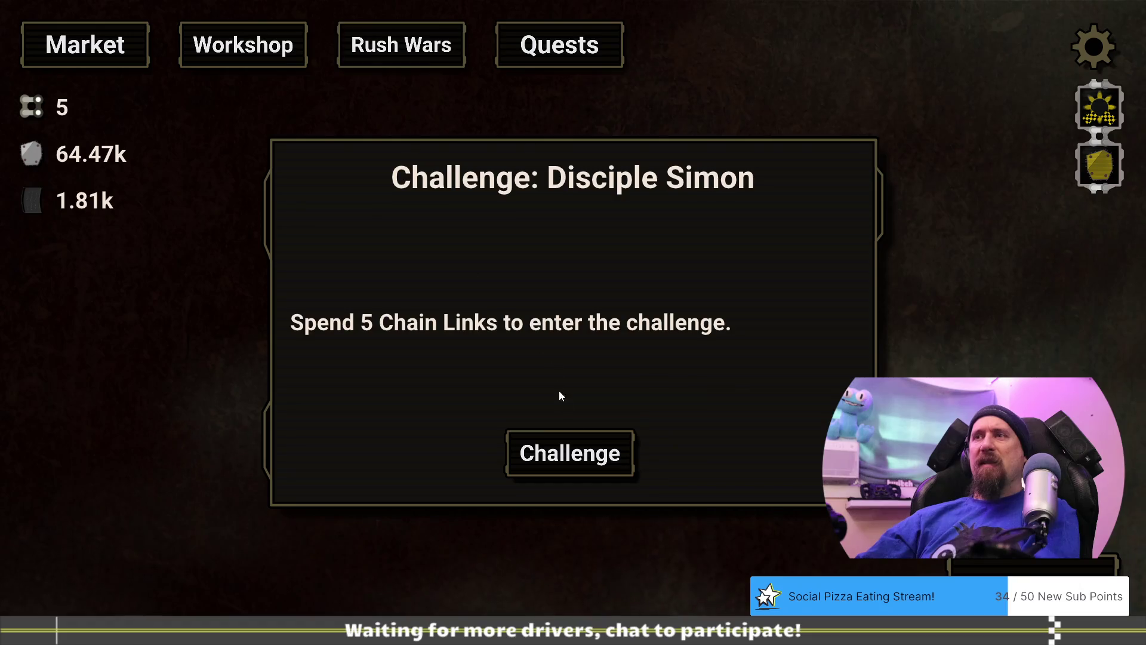
pyautogui.click(581, 469)
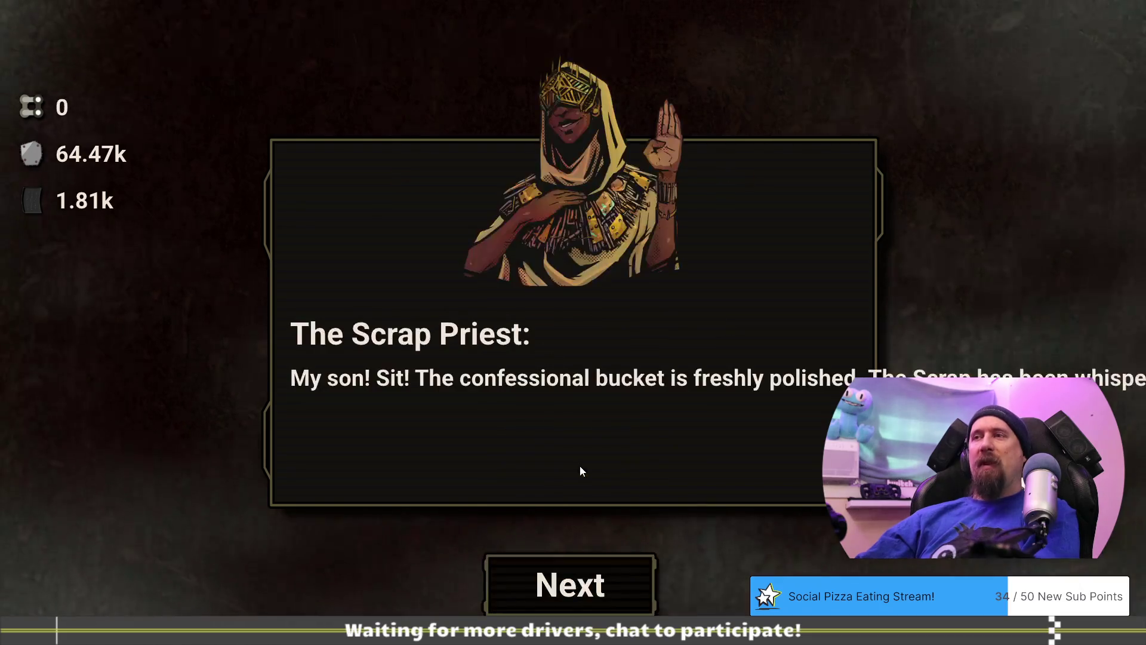
# Get through the Scrap Priest and Disciple Simon dialogue, acknowledge the payment, and start the race.
pyautogui.click(586, 584)
pyautogui.click(586, 584)
pyautogui.click(586, 584)
pyautogui.click(586, 583)
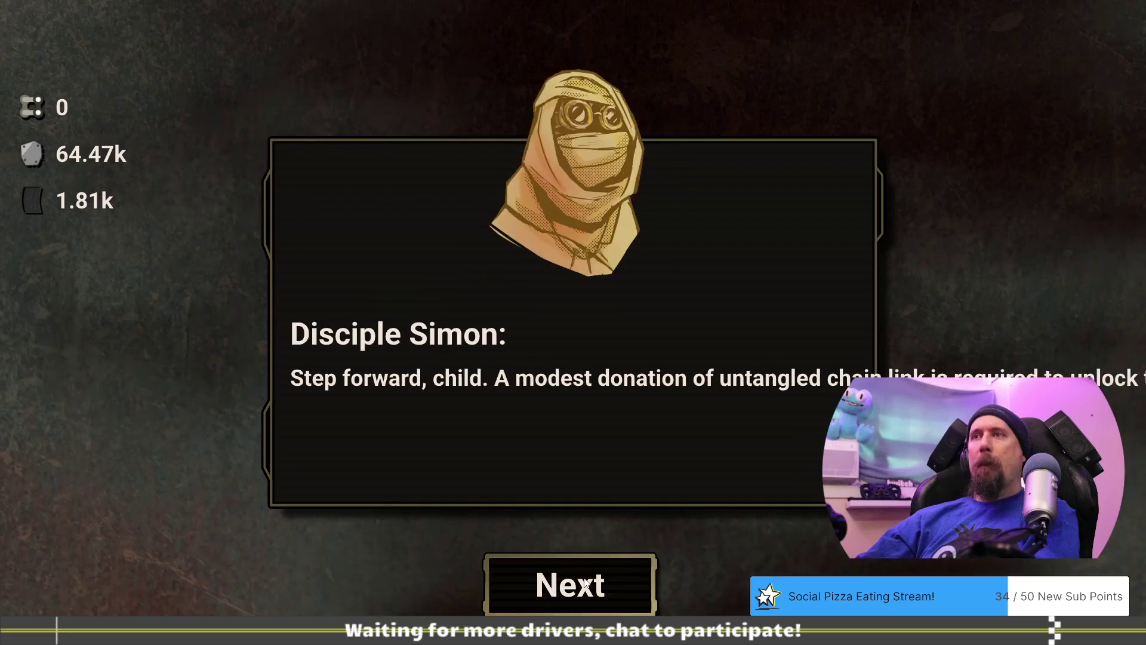
pyautogui.click(586, 584)
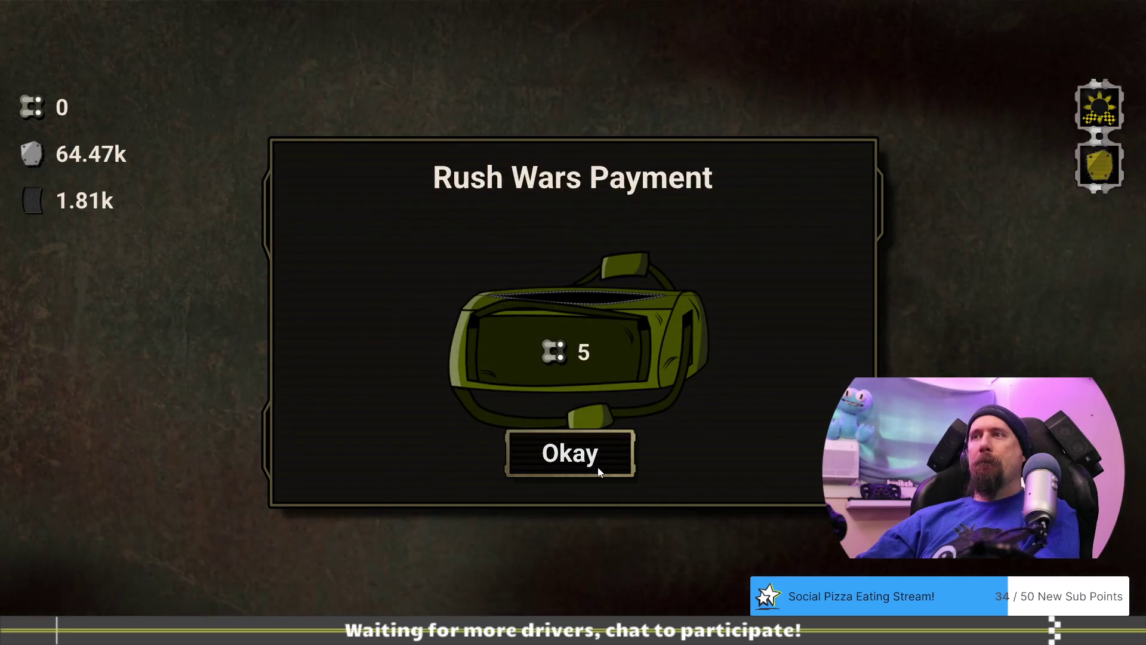
pyautogui.click(599, 470)
pyautogui.click(580, 574)
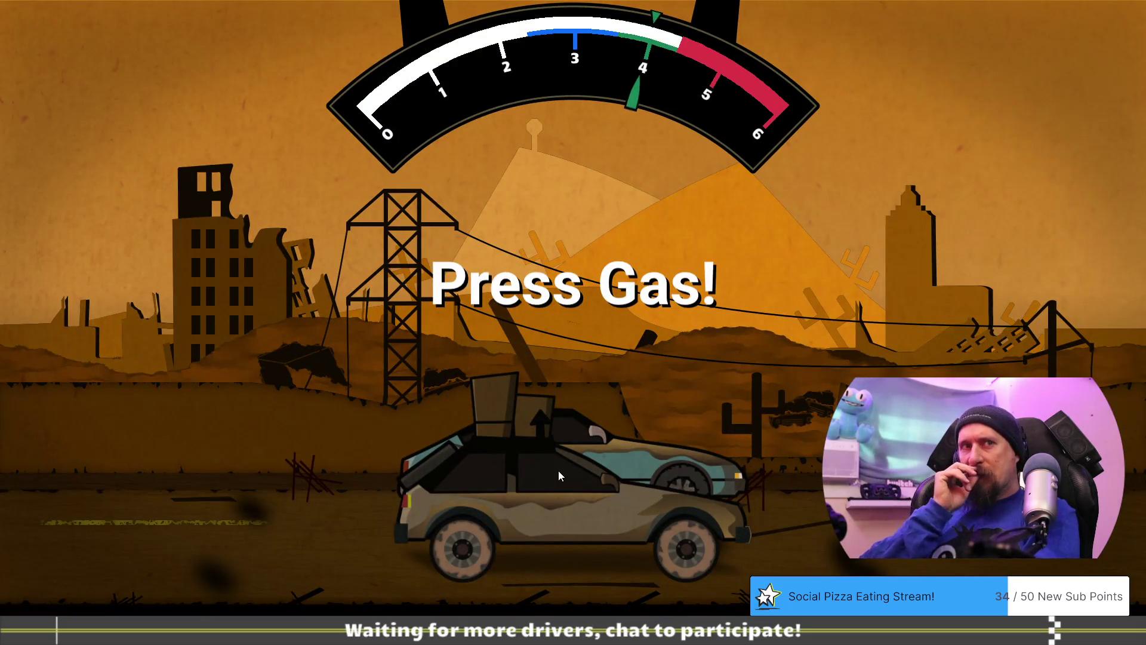
# Get the drag race against Disciple Simon going and shift up twice when the RPM hits blue.
pyautogui.hotkey('alt', 'Tab')
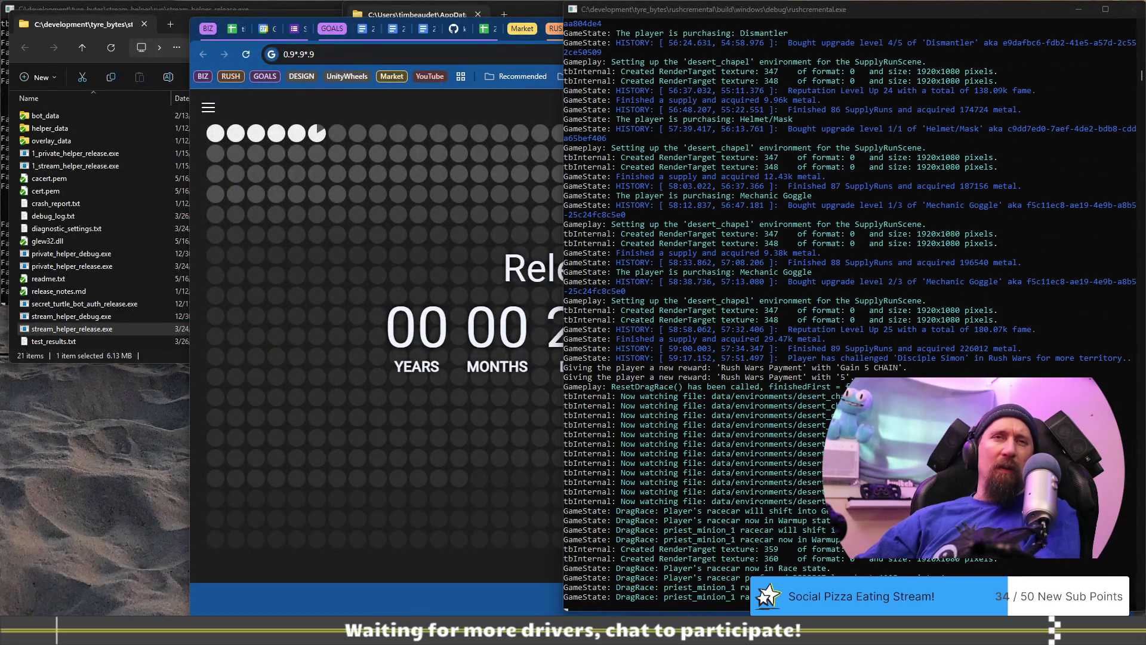
pyautogui.hotkey('alt', 'Tab')
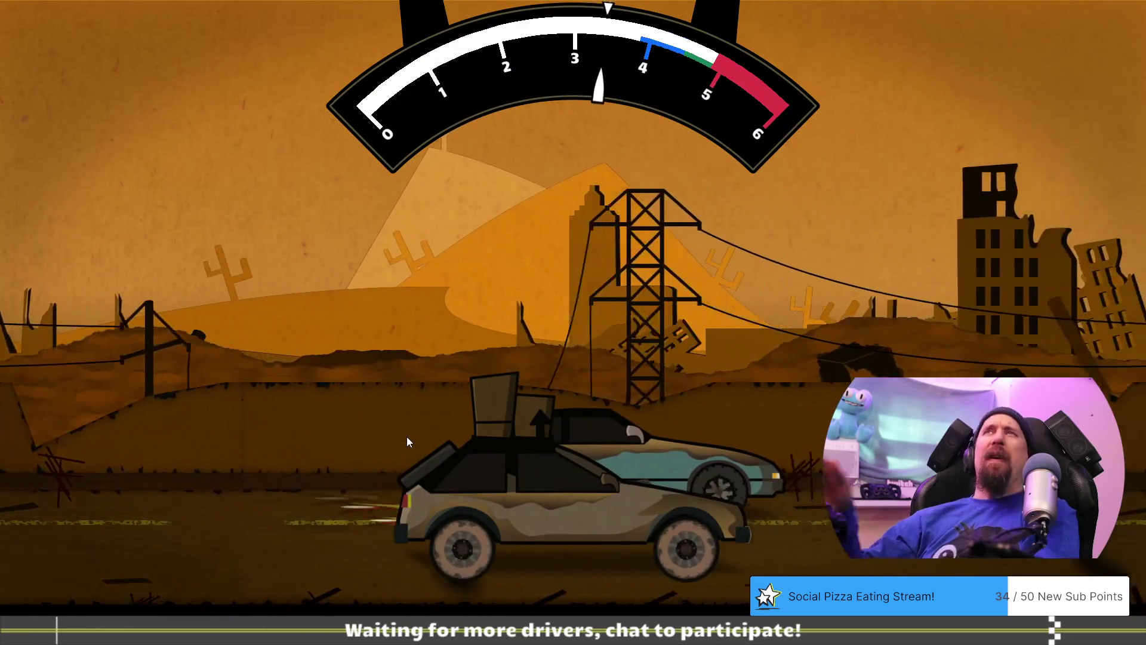
pyautogui.press('space')
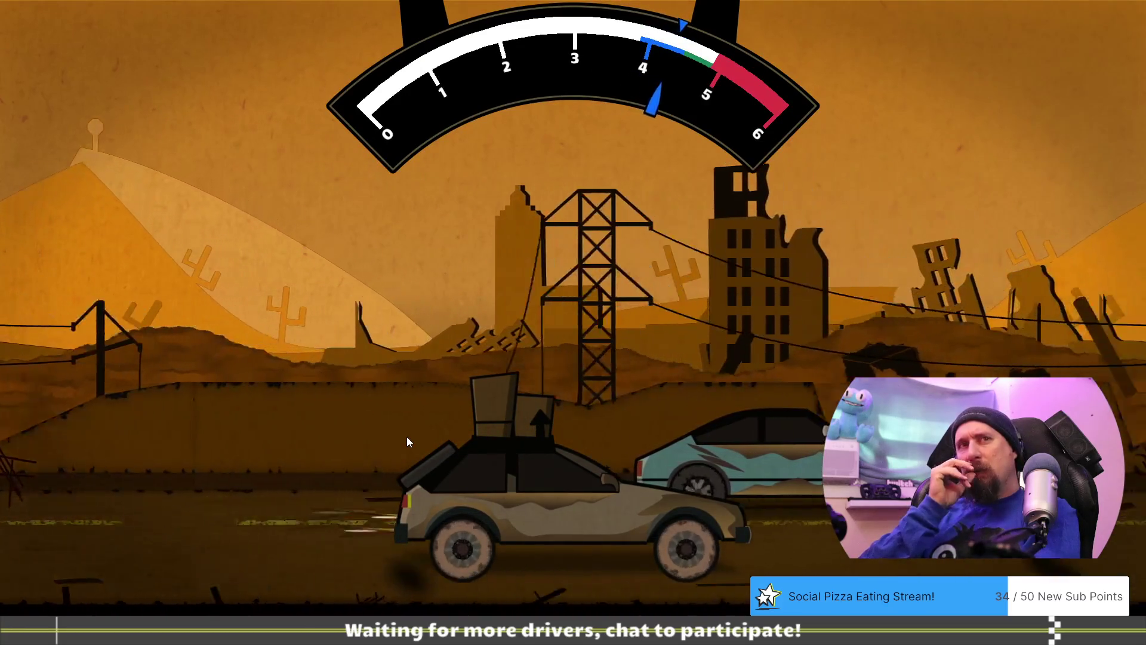
pyautogui.press('space')
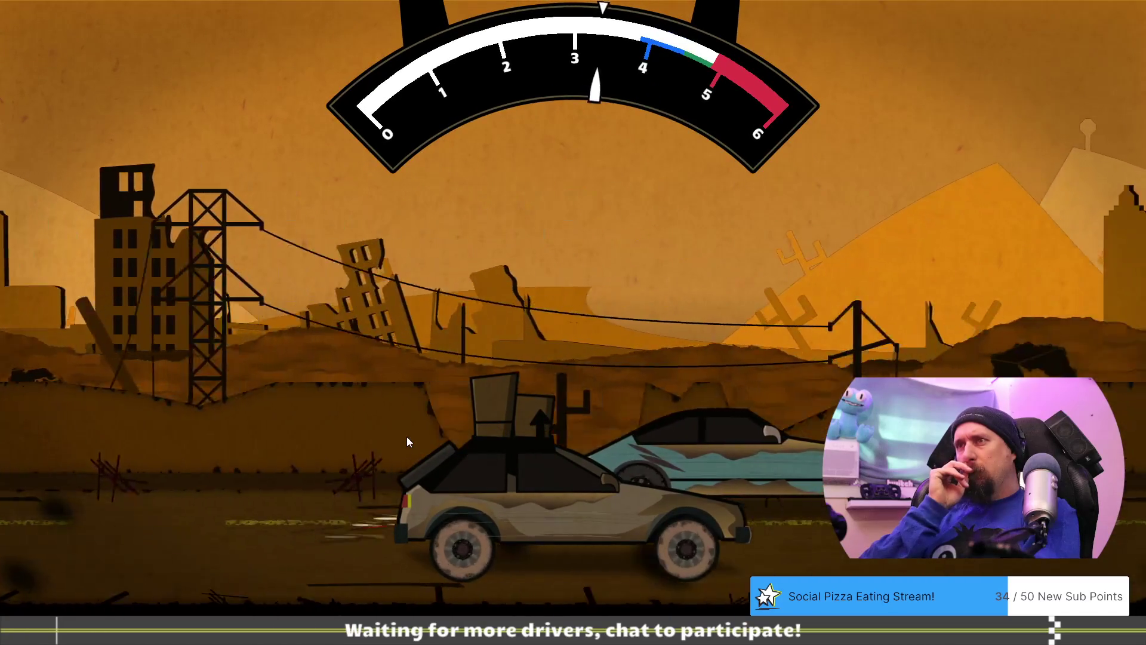